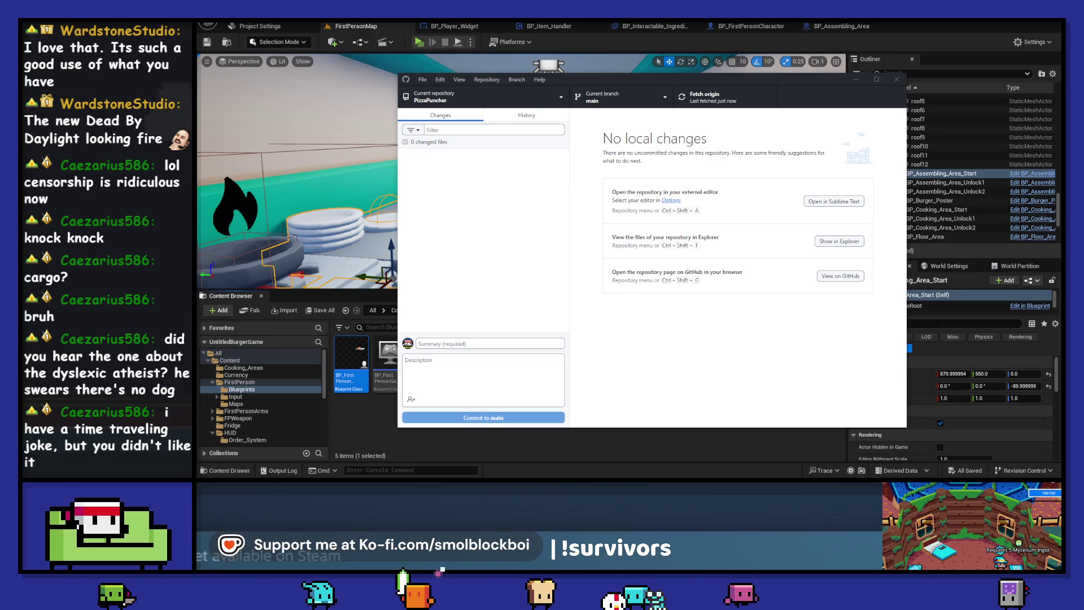
# - Close GitHub Desktop, the Obsidian to-do notes and the Epic Games launcher
pyautogui.click(897, 80)
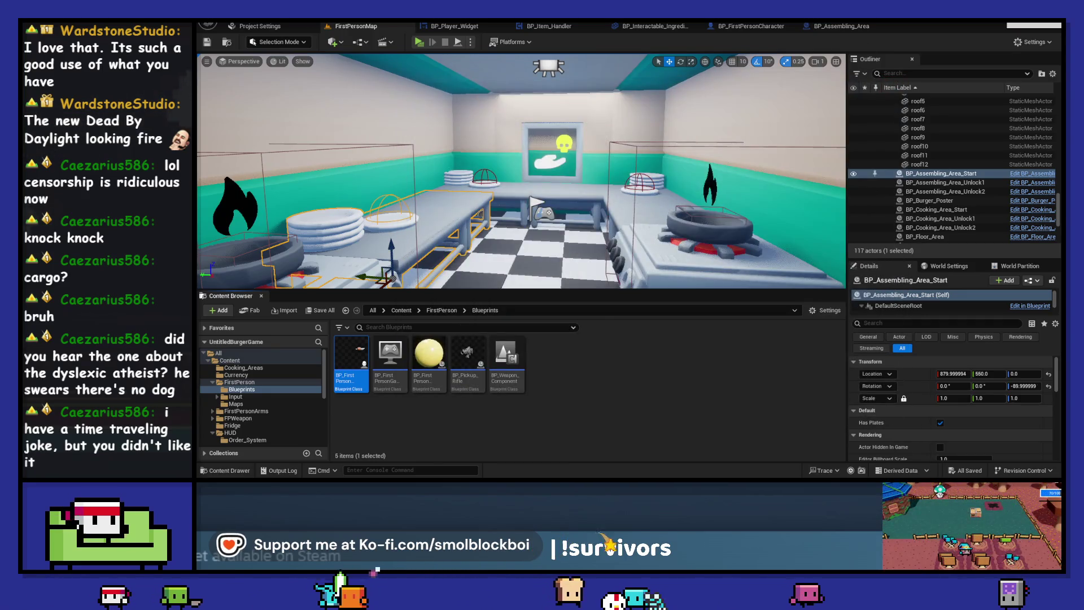
pyautogui.hotkey('alt', 'Tab')
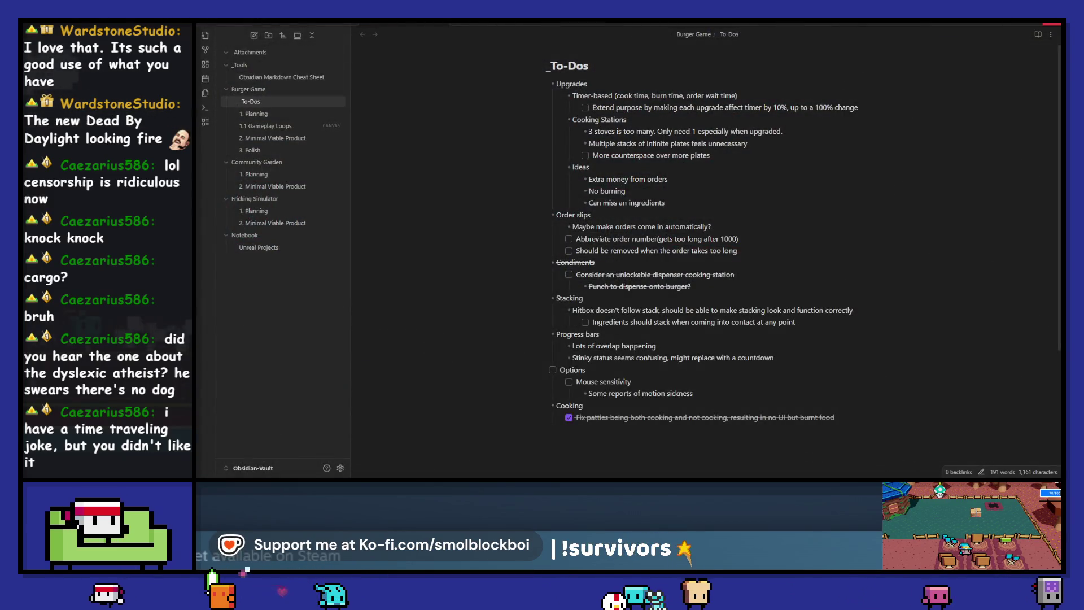
pyautogui.click(1051, 25)
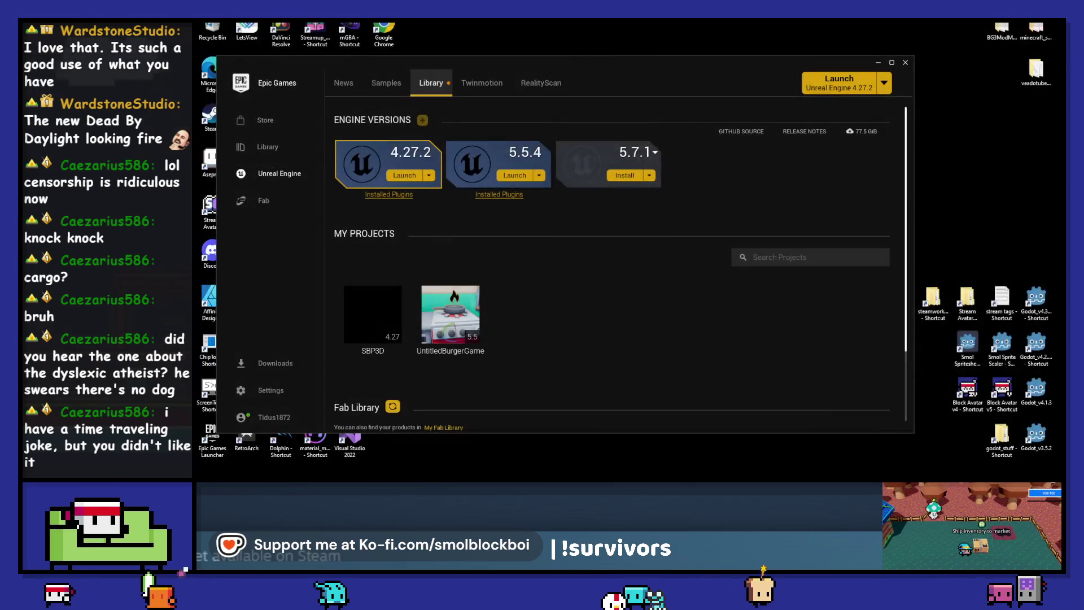
pyautogui.click(905, 62)
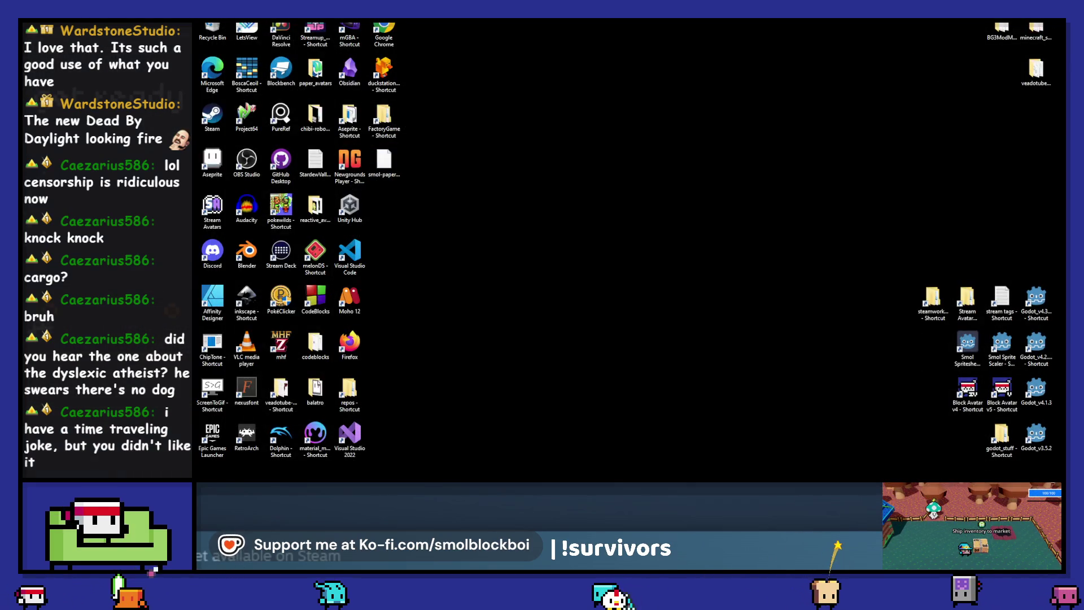
# - Quit a background app from the system tray, then launch Unity Hub from the desktop
pyautogui.click(957, 486)
pyautogui.rightClick(975, 450)
pyautogui.click(1002, 443)
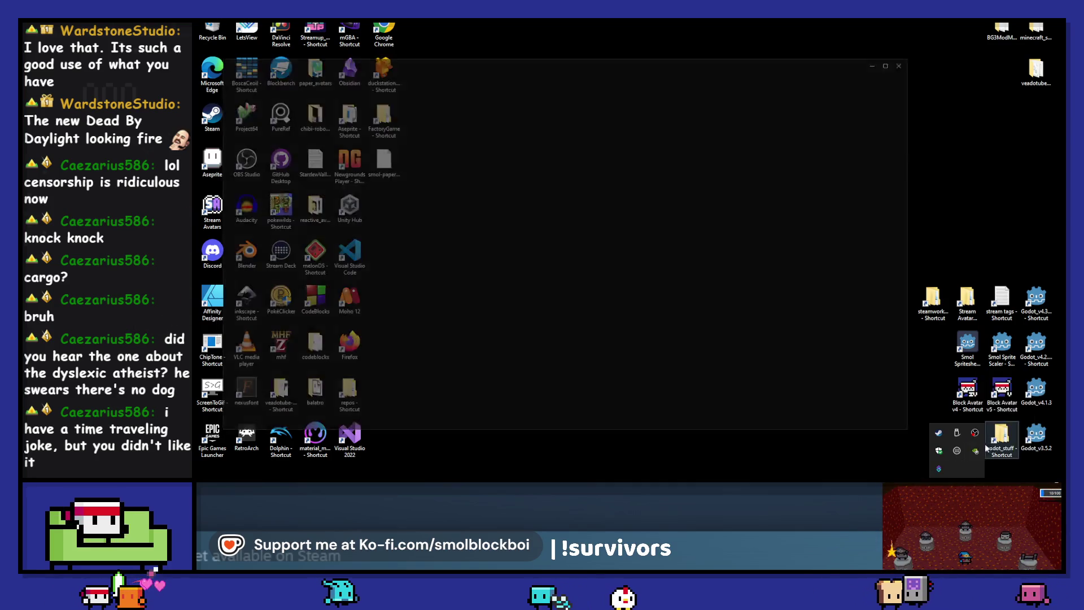
pyautogui.doubleClick(357, 206)
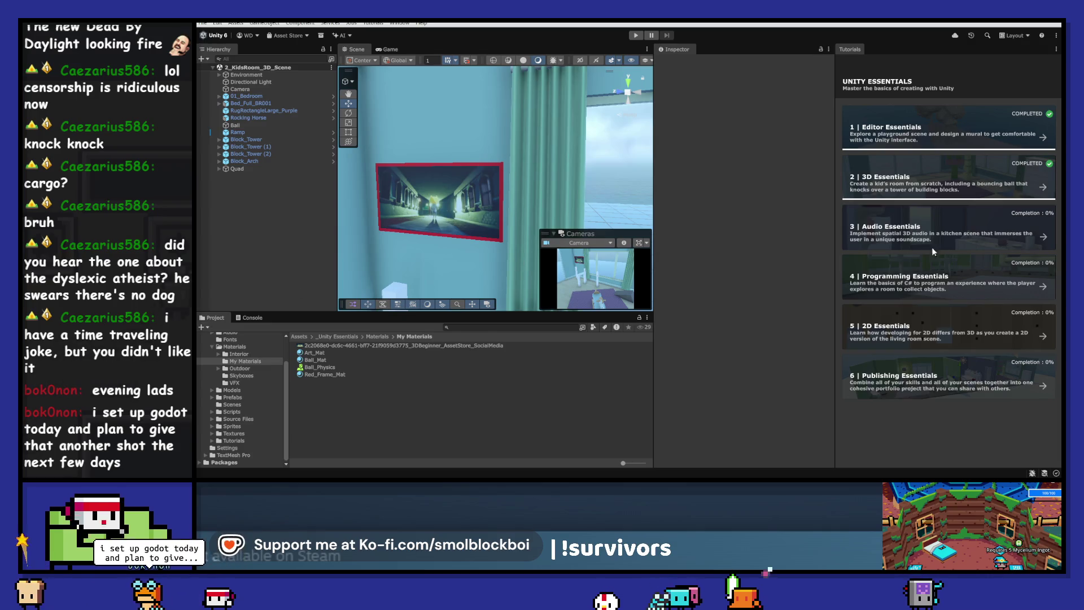
# - Open the 3 | Audio Essentials mission and start 1 - Create an immersive soundscape
pyautogui.click(960, 231)
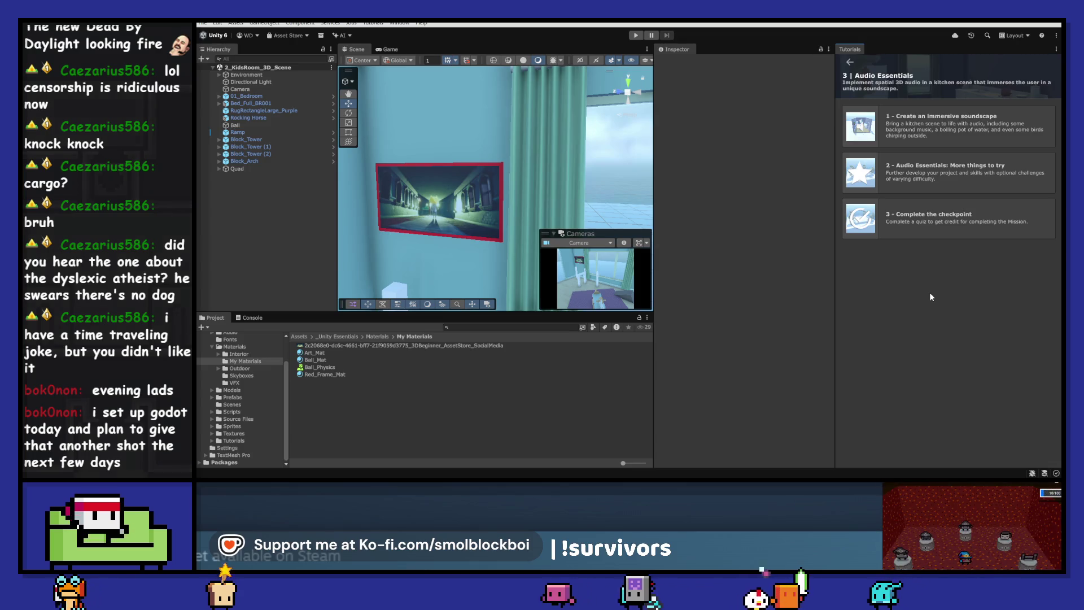
pyautogui.click(958, 128)
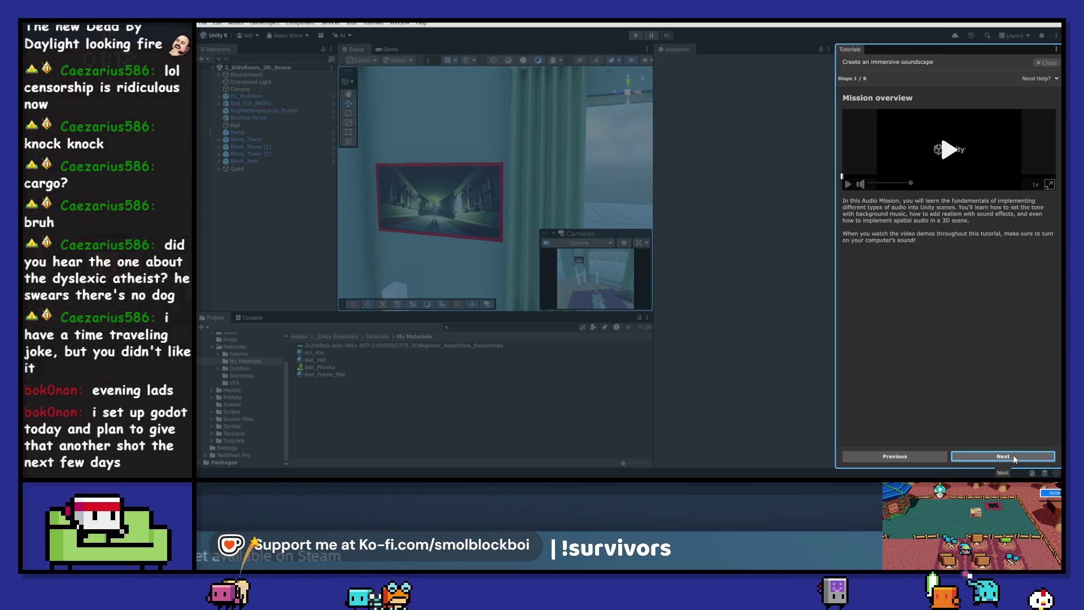
# - Advance the tutorial to step 2 and browse _Unity Essentials into its Scenes folder
pyautogui.click(1014, 458)
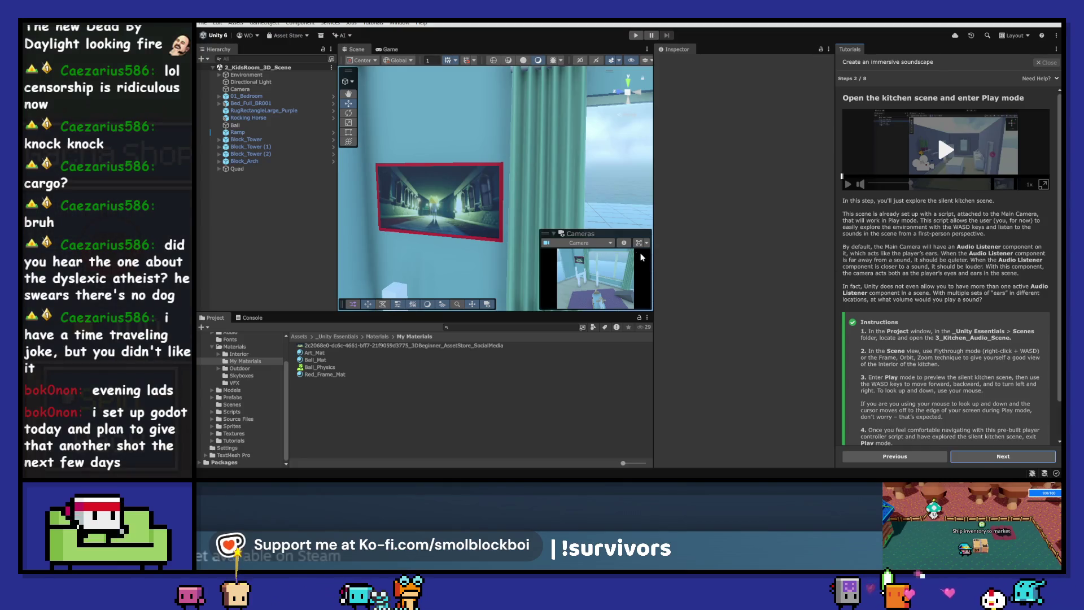
pyautogui.scroll(-2, 962, 273)
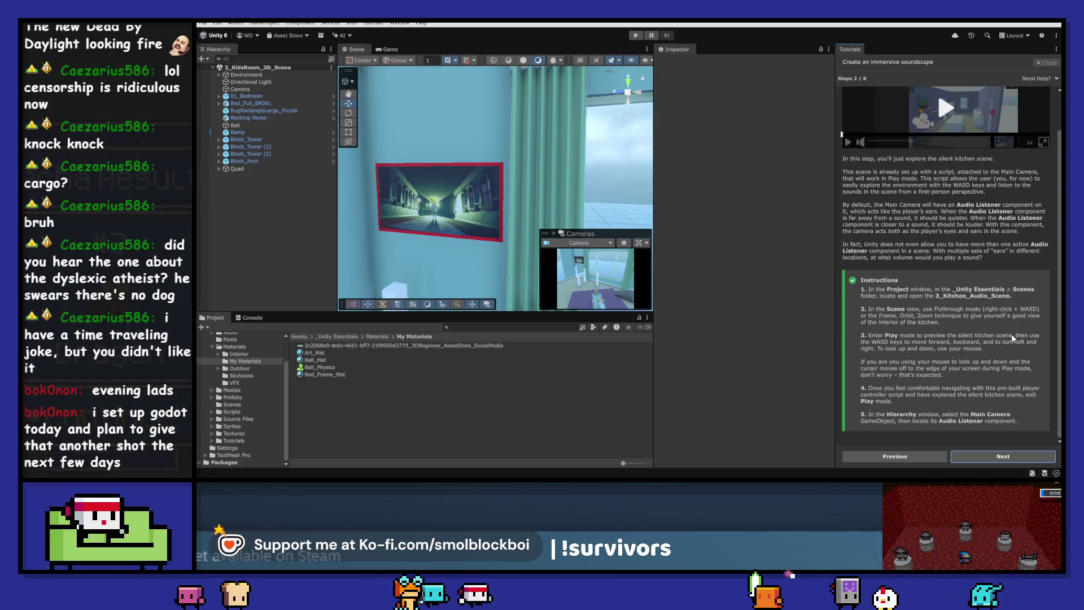
pyautogui.scroll(3, 242, 375)
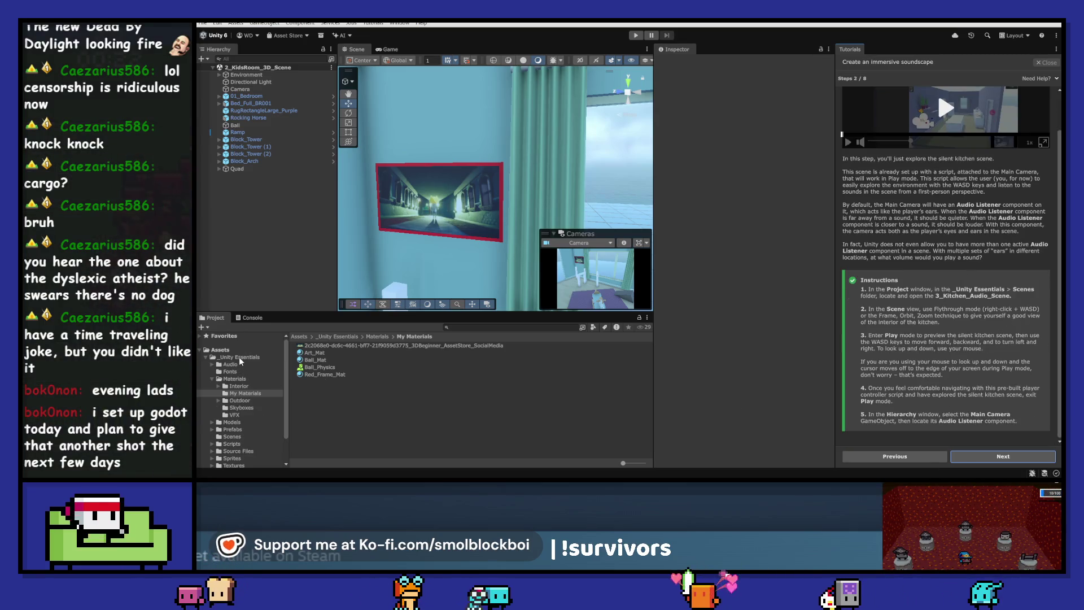
pyautogui.click(239, 356)
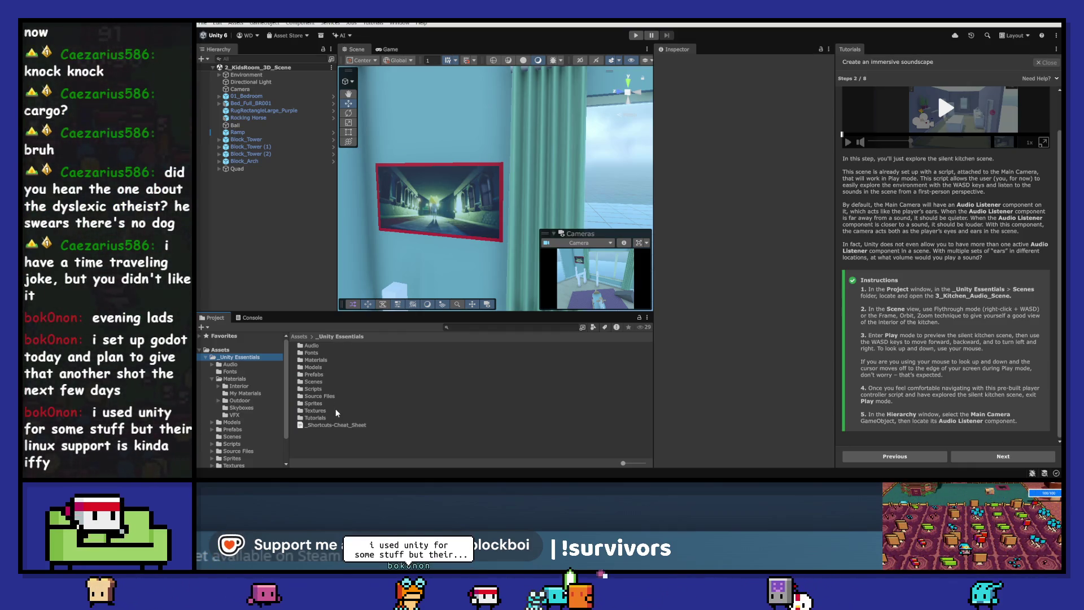
pyautogui.doubleClick(316, 382)
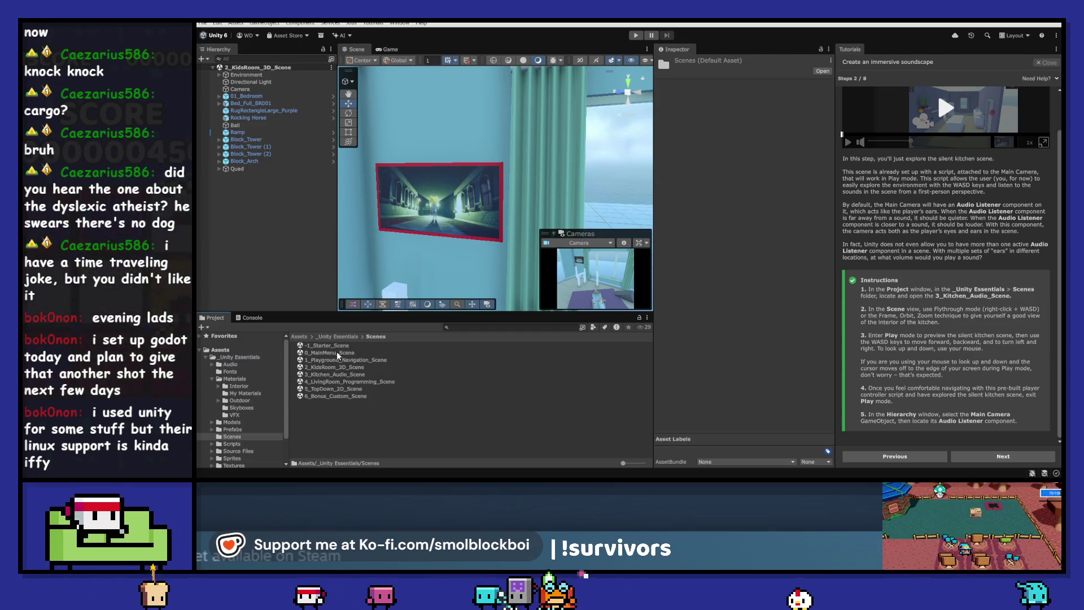
# - Load 3_Kitchen_Audio_Scene and look around the kitchen, from the windows to the stove
pyautogui.doubleClick(337, 375)
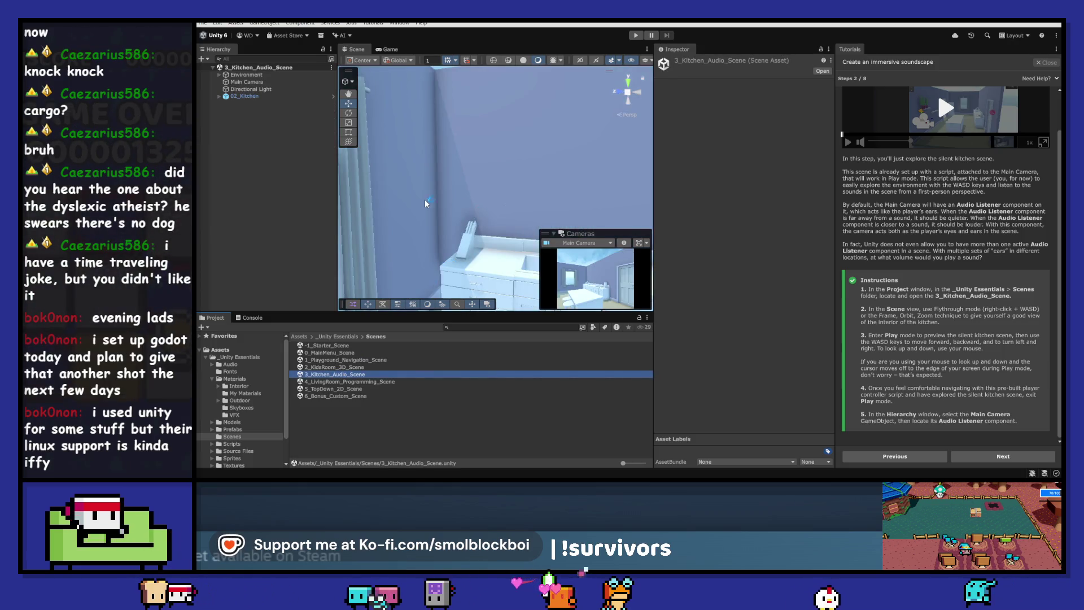
pyautogui.moveTo(438, 185)
pyautogui.mouseDown()
pyautogui.moveTo(655, 217)
pyautogui.moveTo(750, 215)
pyautogui.moveTo(735, 229)
pyautogui.moveTo(649, 237)
pyautogui.mouseUp()
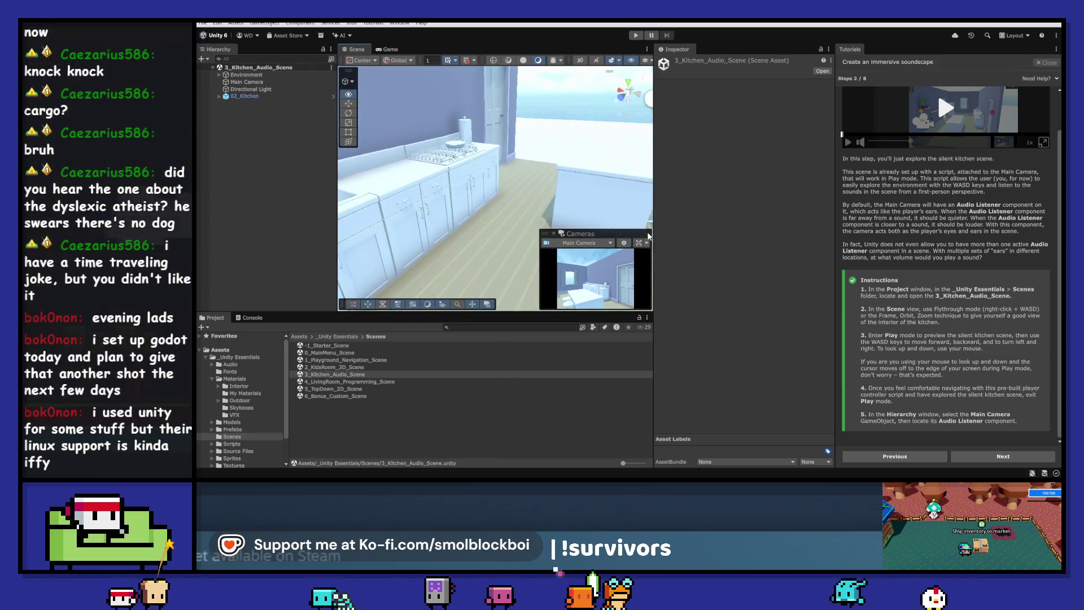
pyautogui.click(486, 306)
pyautogui.moveTo(474, 282)
pyautogui.mouseDown()
pyautogui.moveTo(339, 174)
pyautogui.moveTo(790, 170)
pyautogui.moveTo(802, 149)
pyautogui.moveTo(710, 170)
pyautogui.moveTo(374, 95)
pyautogui.moveTo(503, 64)
pyautogui.mouseUp()
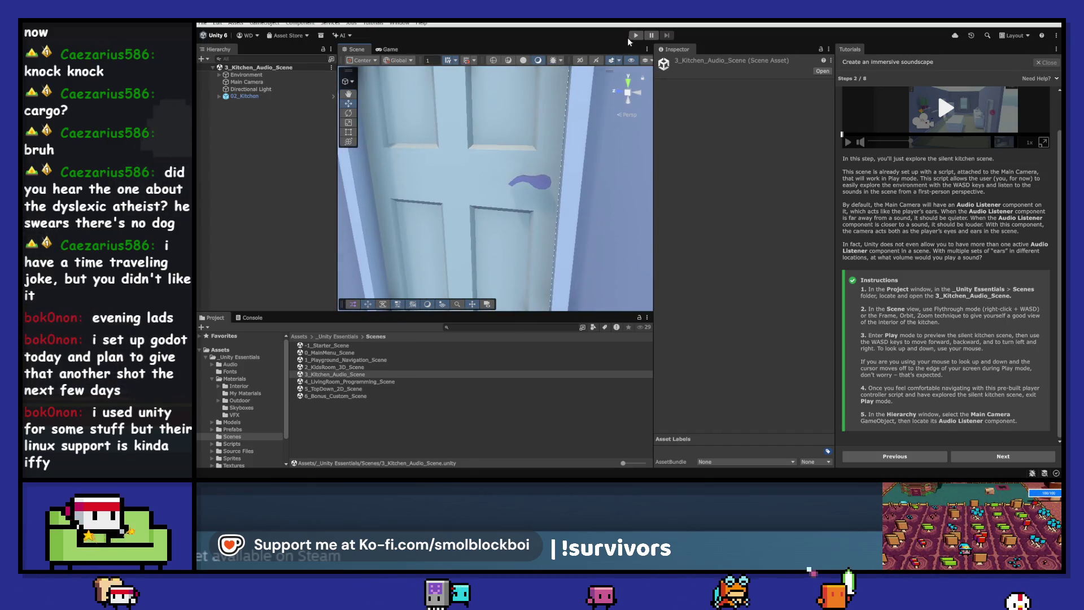
# - Play-test the silent kitchen, walking the player view around, then stop
pyautogui.click(635, 35)
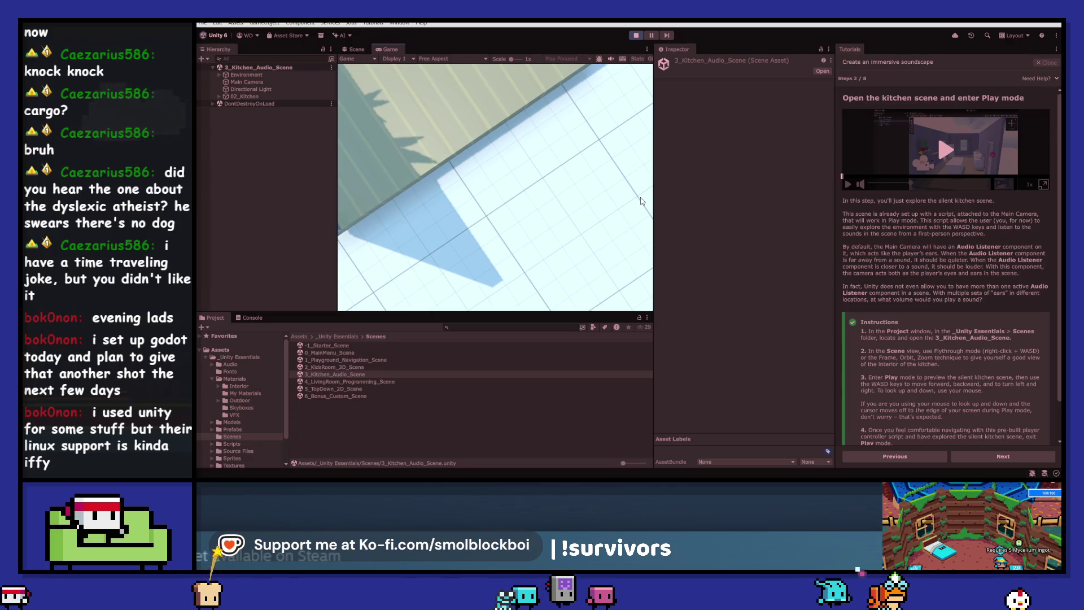
pyautogui.press('s')
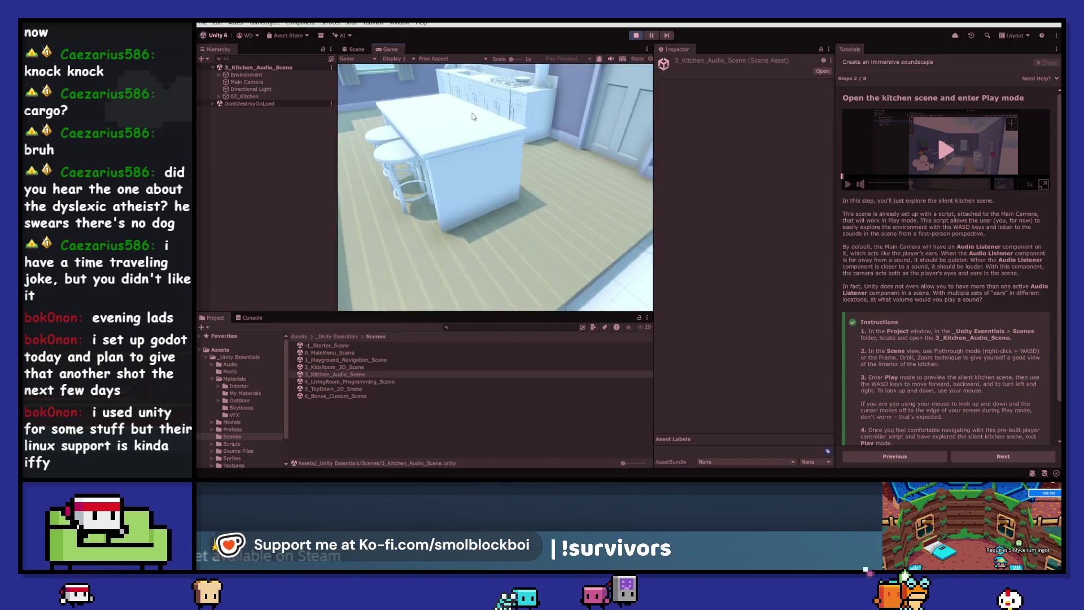
pyautogui.press('s')
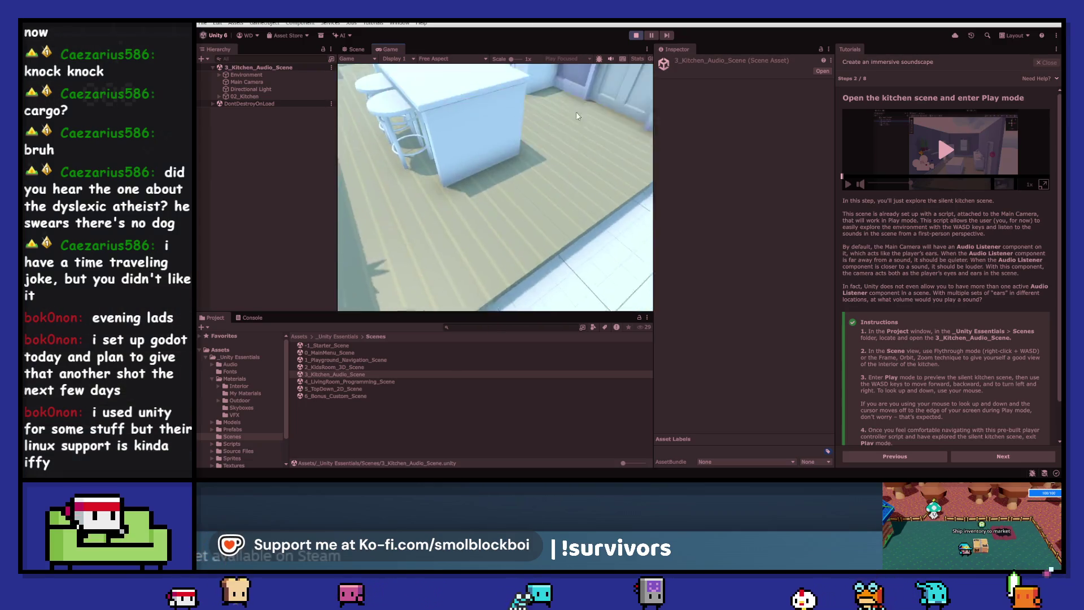
pyautogui.click(636, 35)
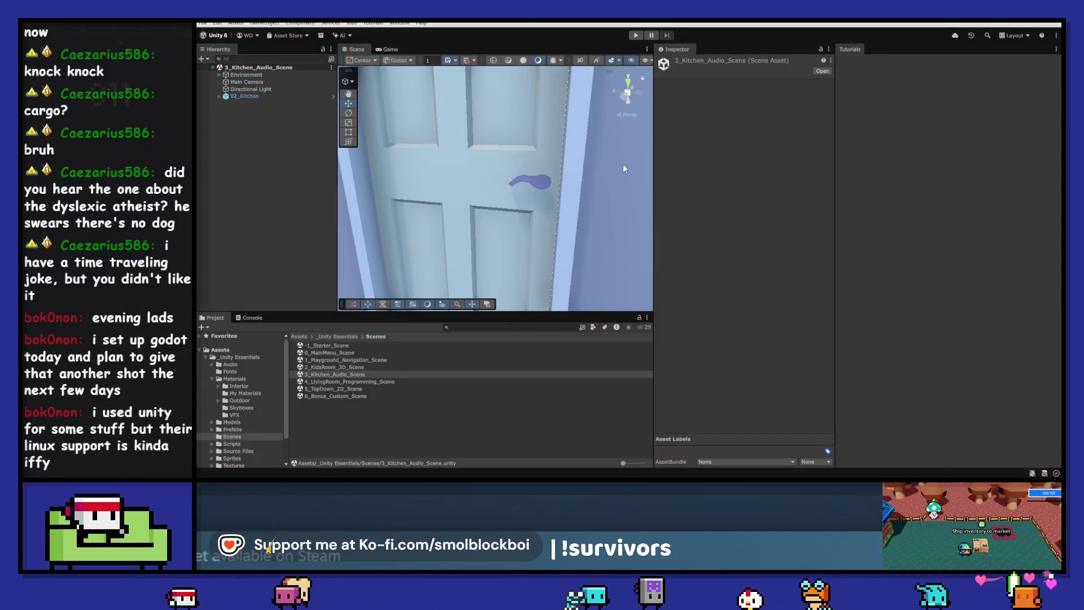
# - Fly the Scene view around the kitchen, toward and away from the island
pyautogui.rightClick(421, 215)
pyautogui.press('s')
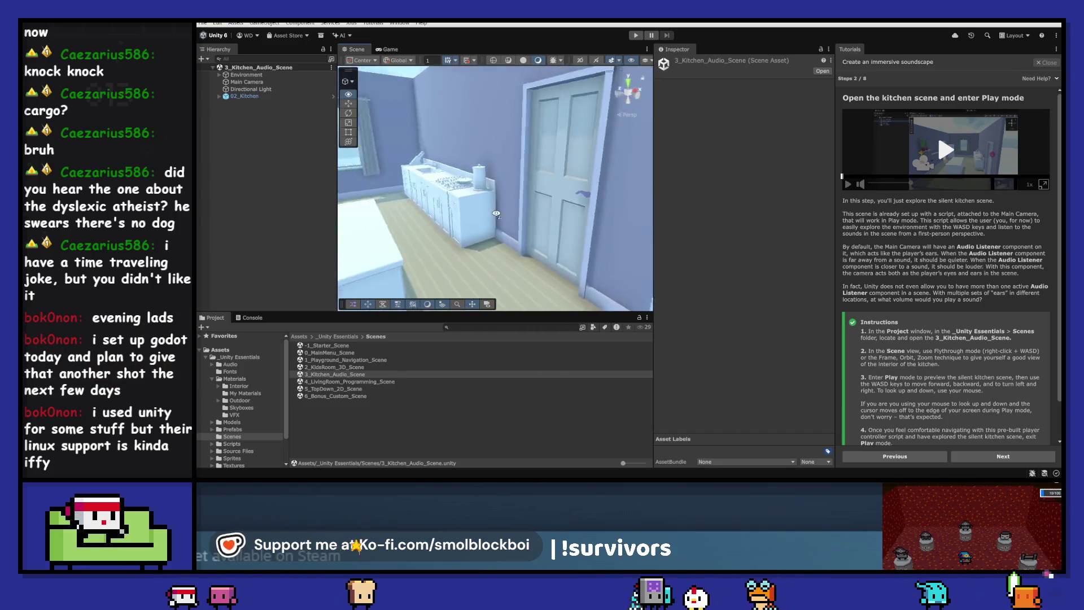
pyautogui.press('w')
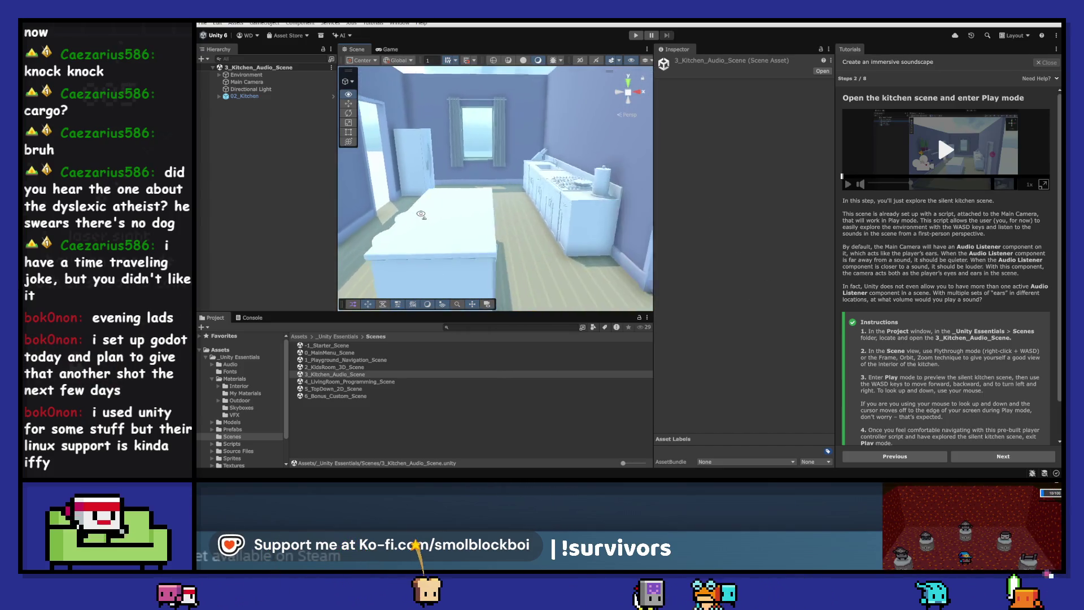
pyautogui.press('s')
pyautogui.press('d')
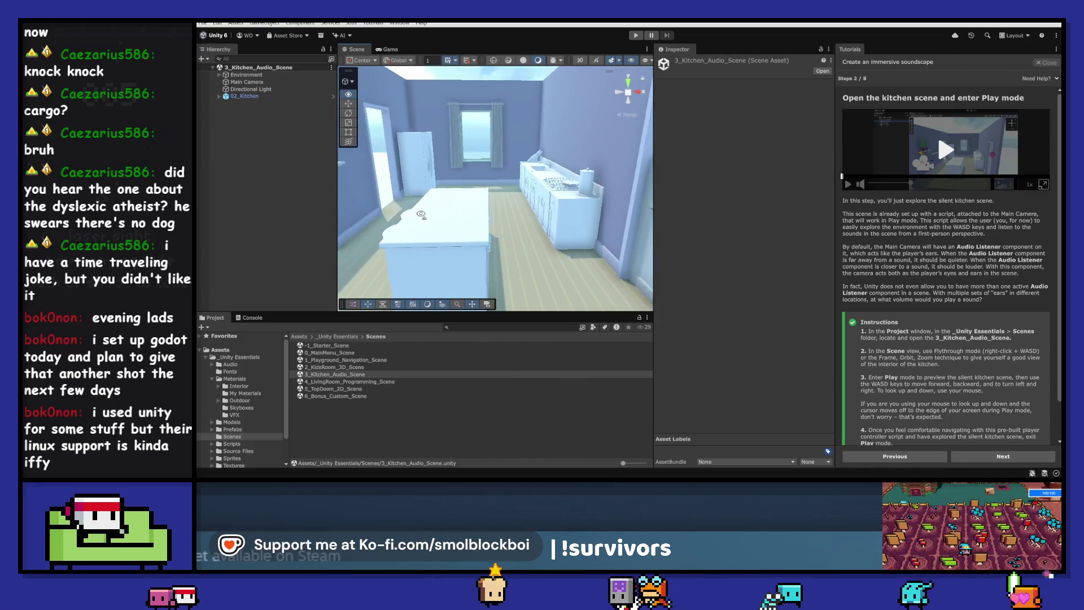
# - Play the kitchen again, exploring the shelves, window and stove, then exit Play mode
pyautogui.click(636, 35)
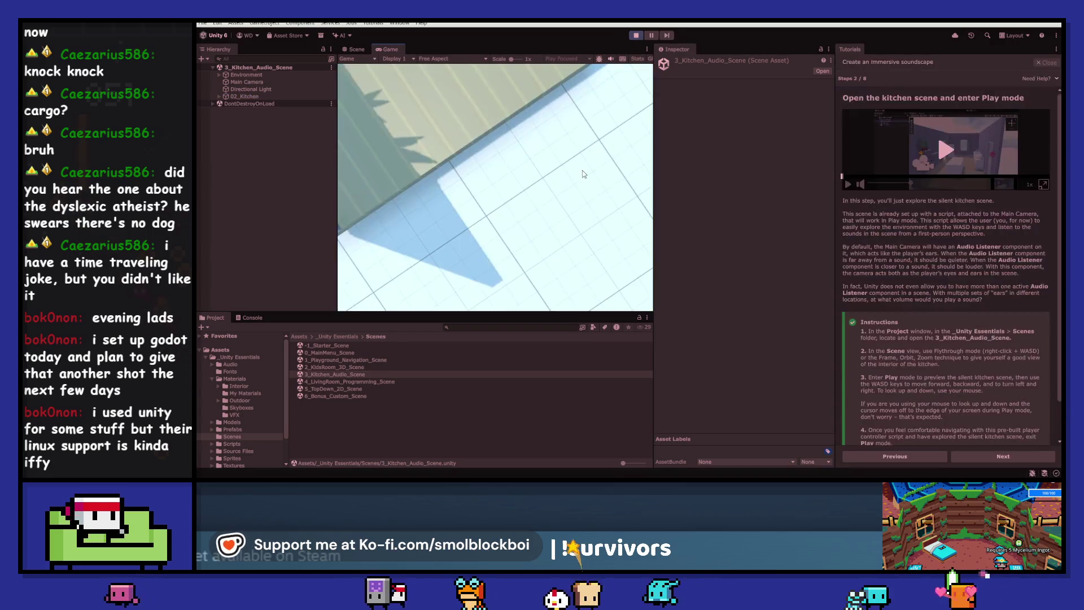
pyautogui.press('a')
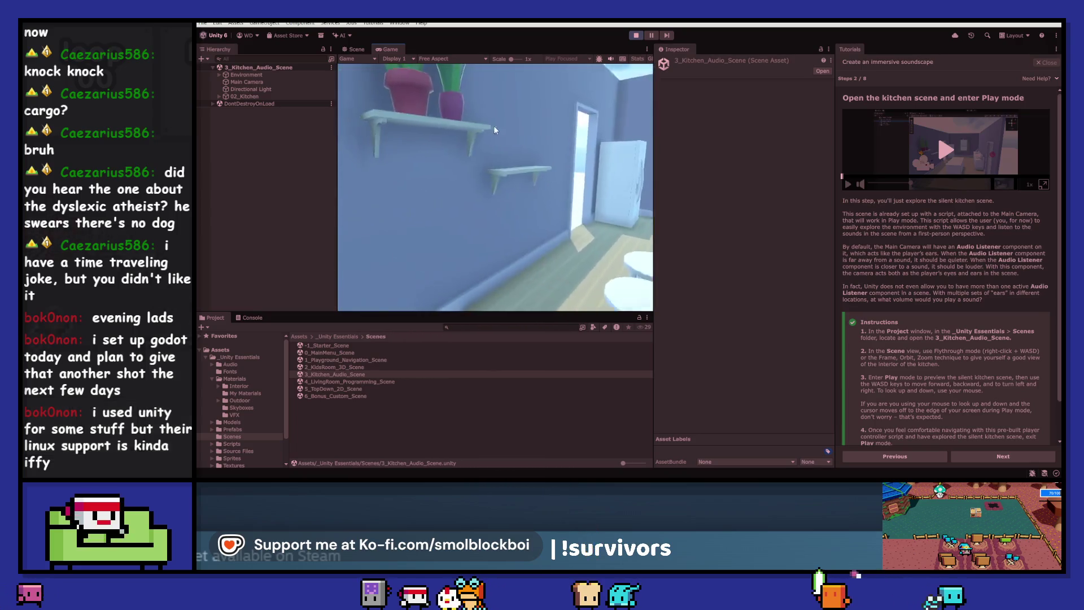
pyautogui.press('w')
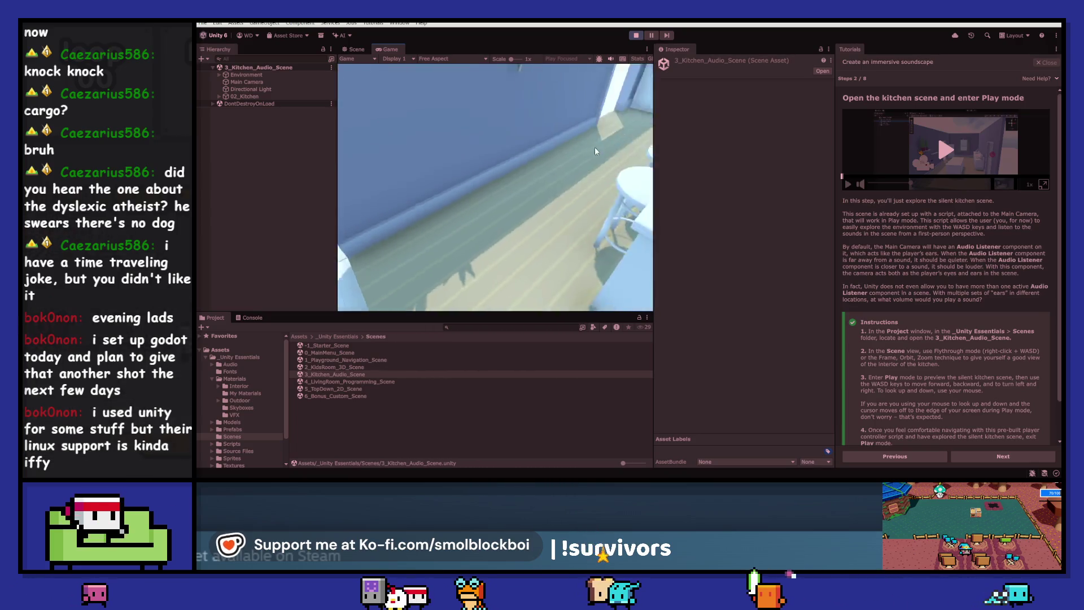
pyautogui.press('s')
pyautogui.press('s')
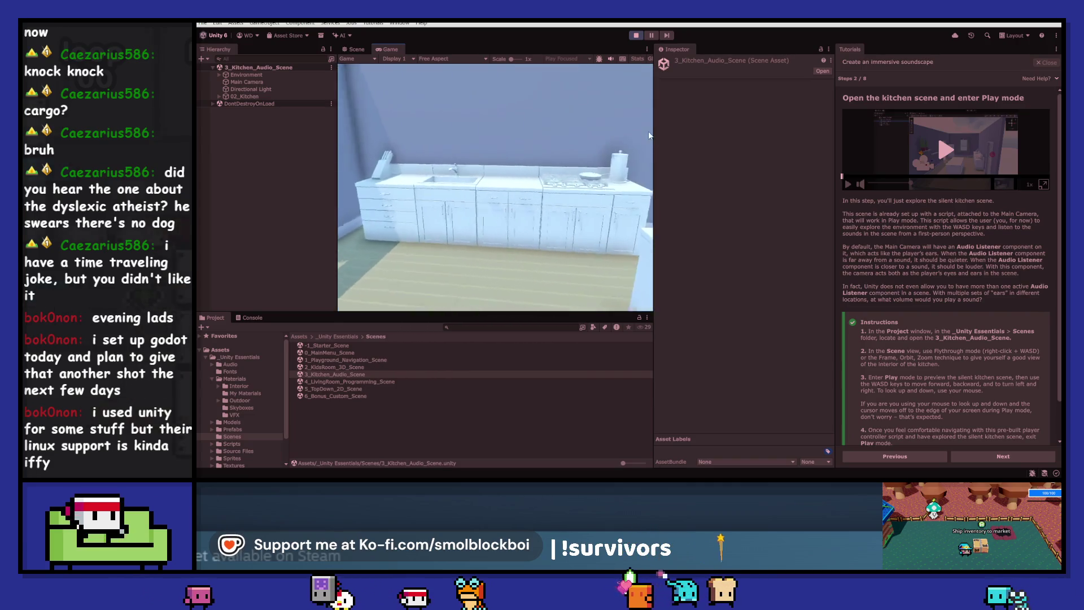
pyautogui.press('w')
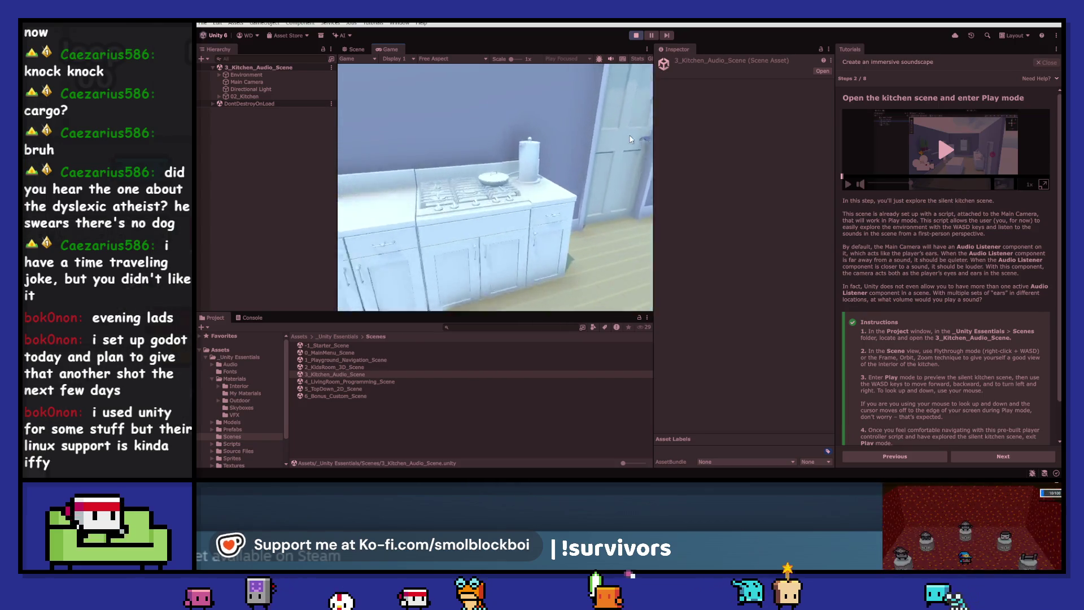
pyautogui.press('w')
pyautogui.press('a')
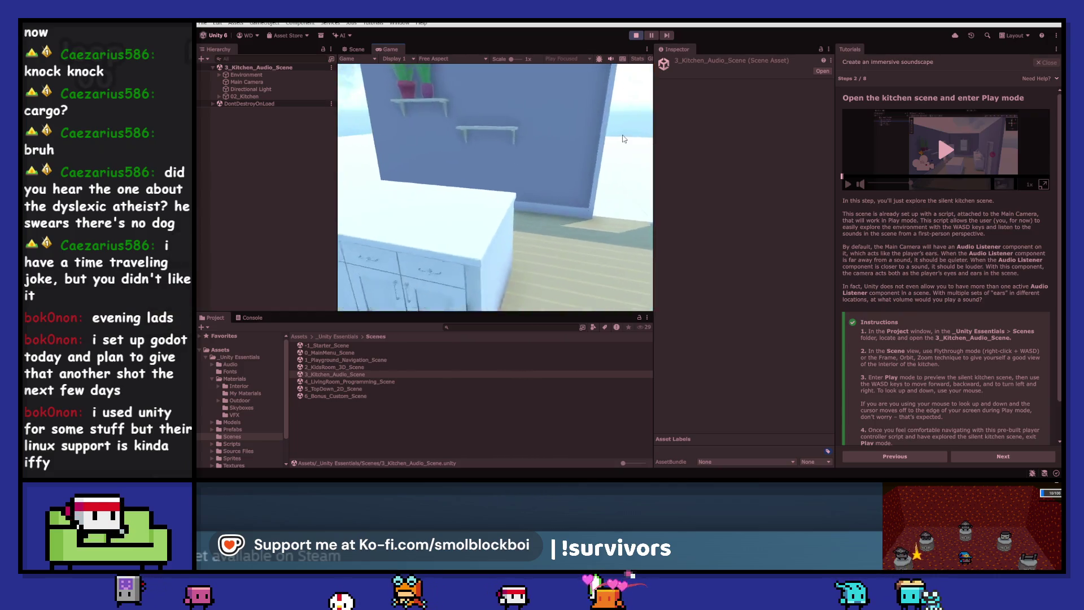
pyautogui.hotkey('ctrl', 'p')
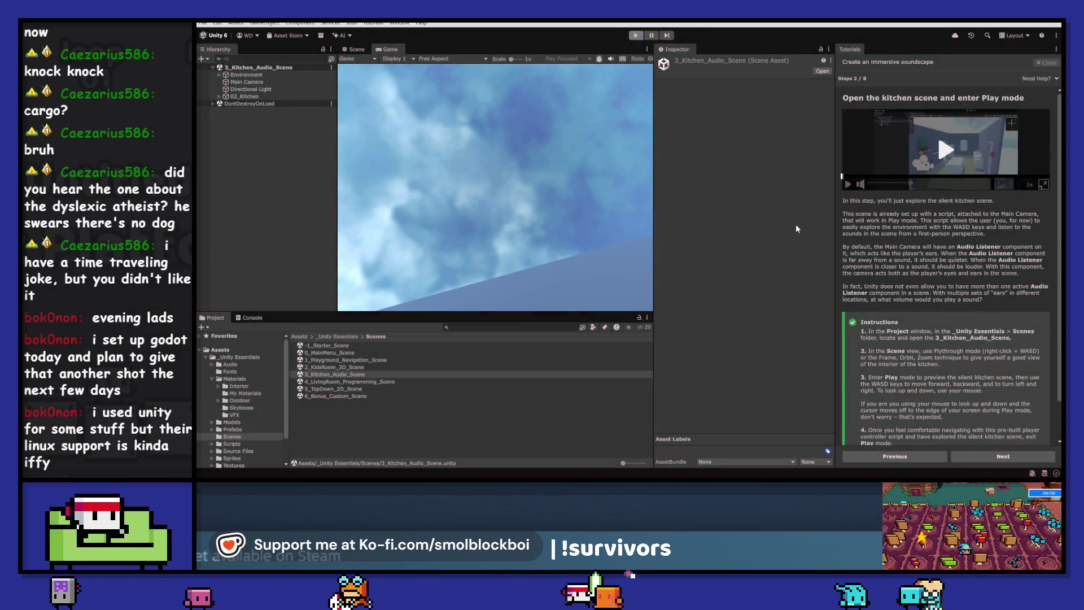
pyautogui.scroll(-1, 983, 357)
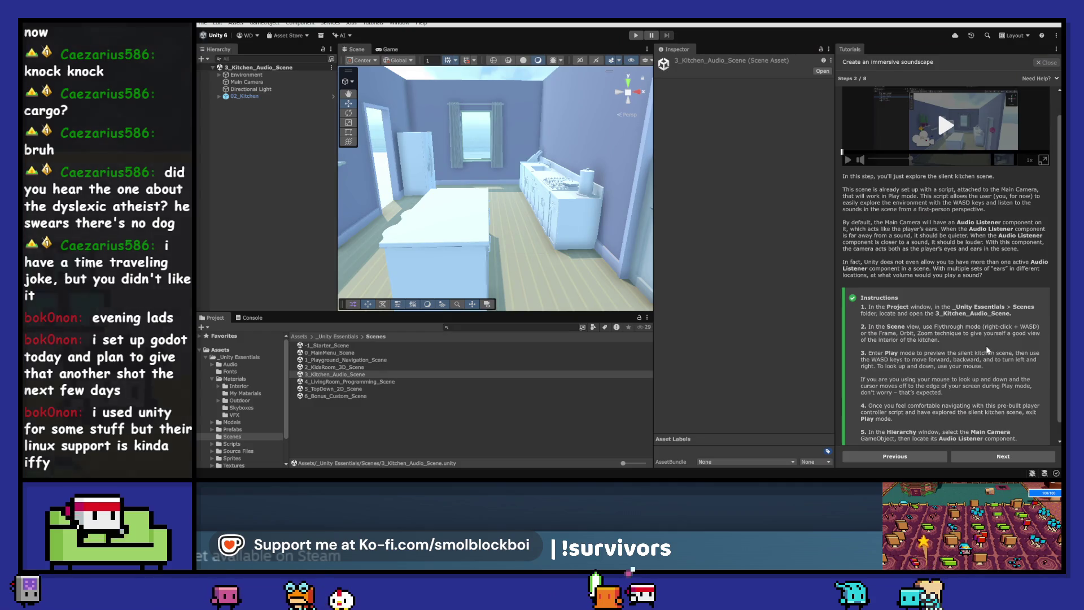
# - Expand 02_Kitchen in the Hierarchy and select Main Camera to show its Audio Listener
pyautogui.scroll(-1, 986, 351)
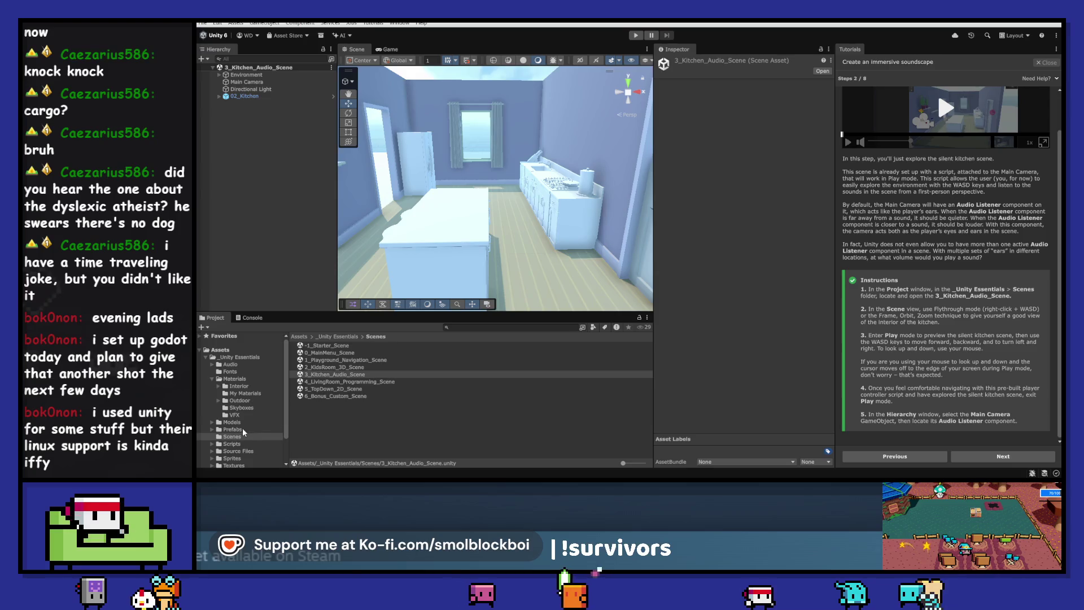
pyautogui.scroll(-3, 236, 437)
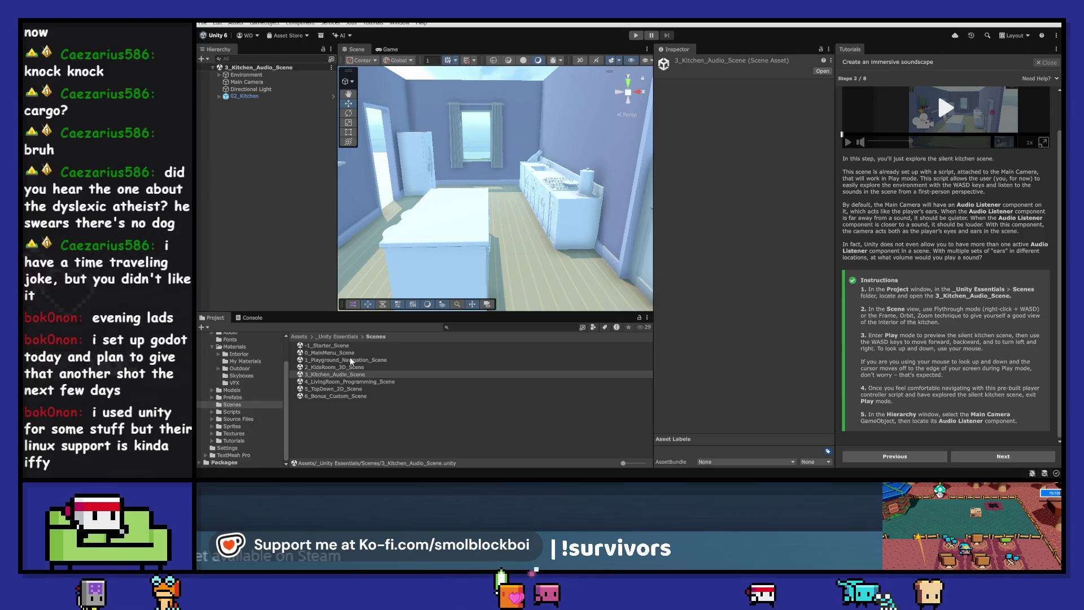
pyautogui.click(219, 97)
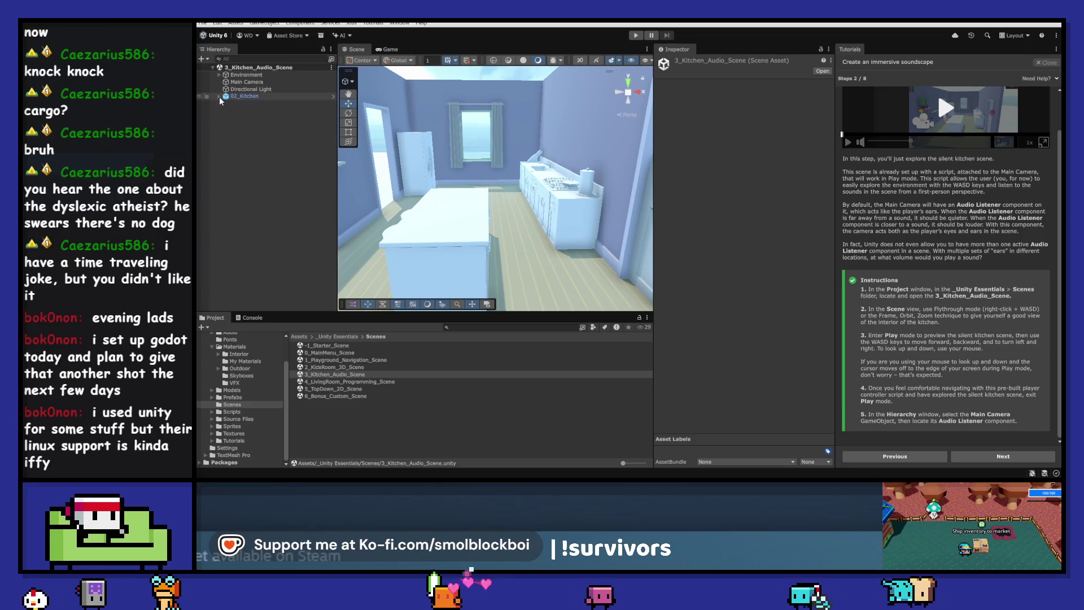
pyautogui.click(250, 83)
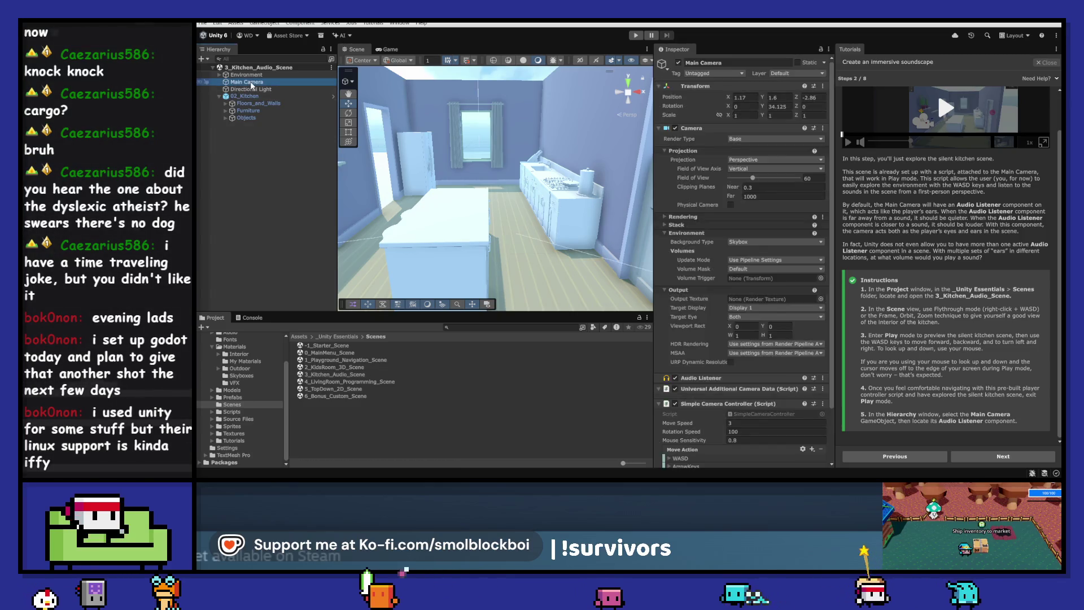
# - Check the Simple Camera Controller's options menu, then open Scripts > Provided Scripts
pyautogui.scroll(-3, 706, 271)
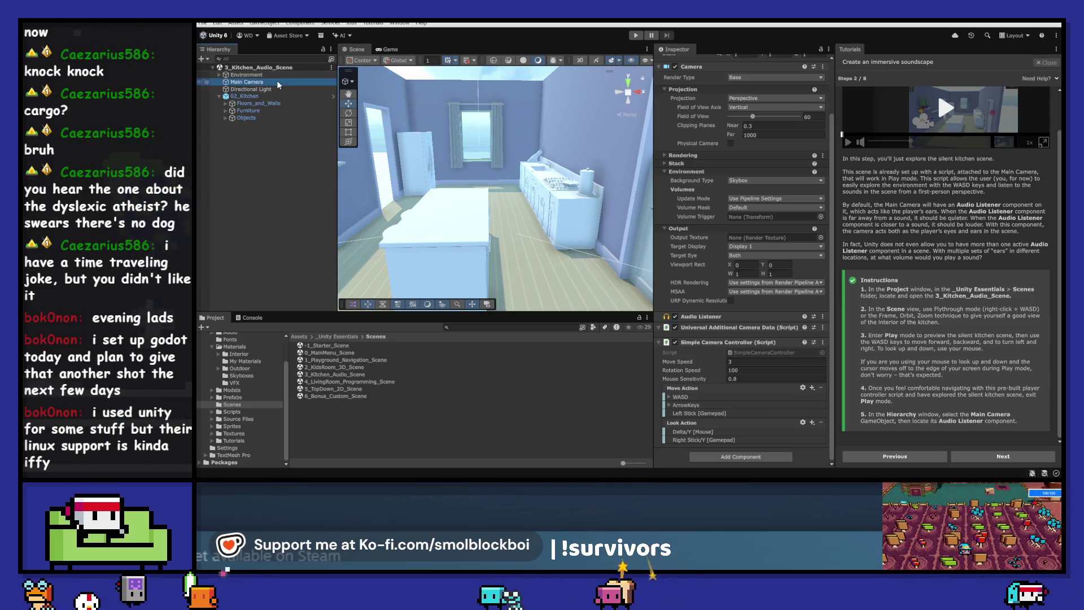
pyautogui.click(822, 342)
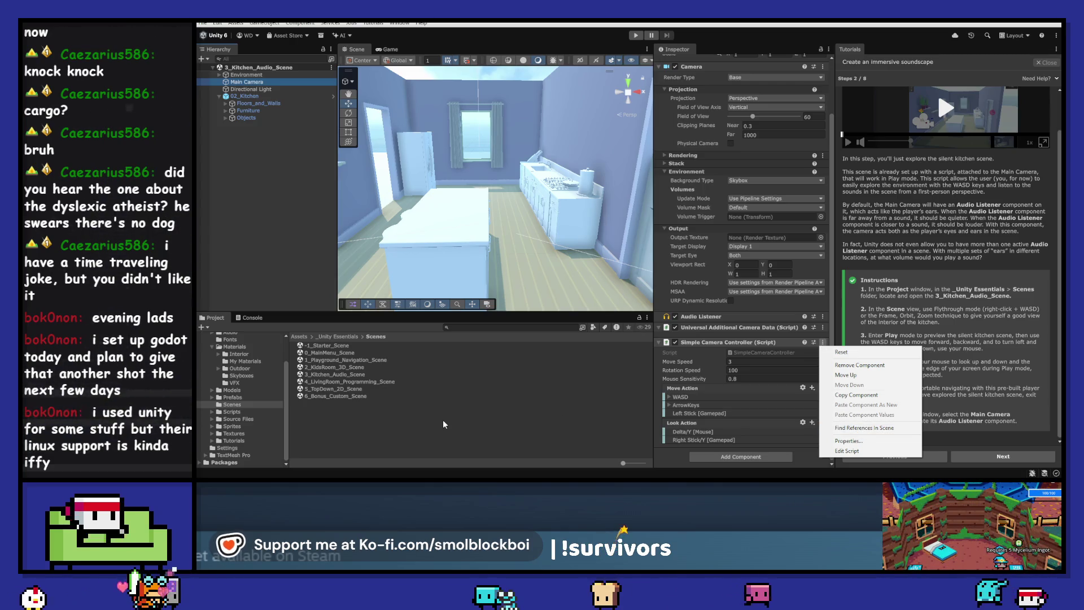
pyautogui.click(230, 412)
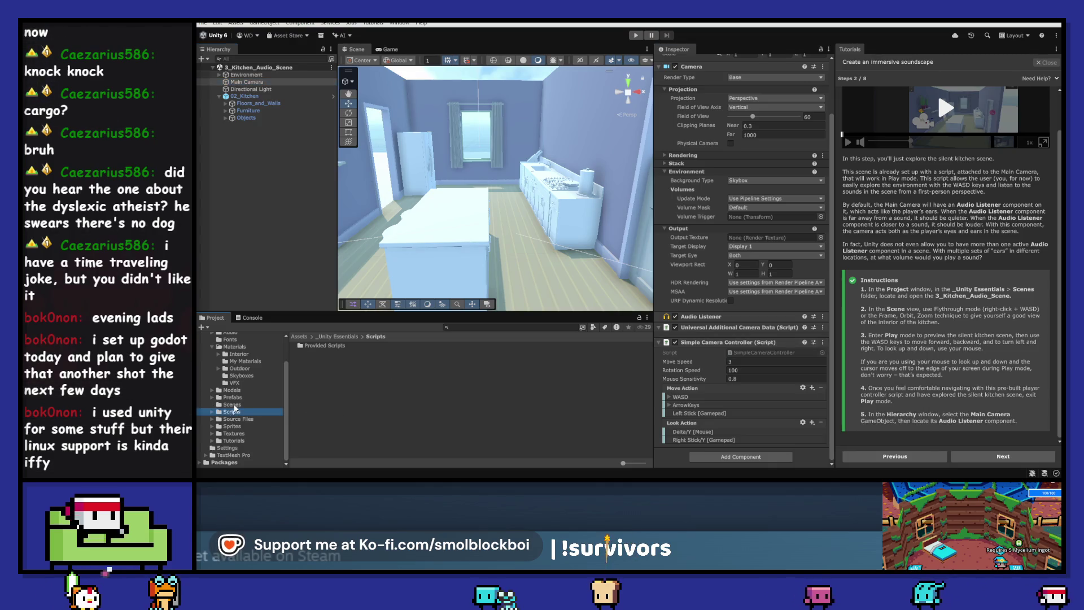
pyautogui.doubleClick(311, 346)
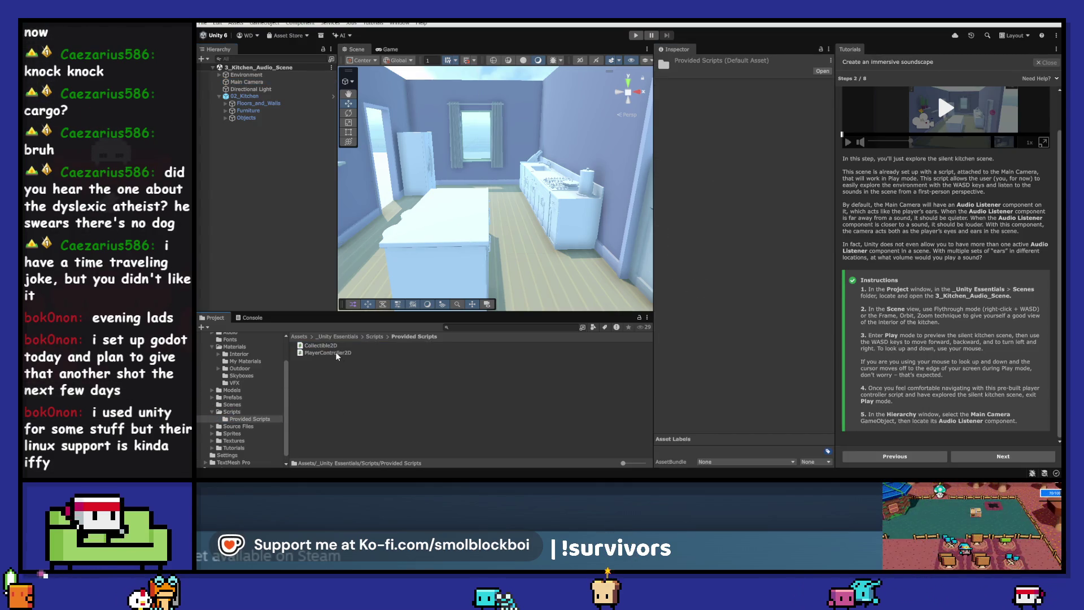
# - Open the PlayerController2D script in Visual Studio
pyautogui.doubleClick(336, 354)
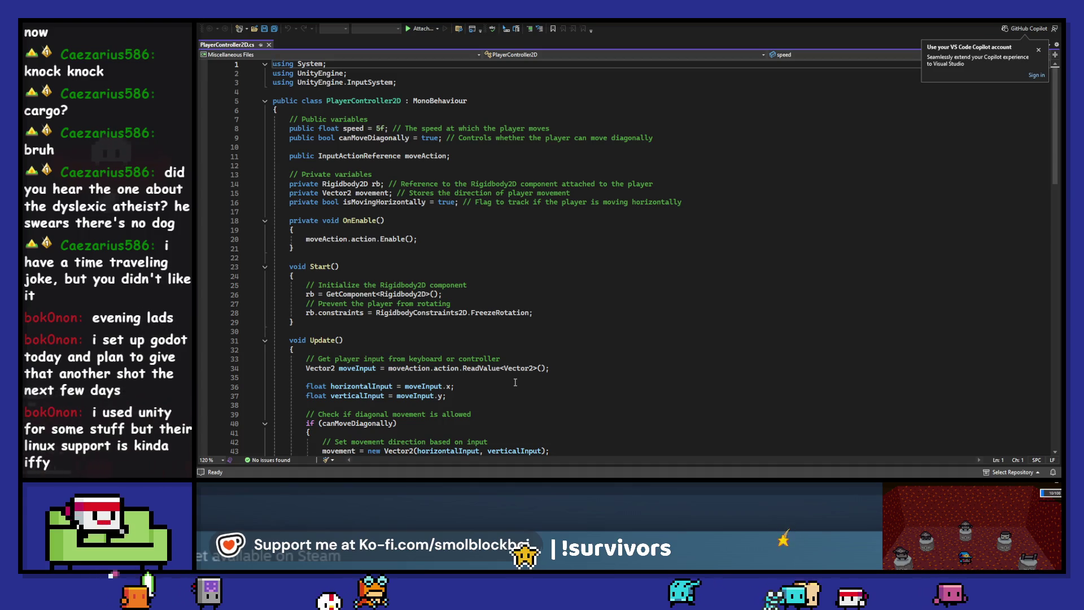
# - Dismiss the Copilot sign-in notice and scroll through the PlayerController2D code
pyautogui.click(1039, 50)
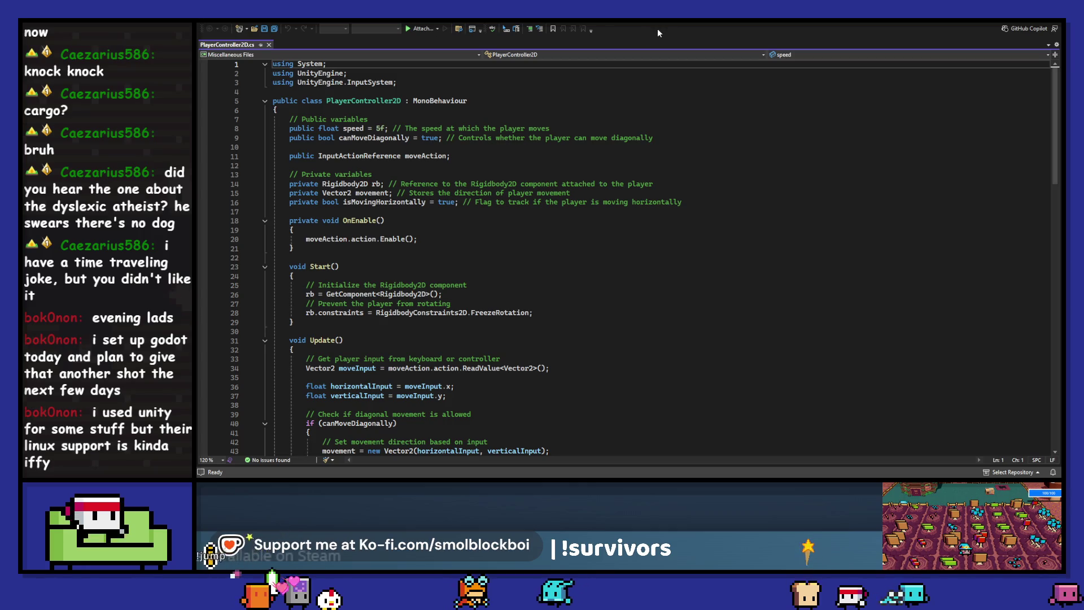
pyautogui.moveTo(331, 125)
pyautogui.mouseDown()
pyautogui.moveTo(452, 148)
pyautogui.moveTo(565, 345)
pyautogui.moveTo(595, 324)
pyautogui.mouseUp()
pyautogui.click(595, 323)
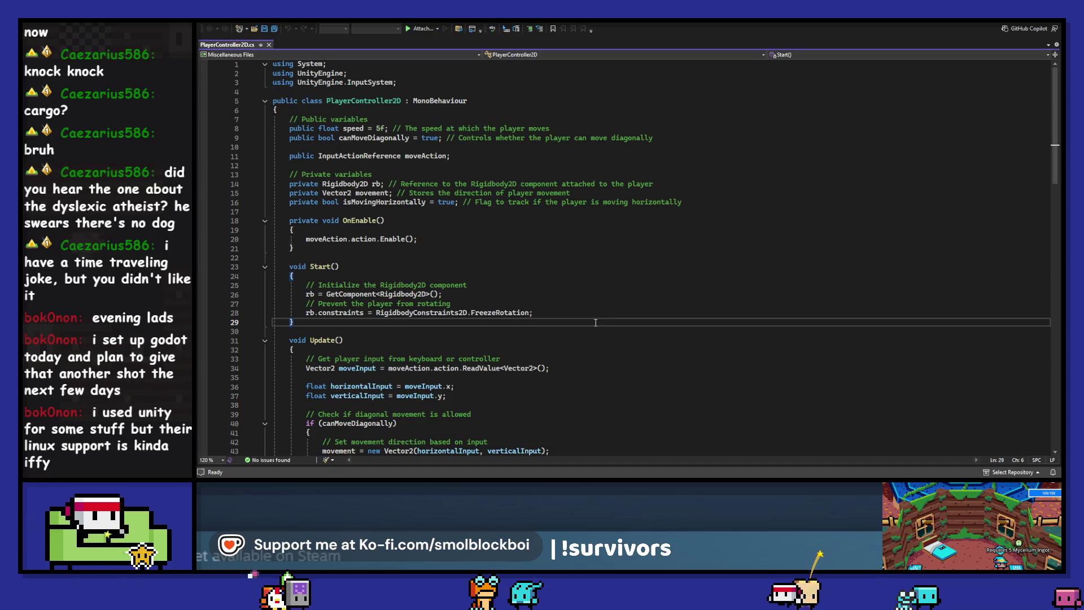
pyautogui.scroll(-2, 595, 323)
pyautogui.scroll(-5, 595, 322)
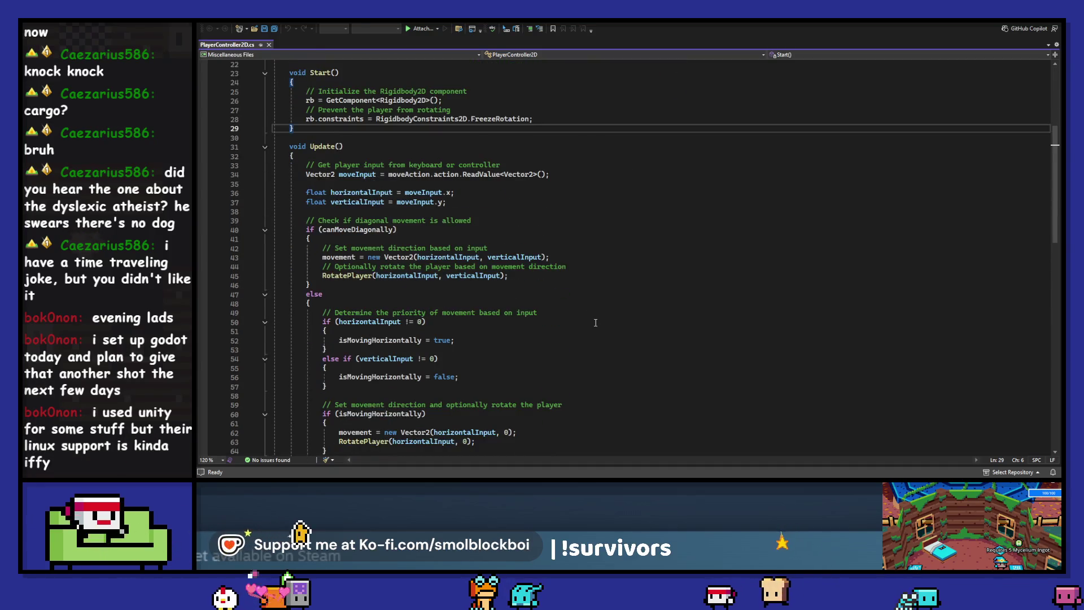
pyautogui.scroll(-3, 595, 322)
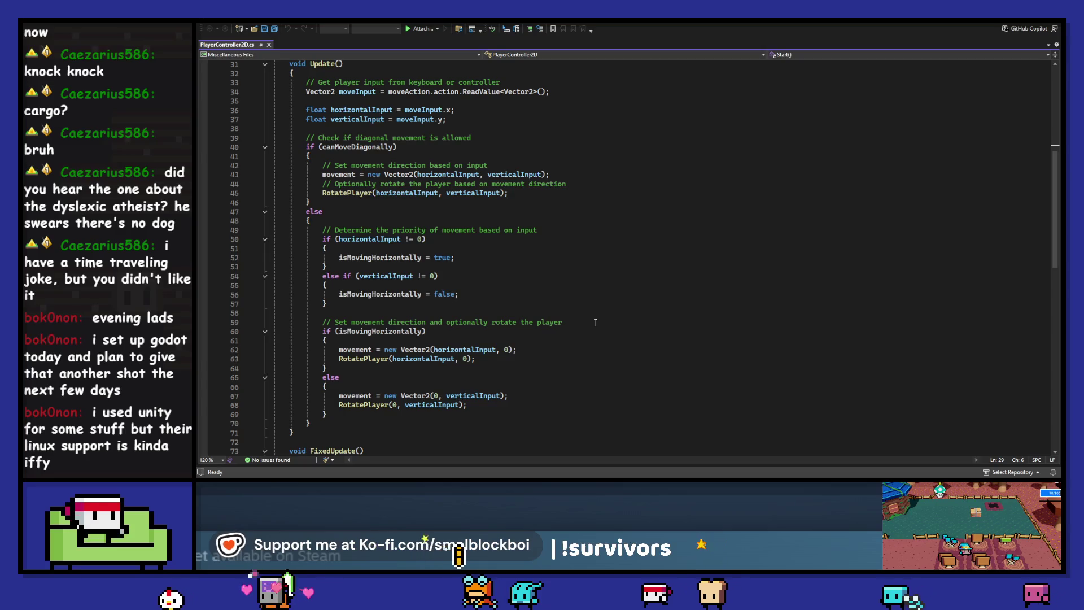
pyautogui.scroll(-4, 595, 322)
pyautogui.scroll(-4, 595, 322)
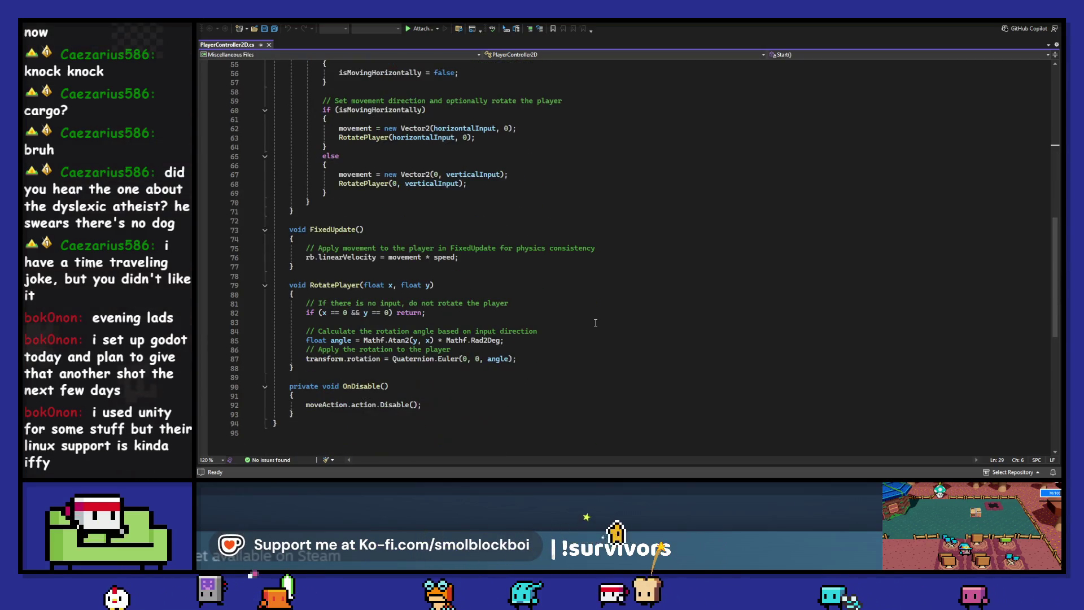
pyautogui.scroll(10, 595, 322)
pyautogui.scroll(8, 595, 322)
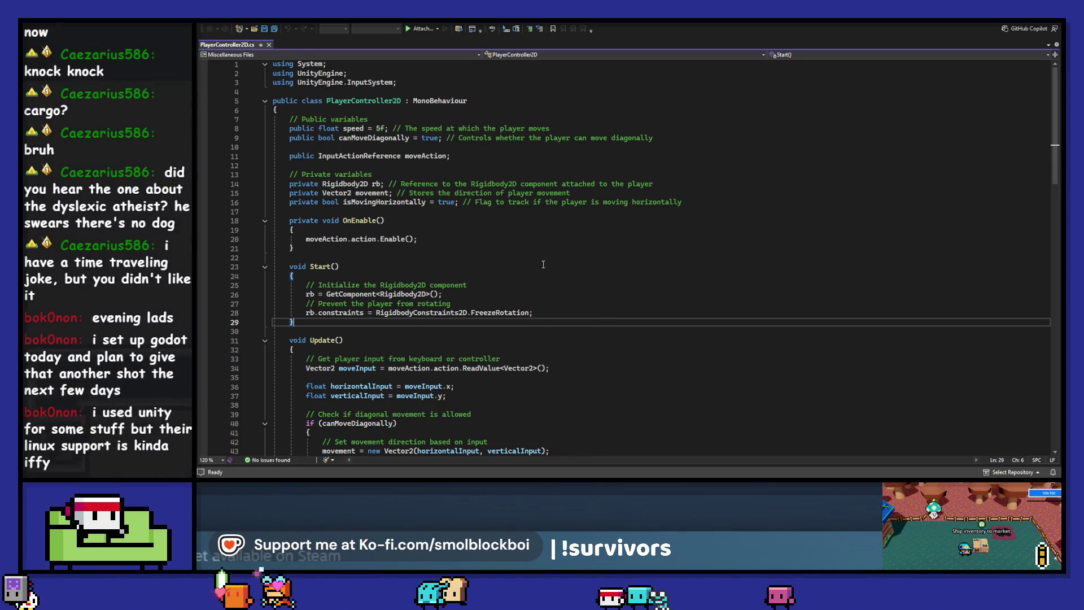
# - Inspect public, canMoveDiagonally and Rigidbody2D in the code, then return to Unity
pyautogui.doubleClick(301, 128)
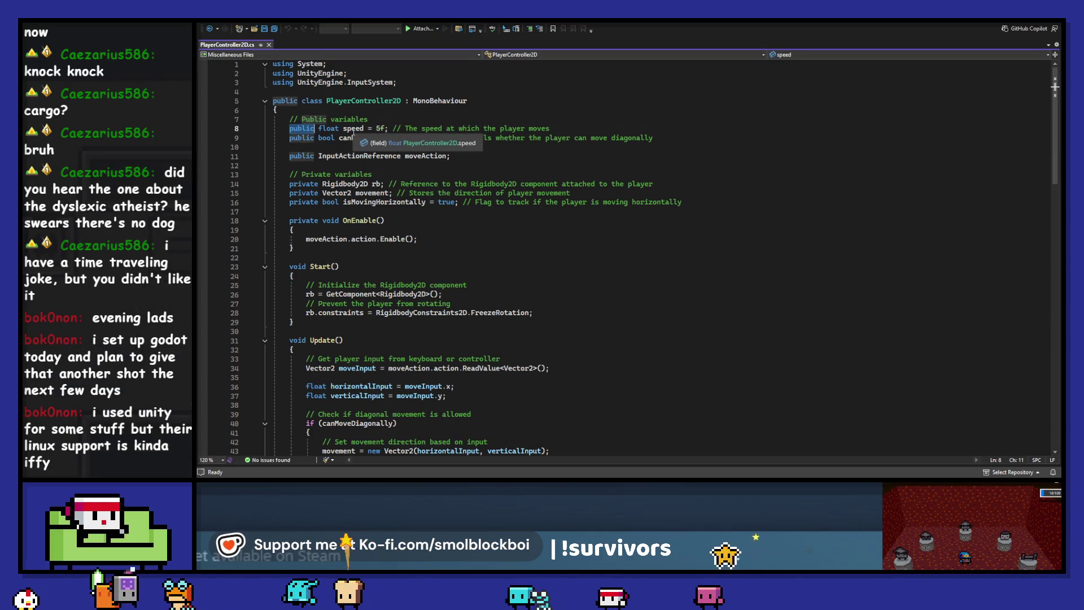
pyautogui.click(352, 137)
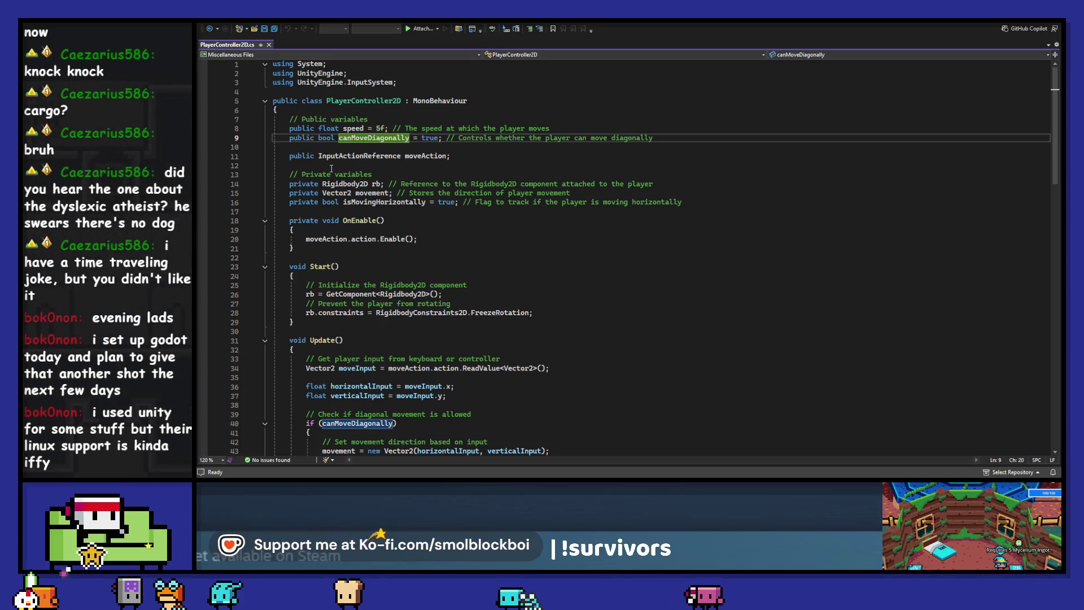
pyautogui.click(341, 184)
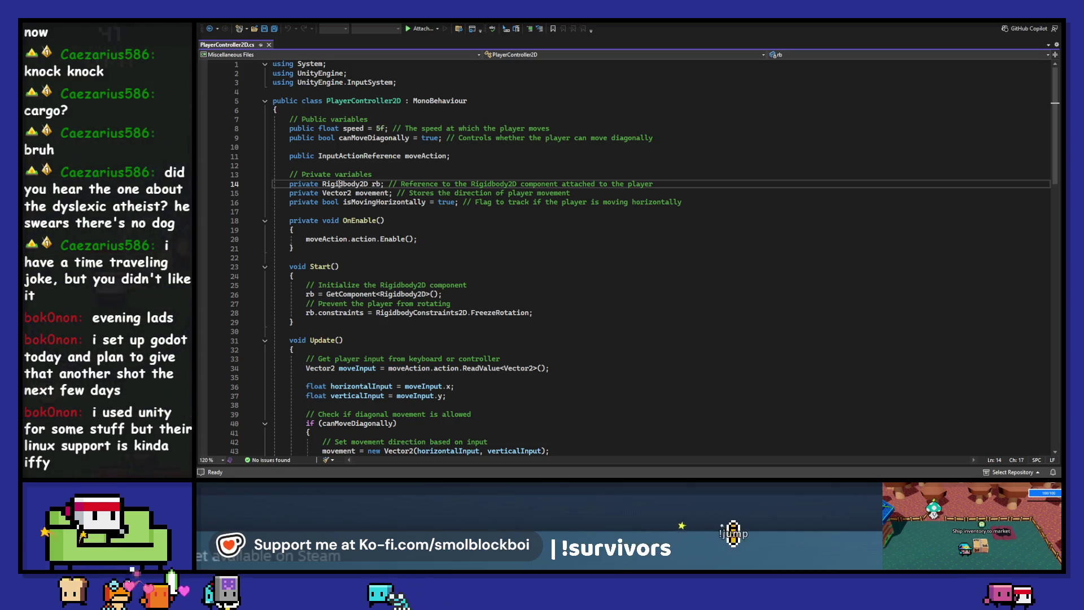
pyautogui.scroll(-1, 340, 184)
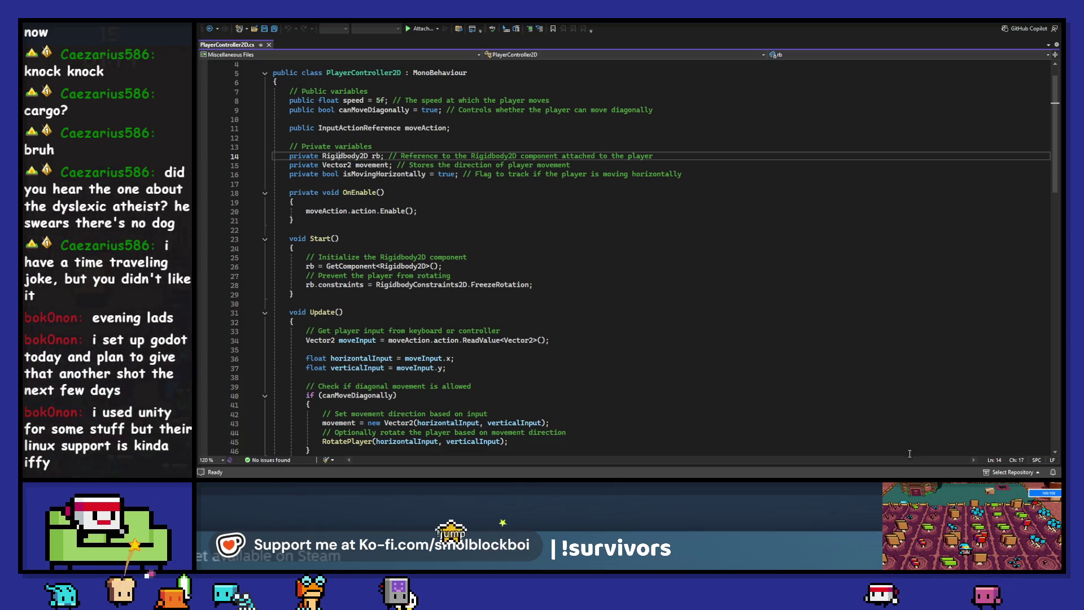
pyautogui.hotkey('alt', 'Tab')
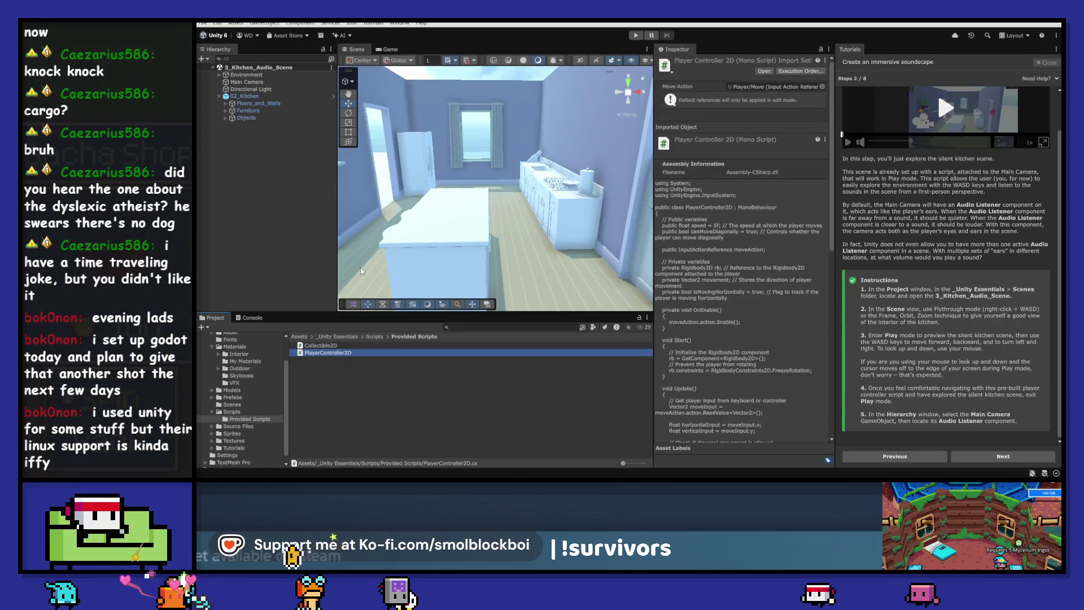
pyautogui.click(248, 82)
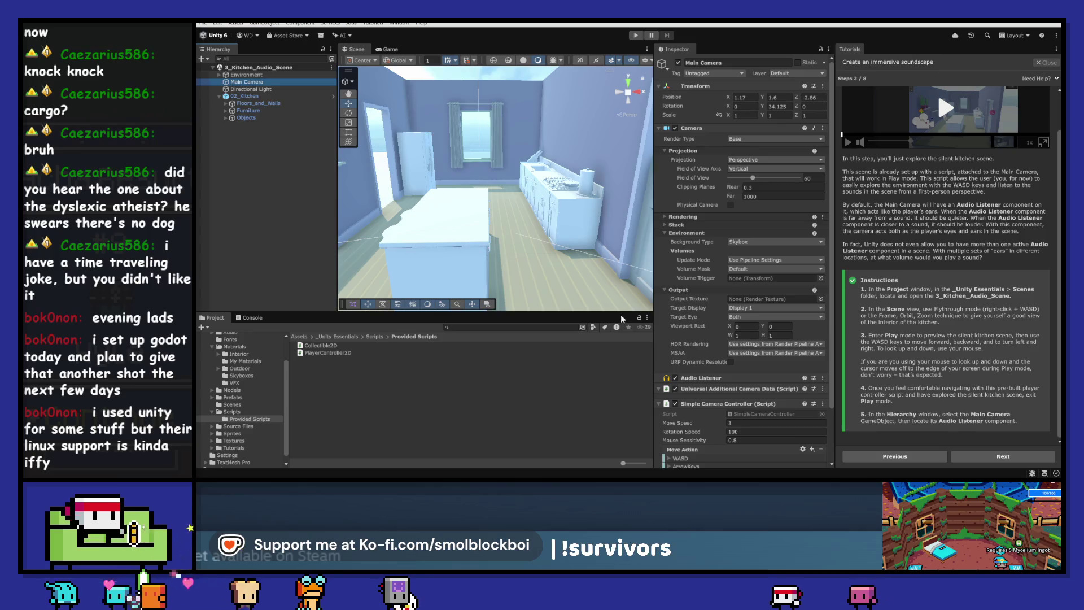
pyautogui.scroll(-3, 716, 280)
pyautogui.scroll(3, 717, 279)
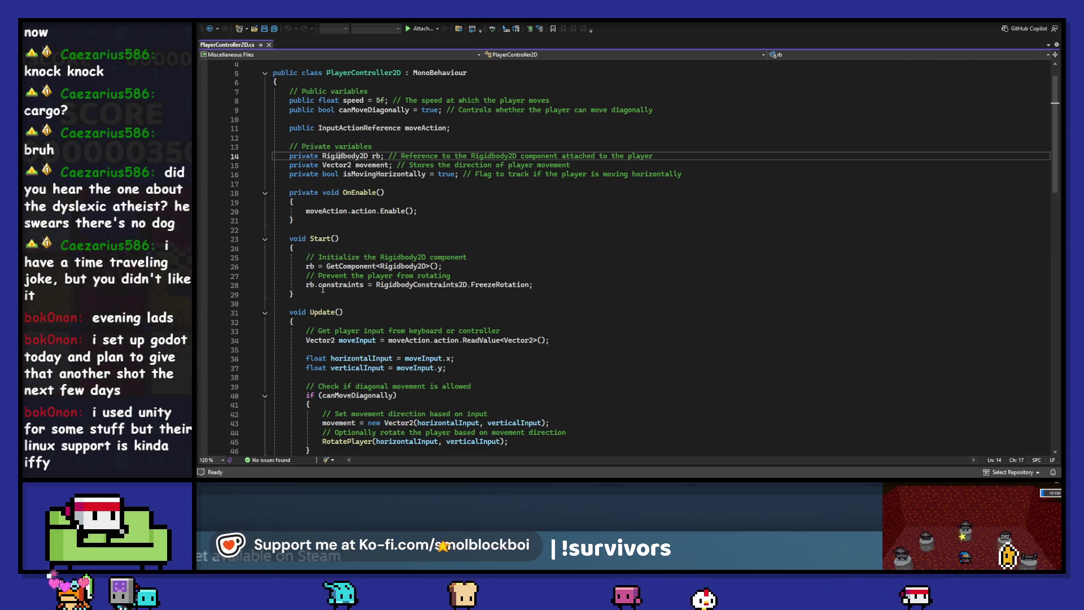
# - Review the PlayerController2D input-reading and diagonal-movement code in Visual Studio
pyautogui.click(603, 285)
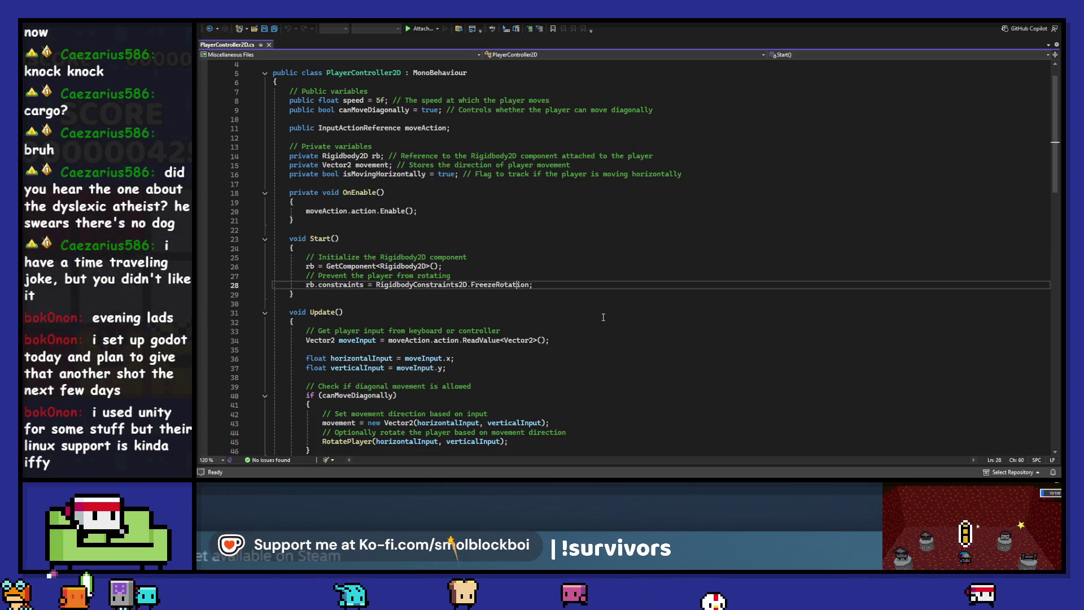
pyautogui.scroll(-2, 603, 317)
pyautogui.scroll(-3, 333, 201)
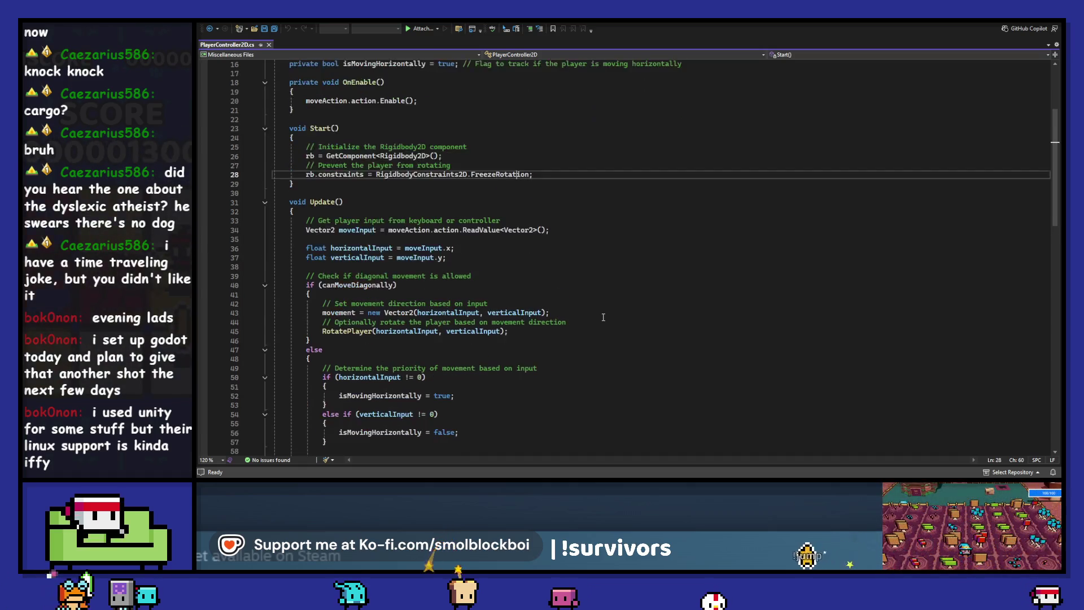
pyautogui.moveTo(335, 204); pyautogui.dragTo(483, 312)
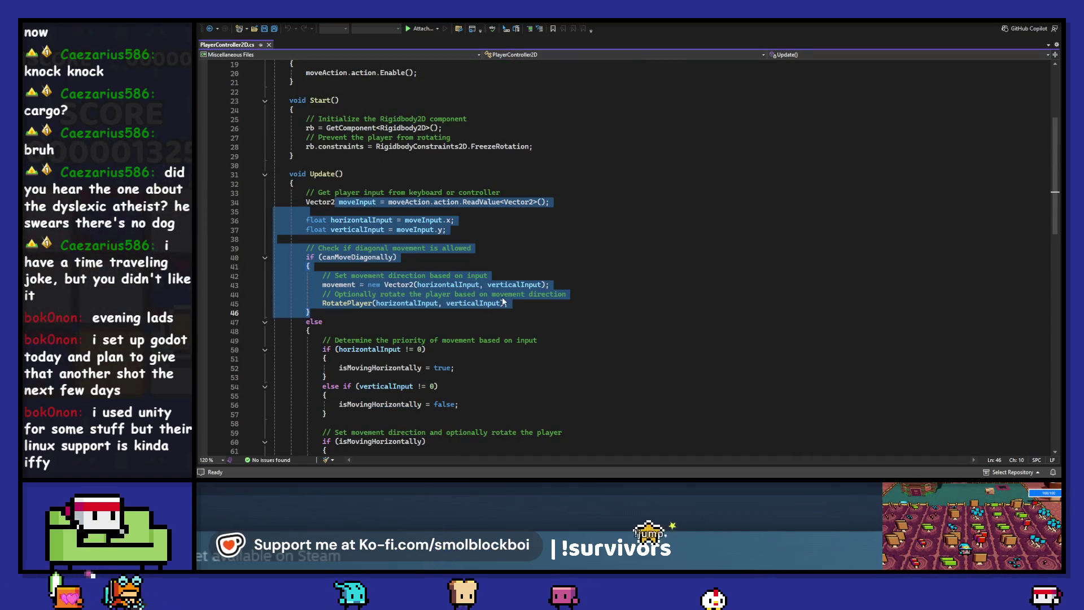
pyautogui.click(572, 306)
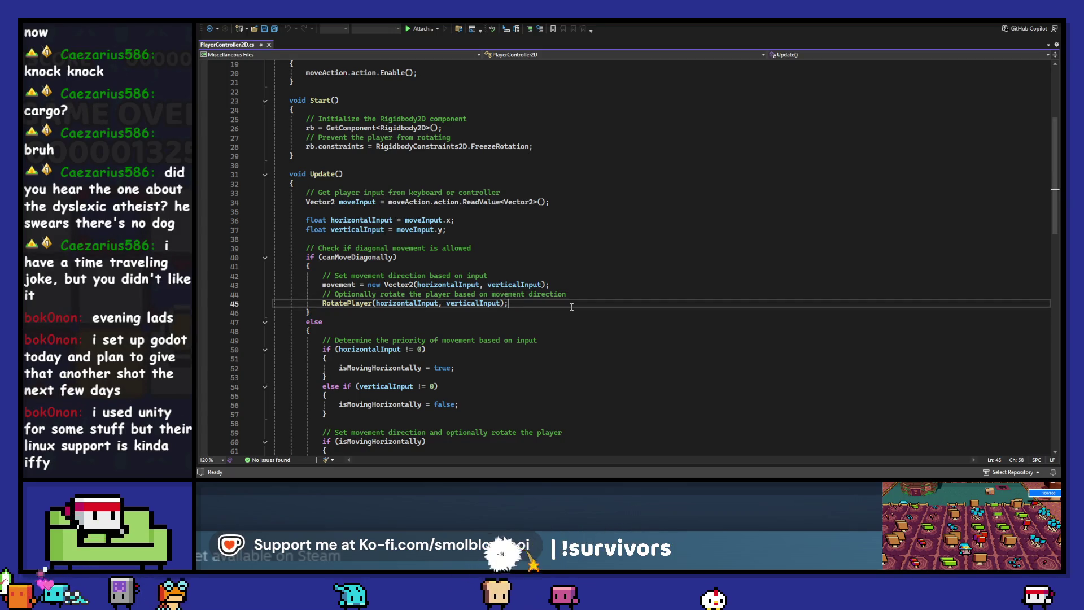
pyautogui.scroll(-3, 566, 303)
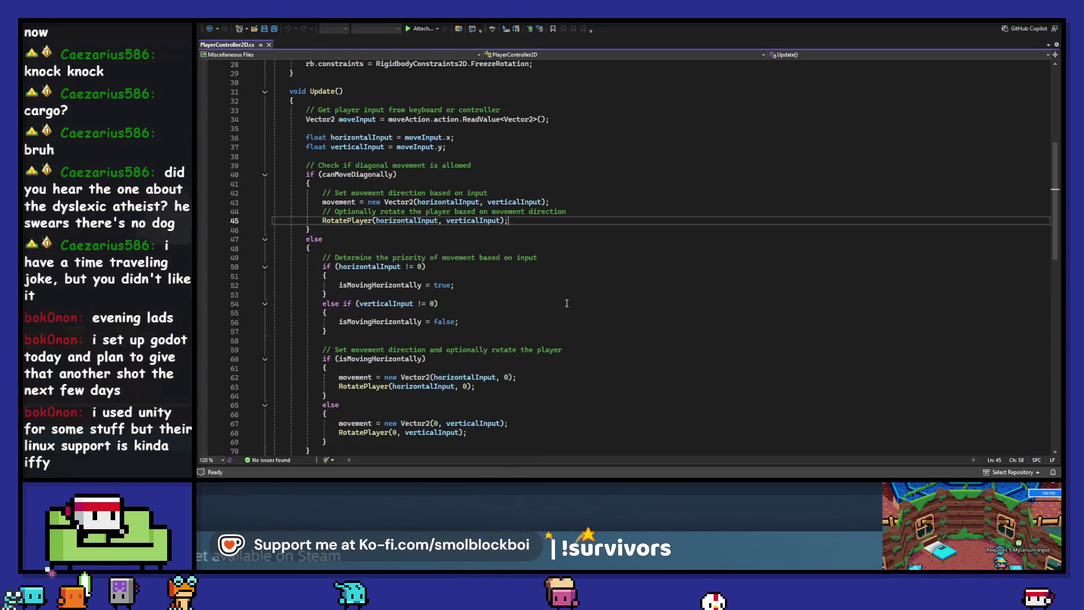
pyautogui.scroll(3, 566, 303)
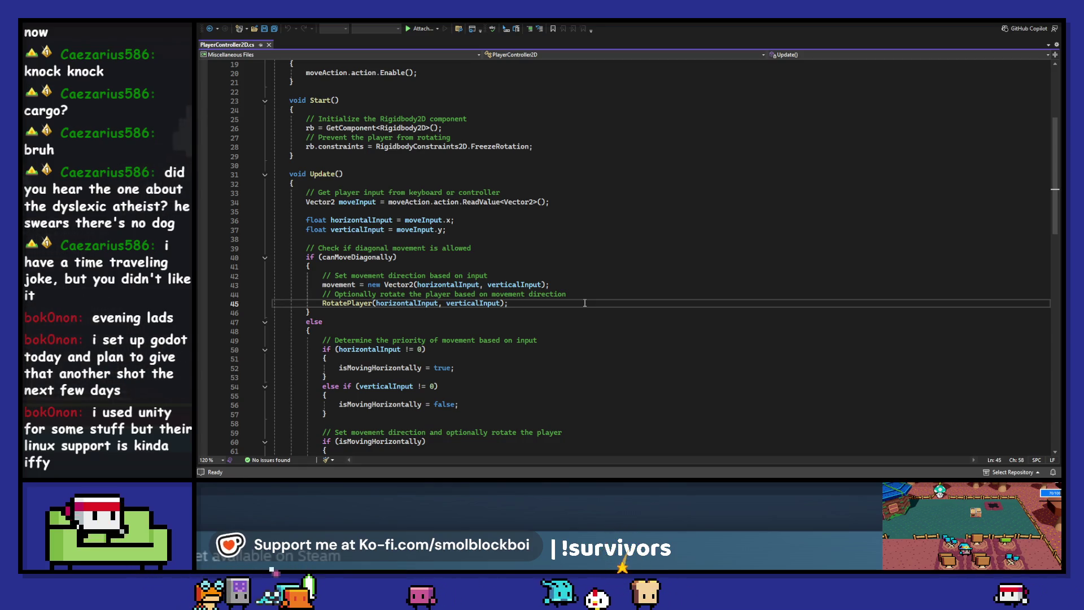
pyautogui.scroll(-2, 585, 304)
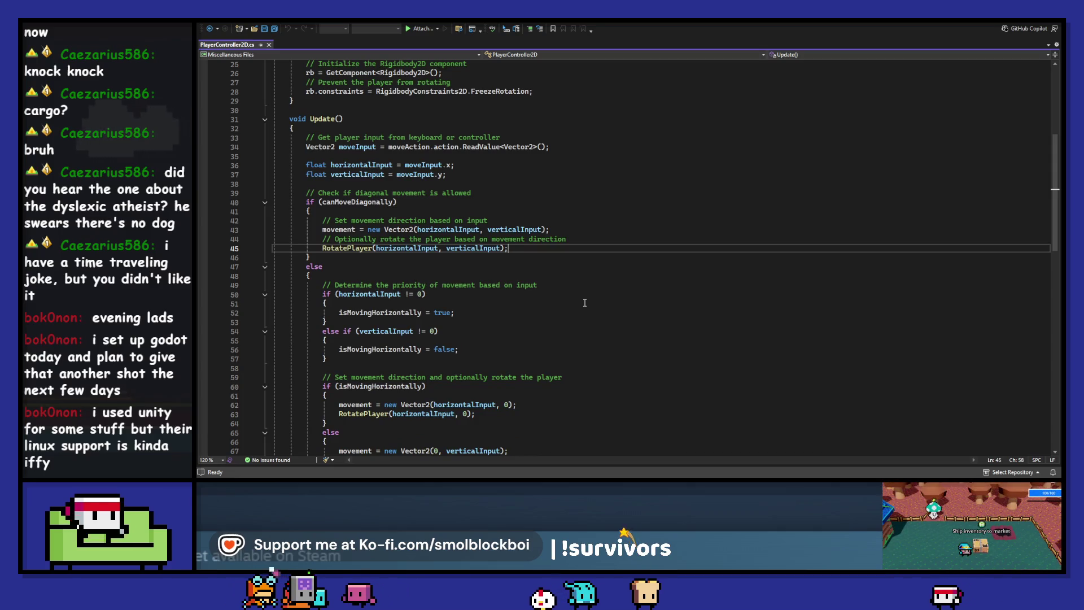
pyautogui.scroll(-3, 585, 304)
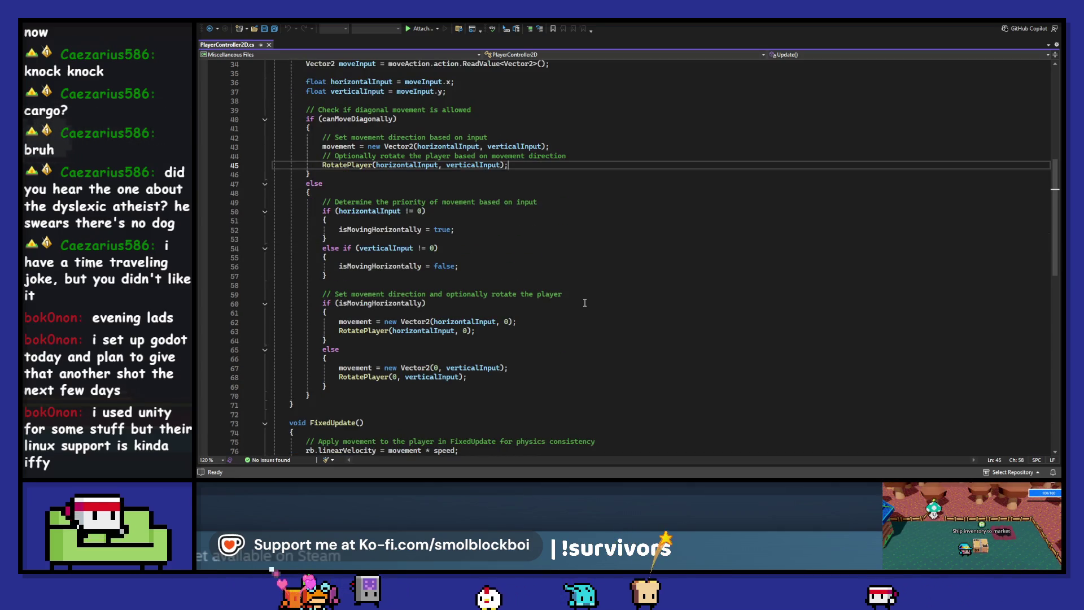
pyautogui.scroll(-5, 585, 303)
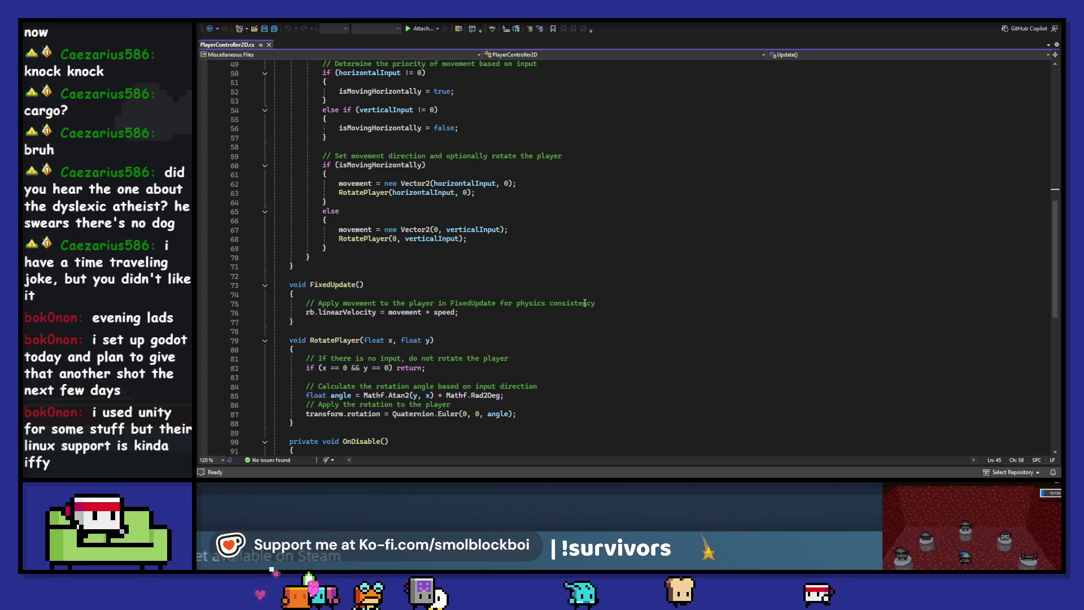
pyautogui.scroll(-1, 585, 304)
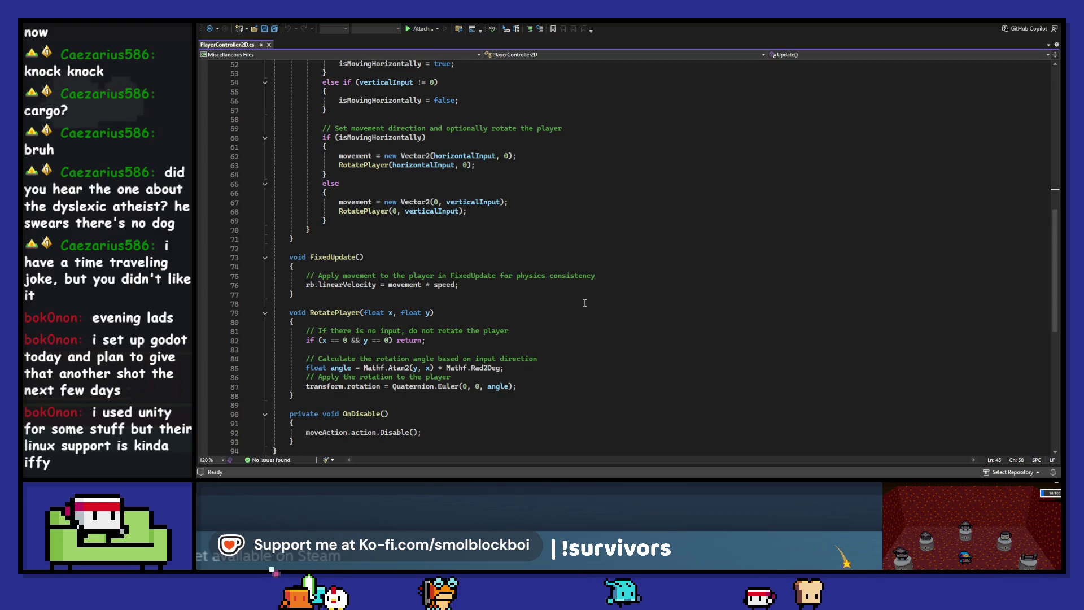
pyautogui.scroll(-3, 585, 303)
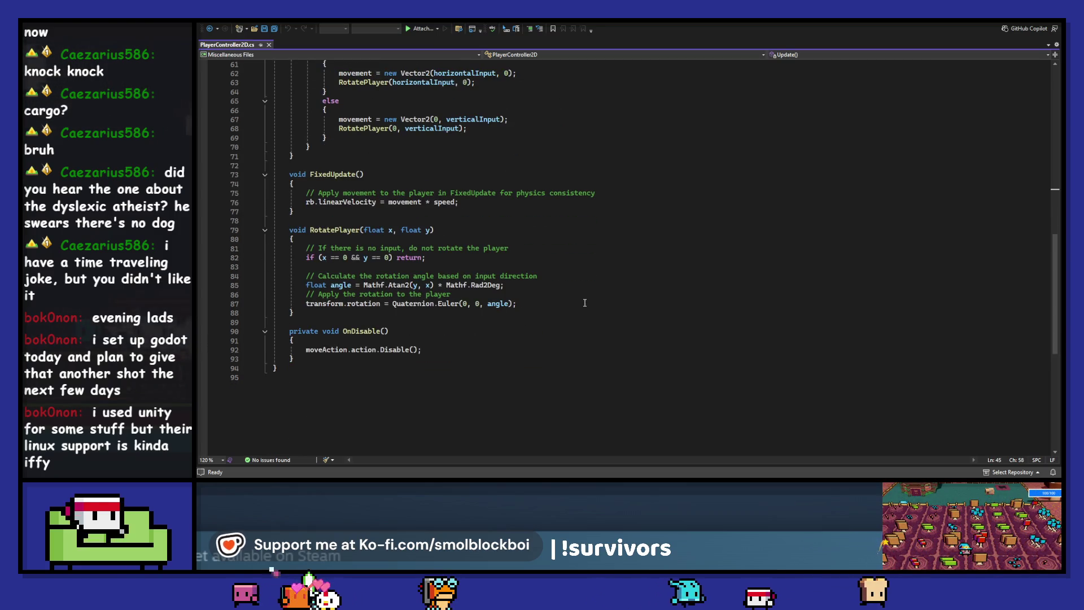
pyautogui.scroll(13, 585, 303)
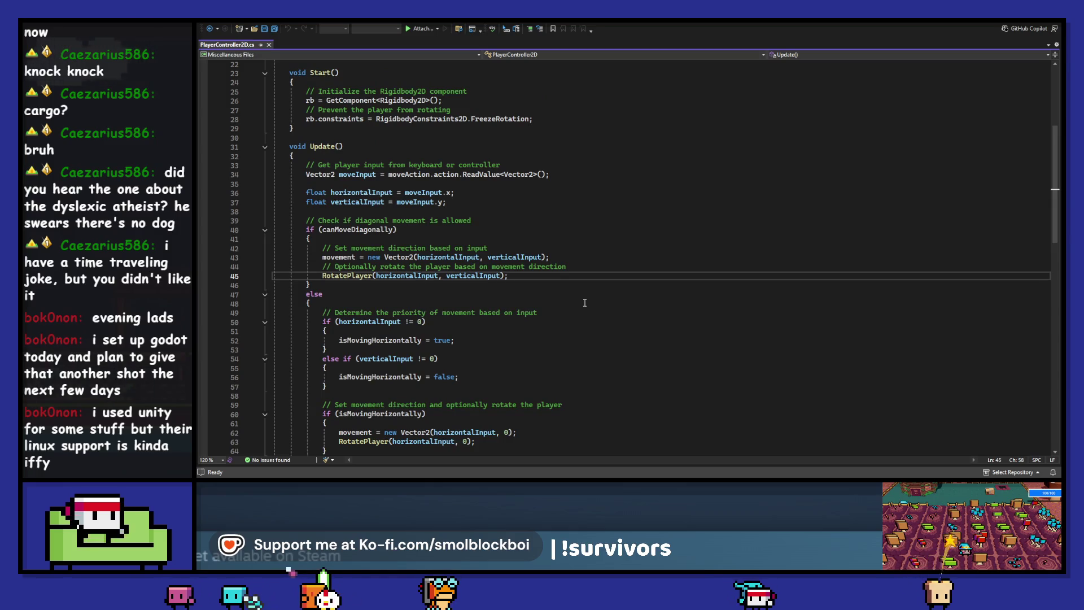
pyautogui.scroll(-13, 585, 302)
# - Trace the moveAction reference to its declaration on line 11, then return to Unity
pyautogui.doubleClick(329, 351)
pyautogui.scroll(11, 329, 351)
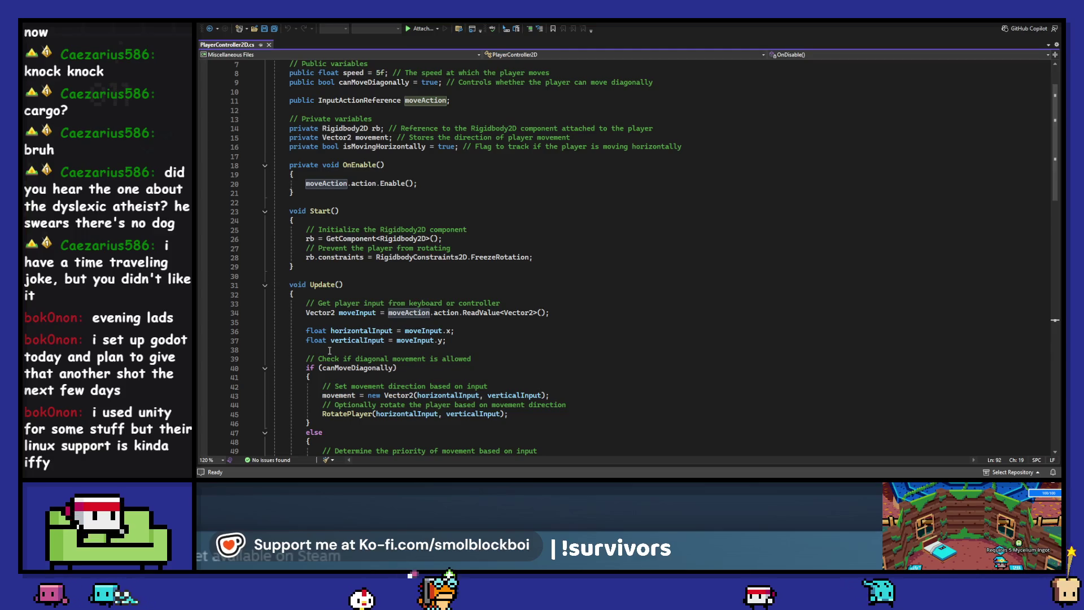
pyautogui.scroll(2, 356, 184)
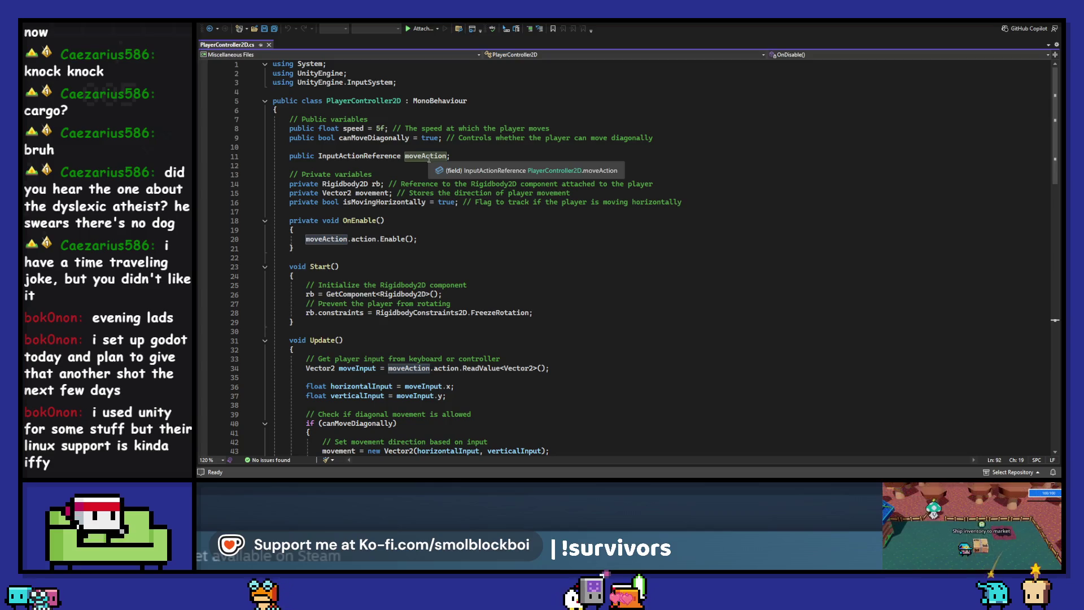
pyautogui.click(429, 160)
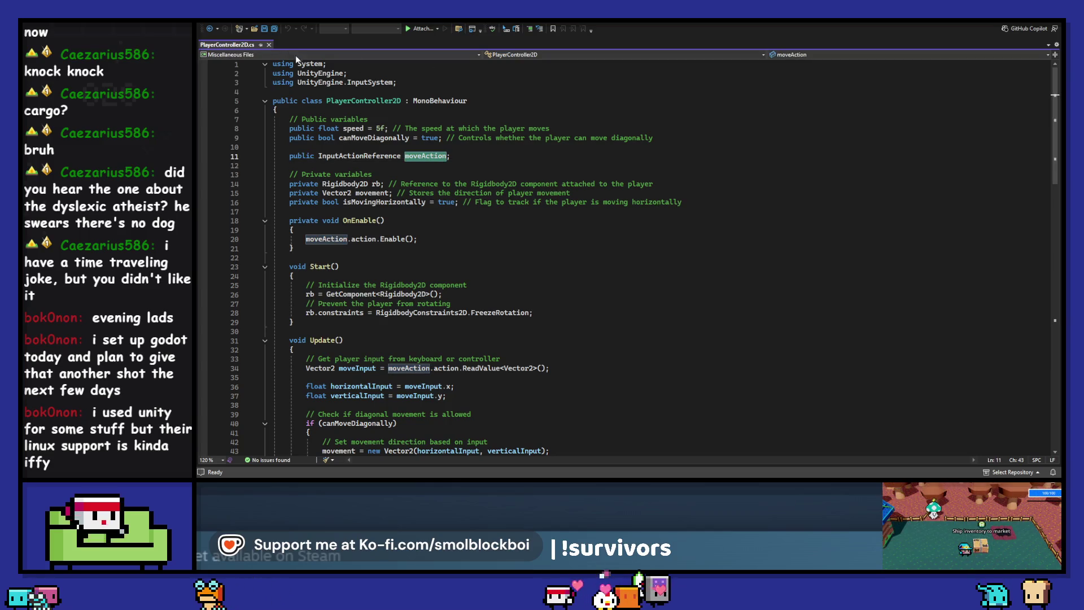
pyautogui.hotkey('alt', 'Tab')
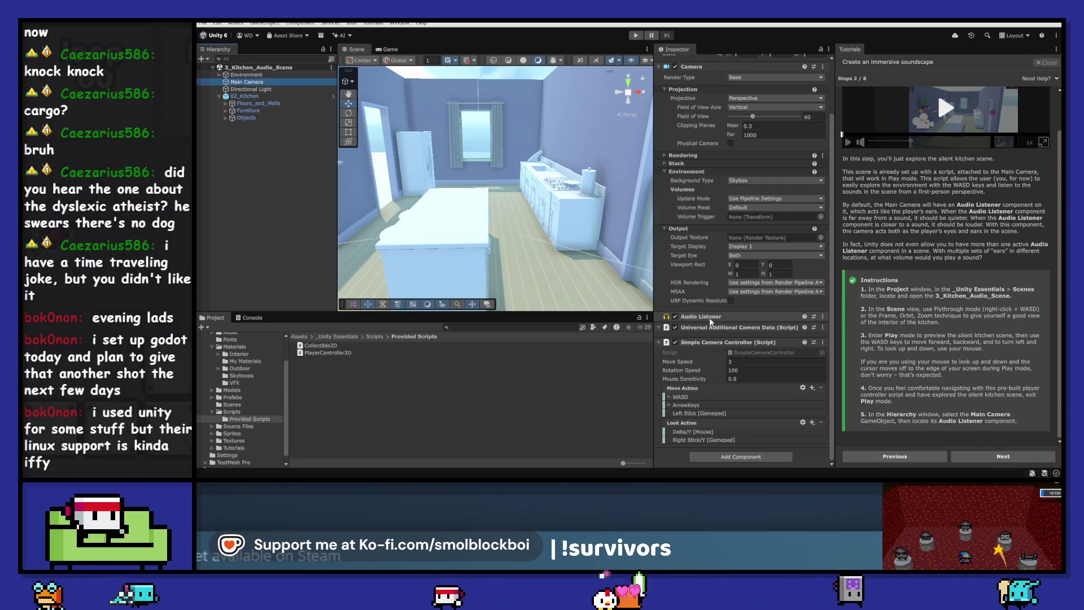
# - Advance the tutorial to step 3, 'Add a pot to the stove', and open _Unity Essentials > Prefabs > Kitchen
pyautogui.click(999, 456)
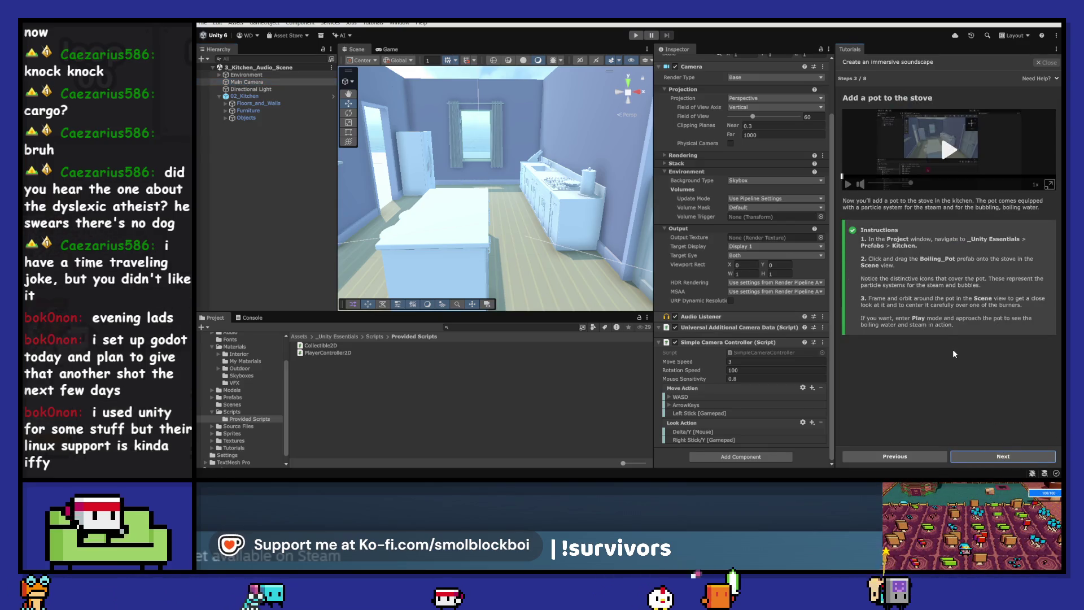
pyautogui.click(367, 335)
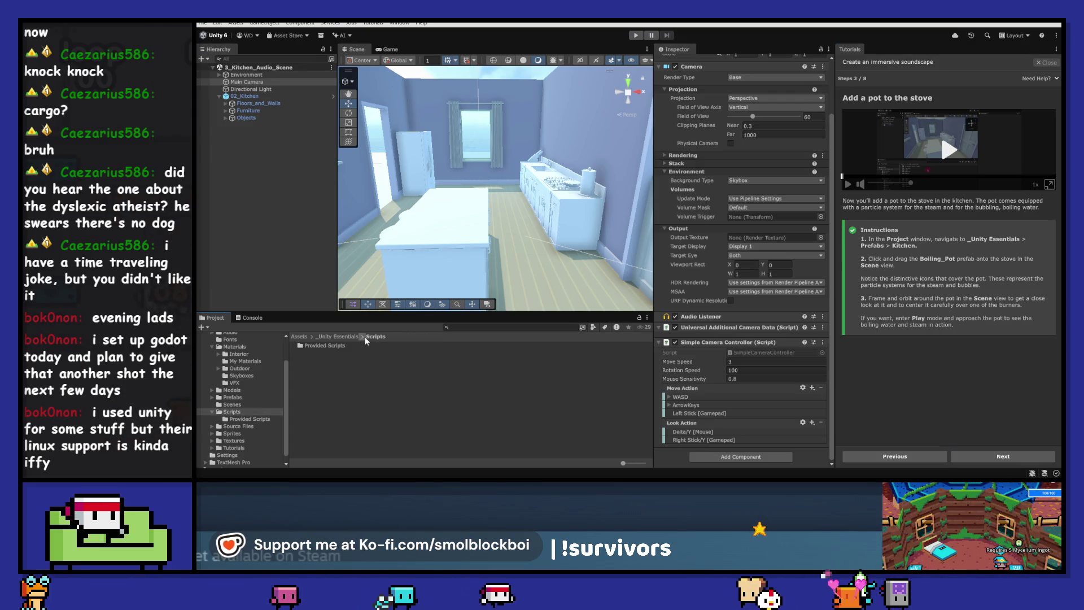
pyautogui.click(363, 337)
pyautogui.click(409, 387)
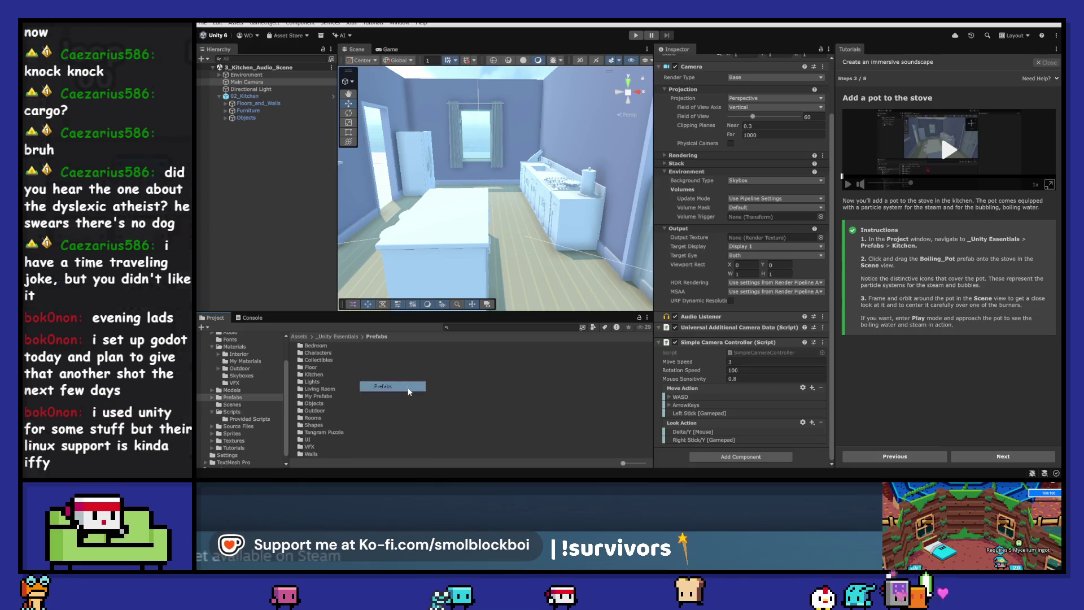
pyautogui.click(326, 374)
pyautogui.doubleClick(324, 371)
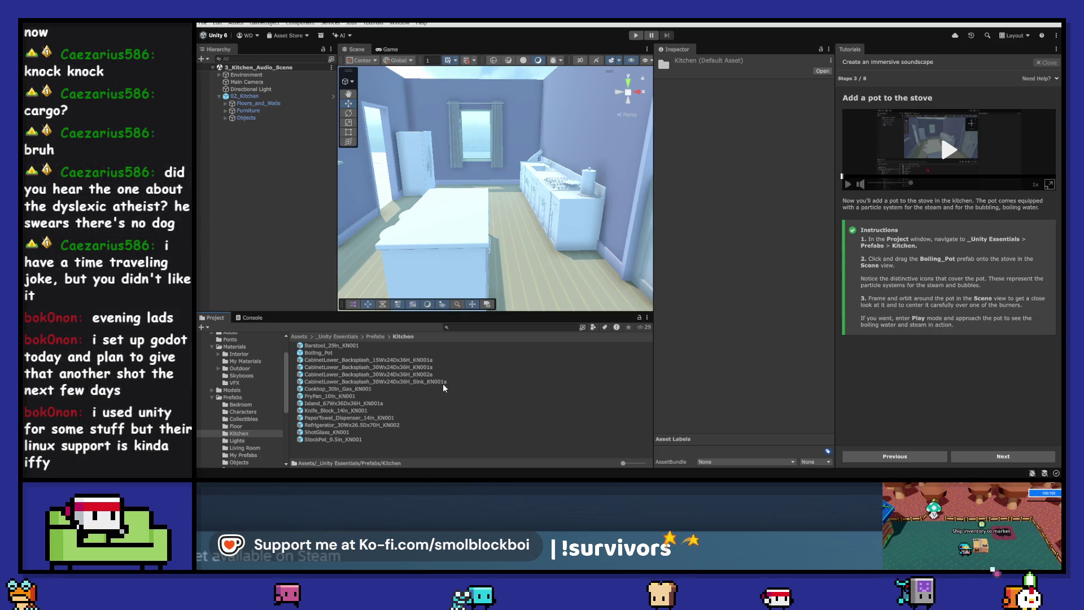
# - Place Boiling_Pot on the stove burner at 3.578, 1.02794, 0.538, inspect it, and enter Play mode
pyautogui.moveTo(318, 353)
pyautogui.mouseDown()
pyautogui.moveTo(564, 203)
pyautogui.moveTo(559, 187)
pyautogui.mouseUp()
pyautogui.press('f')
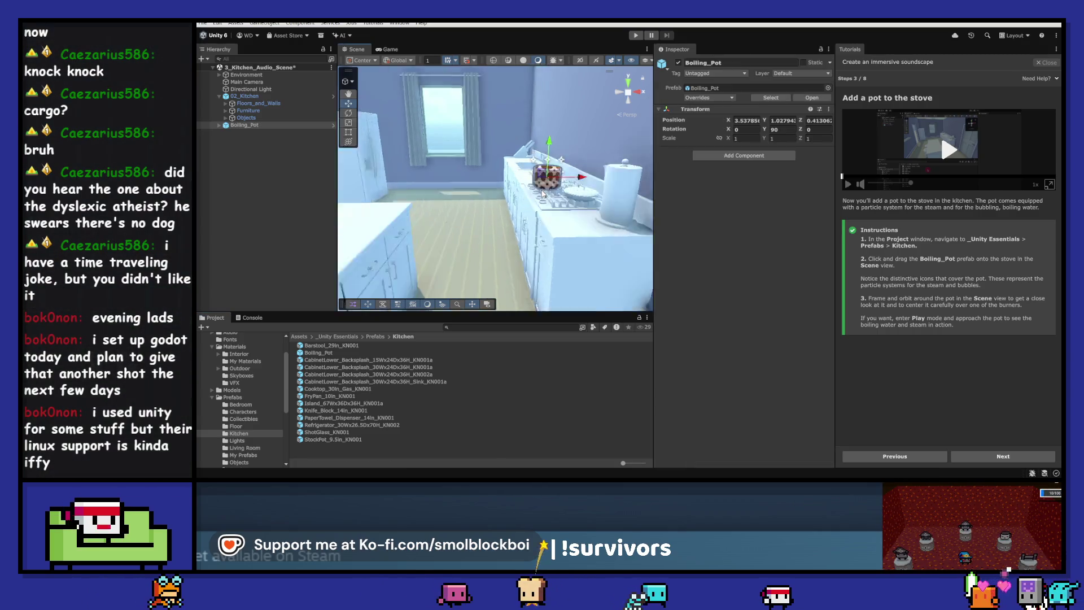
pyautogui.moveTo(634, 204)
pyautogui.mouseDown()
pyautogui.moveTo(770, 186)
pyautogui.moveTo(757, 168)
pyautogui.mouseUp()
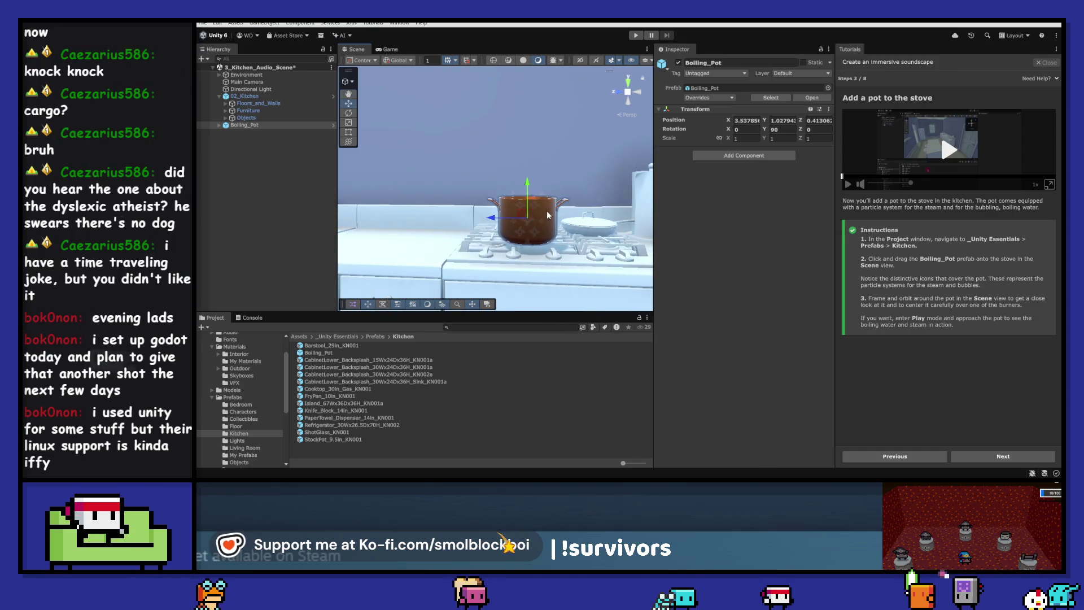
pyautogui.moveTo(491, 221)
pyautogui.mouseDown()
pyautogui.moveTo(421, 251)
pyautogui.moveTo(479, 189)
pyautogui.moveTo(568, 190)
pyautogui.moveTo(502, 192)
pyautogui.moveTo(528, 210)
pyautogui.moveTo(513, 212)
pyautogui.mouseUp()
pyautogui.scroll(-3, 528, 210)
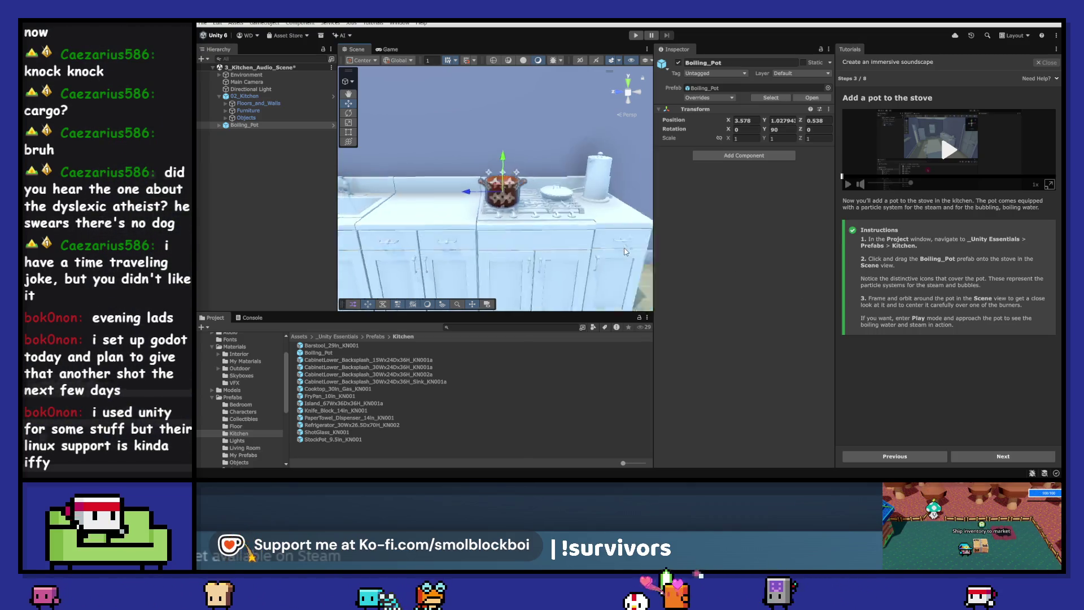
pyautogui.press('f')
pyautogui.moveTo(598, 220)
pyautogui.mouseDown()
pyautogui.moveTo(639, 222)
pyautogui.moveTo(721, 305)
pyautogui.moveTo(512, 282)
pyautogui.mouseUp()
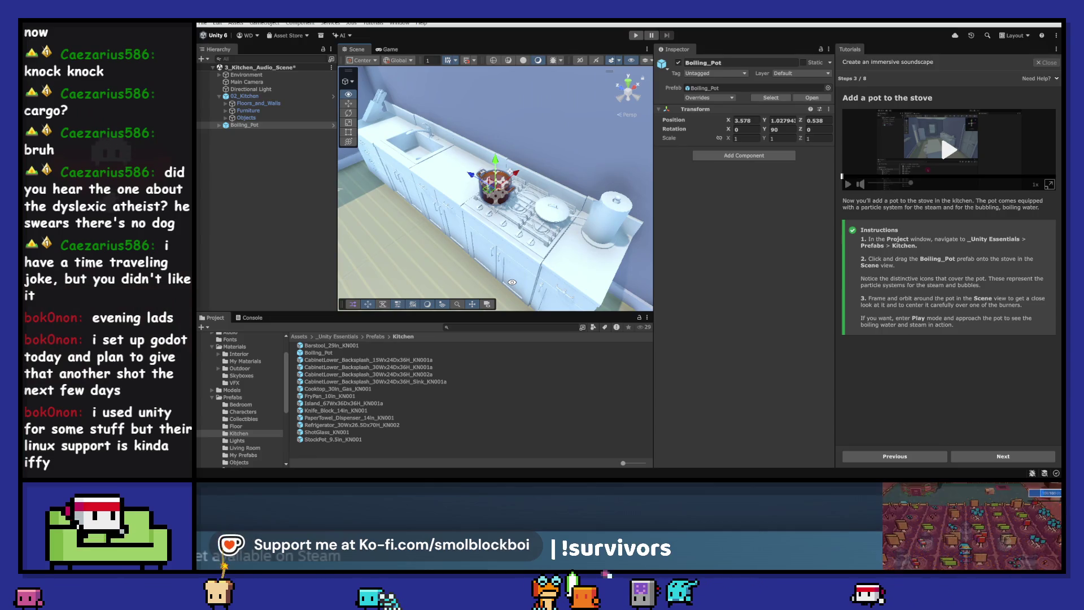
pyautogui.moveTo(512, 281); pyautogui.dragTo(559, 251)
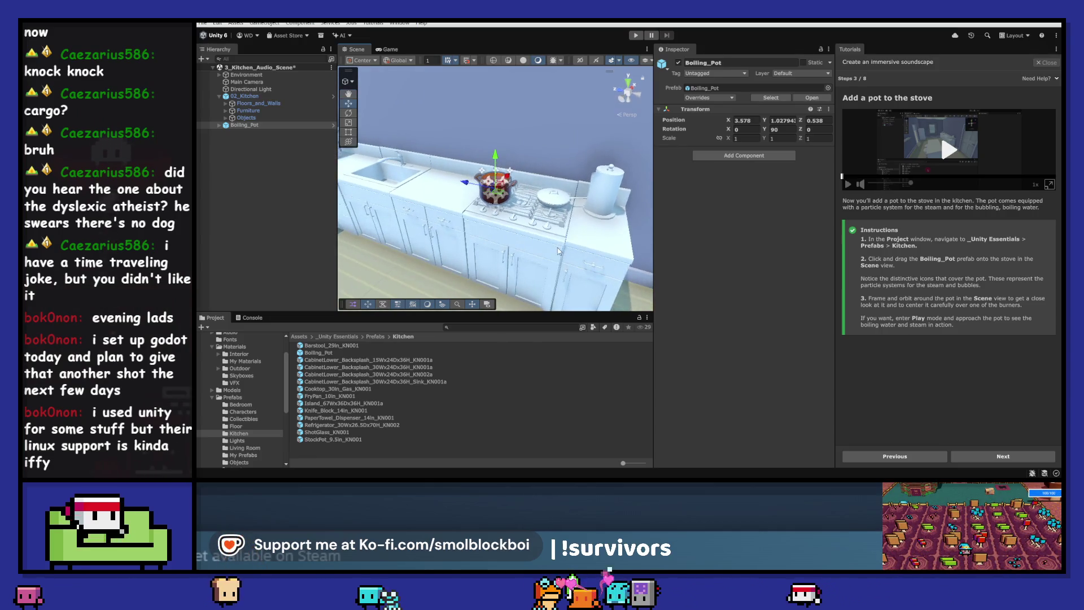
pyautogui.click(635, 34)
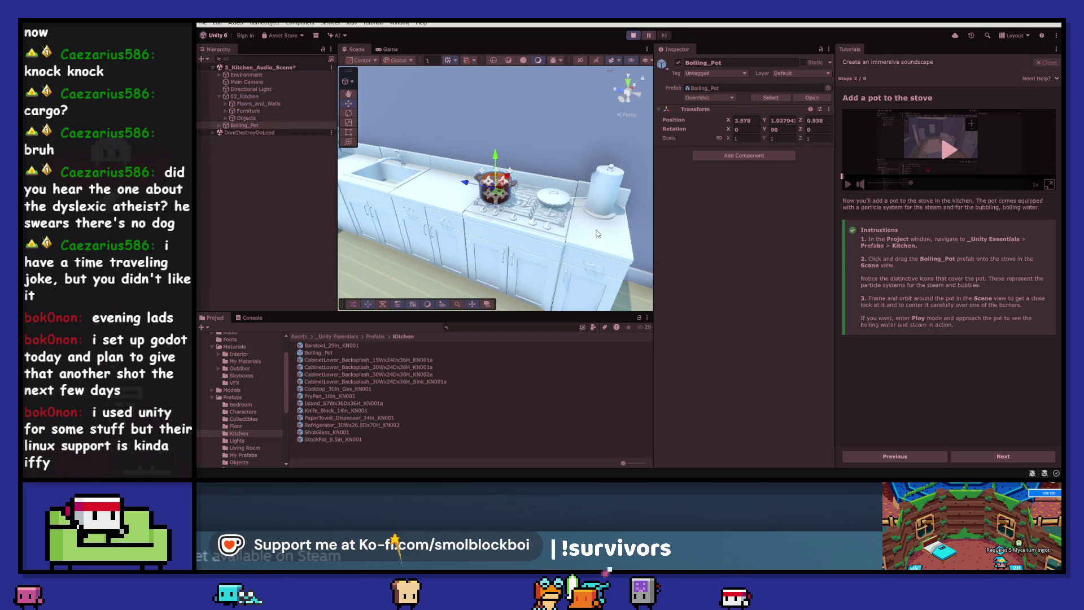
# - Walk the camera up to the Boiling_Pot to watch its steam and bubbling water, then exit Play mode
pyautogui.press('w')
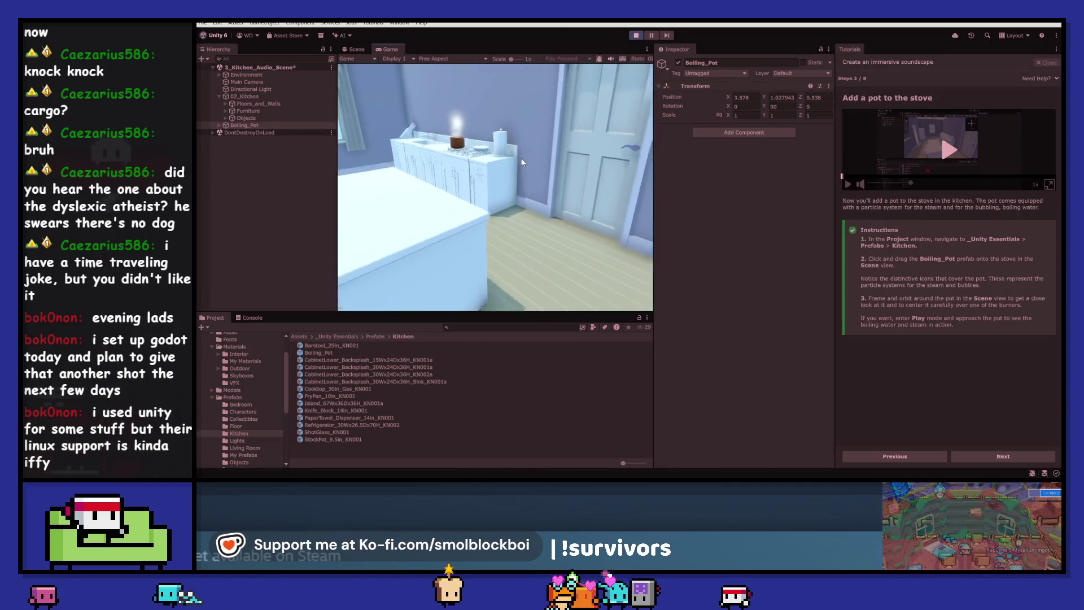
pyautogui.press('w')
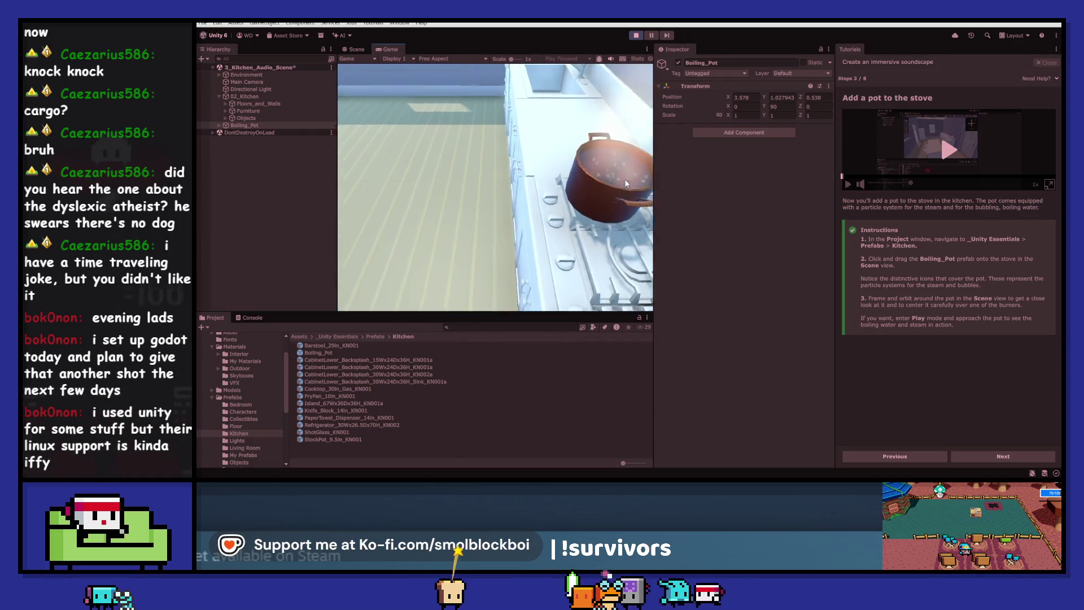
pyautogui.press('w')
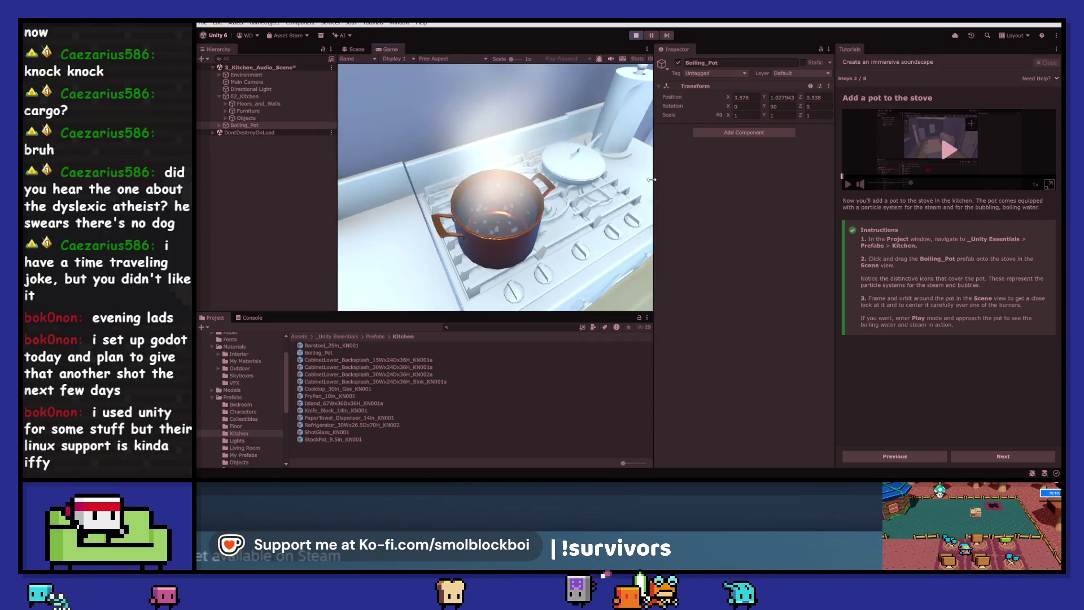
pyautogui.press('s')
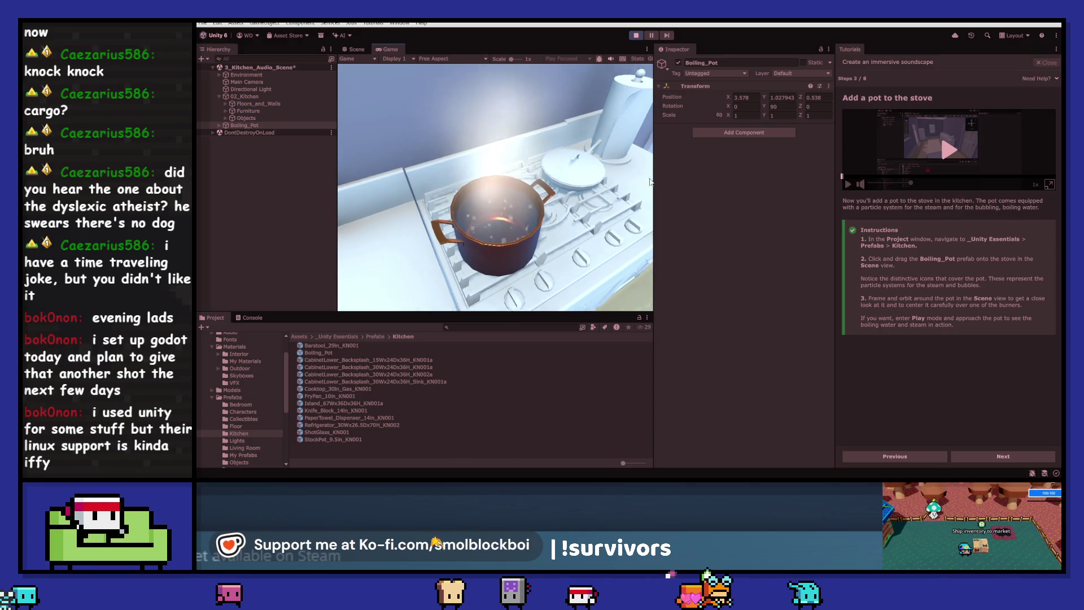
pyautogui.press('w')
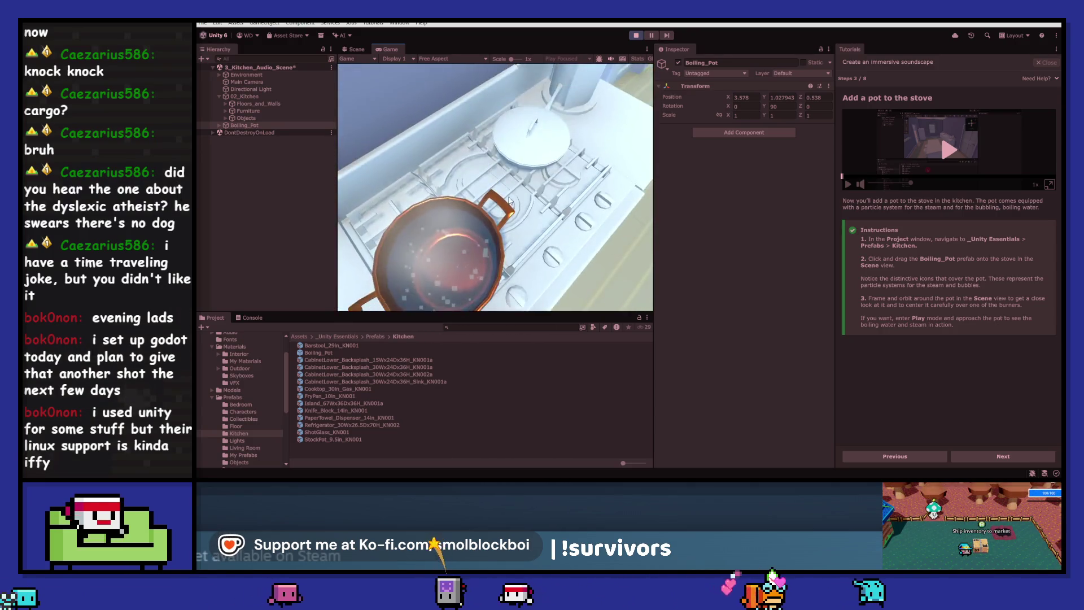
pyautogui.press('s')
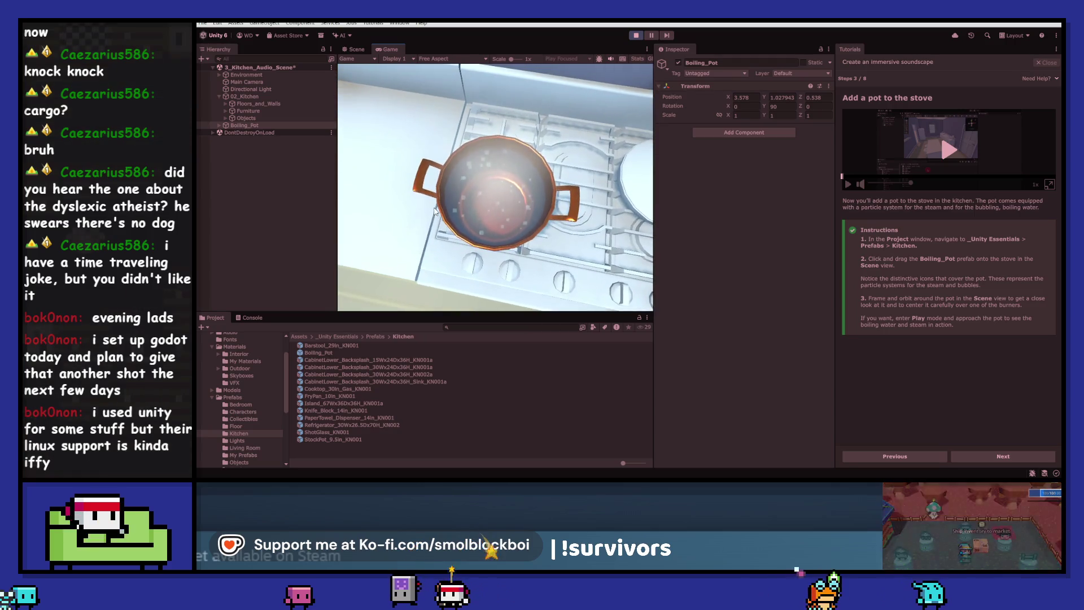
pyautogui.moveTo(449, 178)
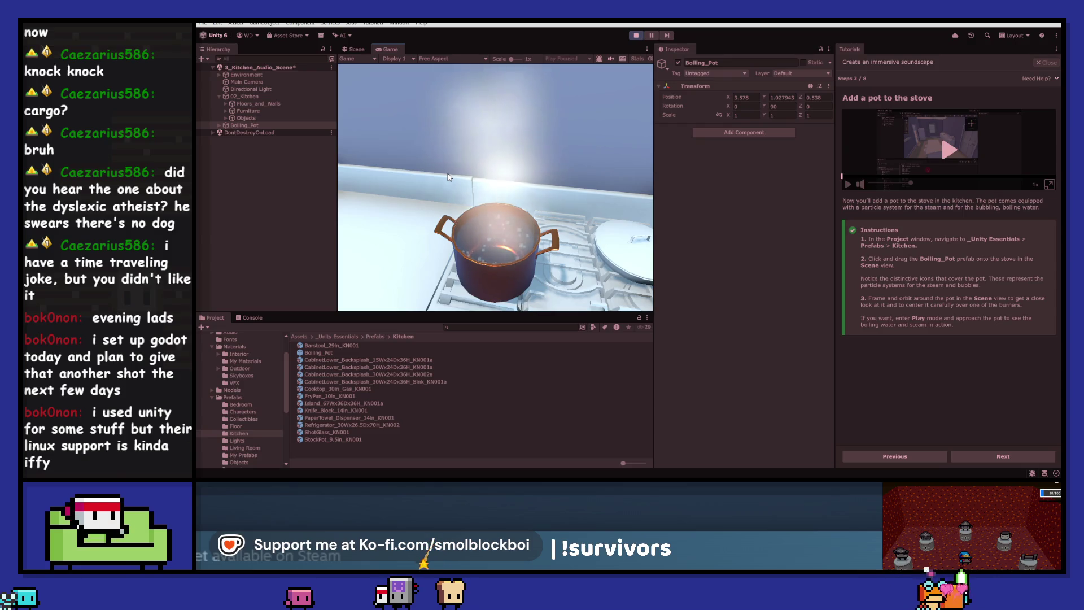
pyautogui.press('s')
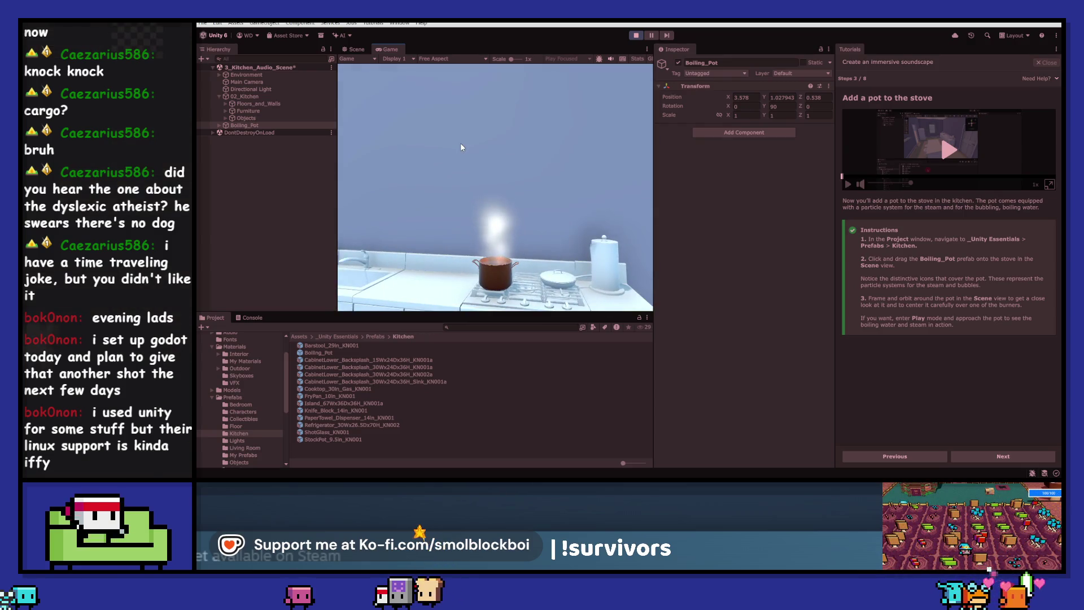
pyautogui.press('w')
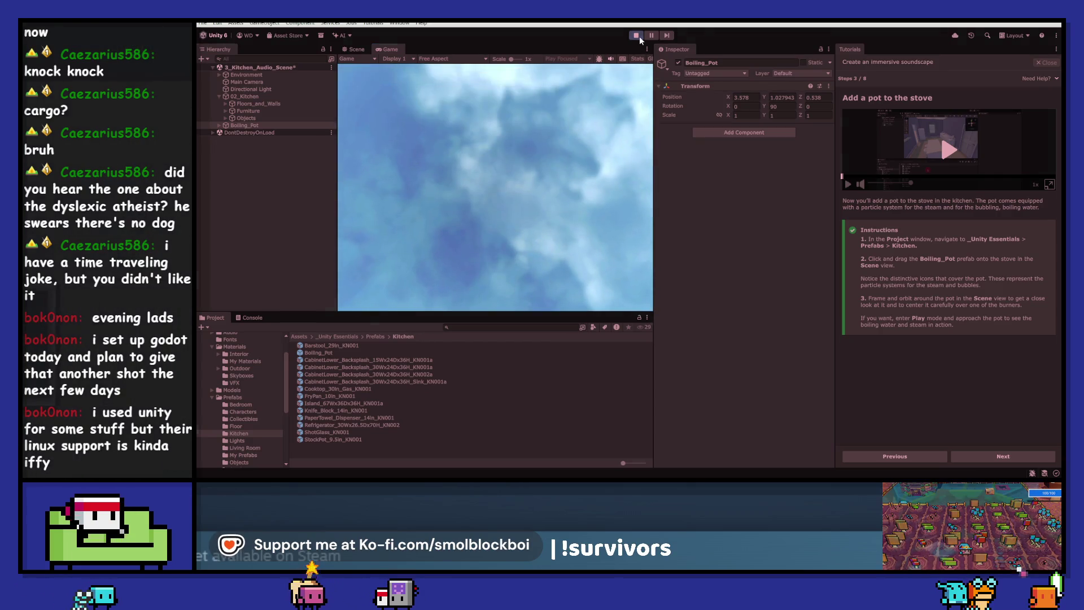
pyautogui.click(637, 36)
# - Advance to tutorial step 4, 'Add a boiling sound', and add an Audio Source component to Boiling_Pot
pyautogui.click(994, 457)
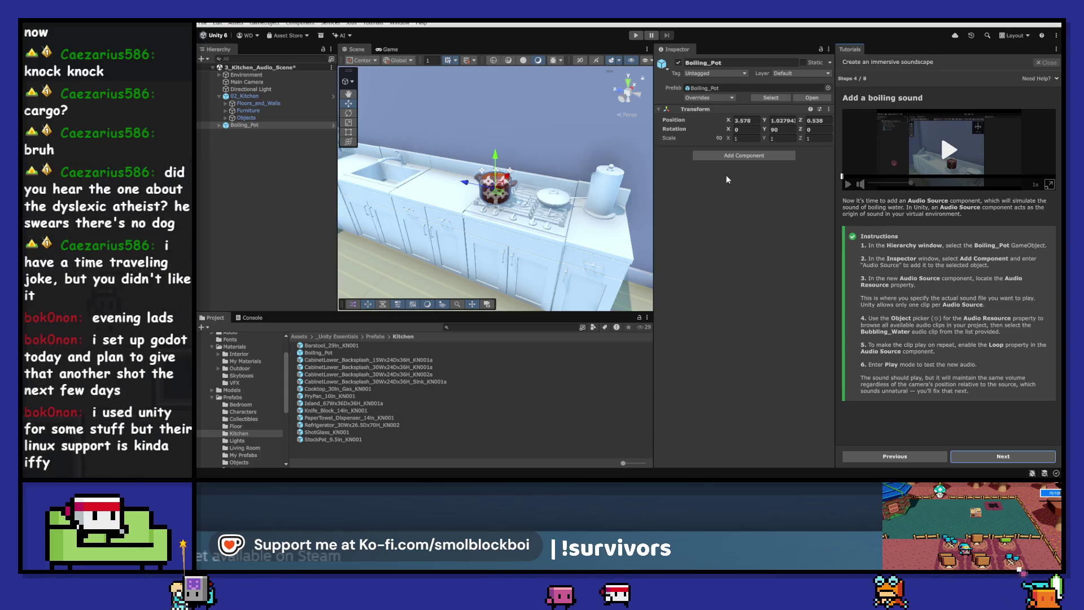
pyautogui.click(733, 157)
pyautogui.write('audio source')
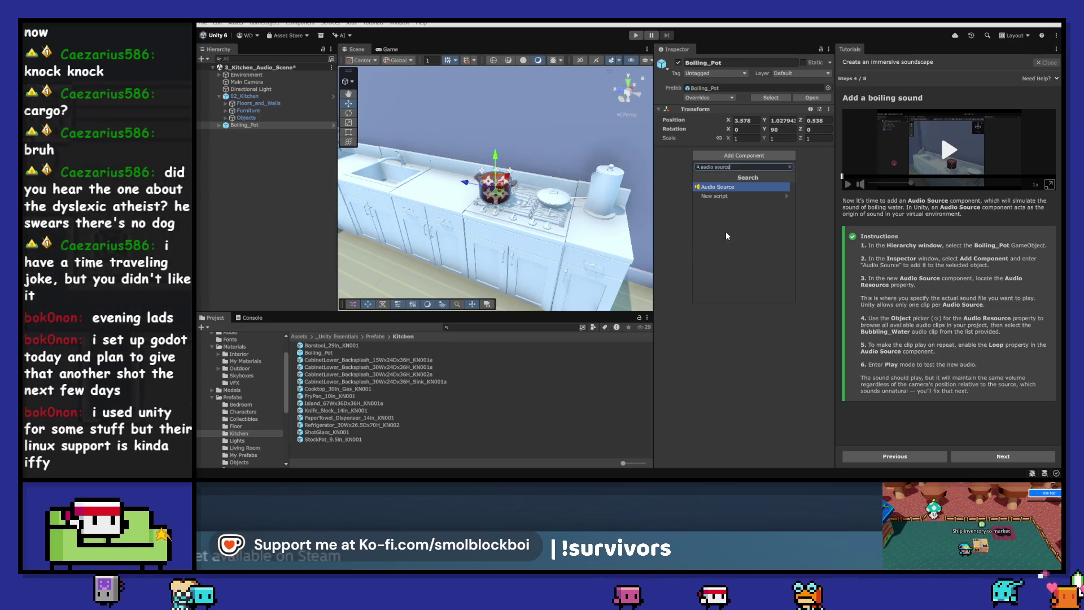
pyautogui.press('Return')
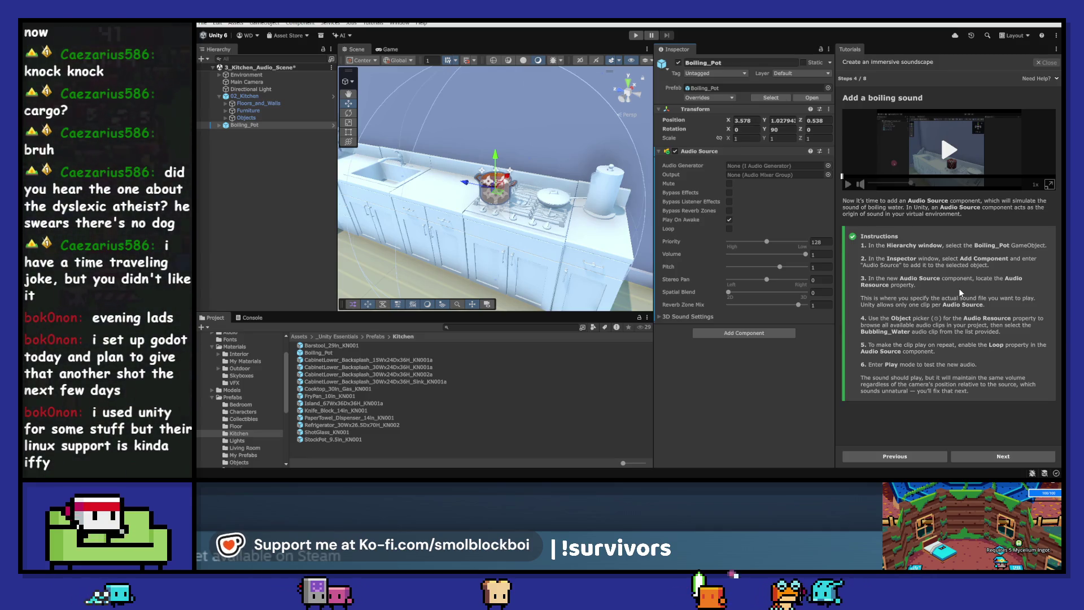
# - Assign the Bubbling_Water clip to the pot's Audio Source and enable Loop
pyautogui.click(827, 167)
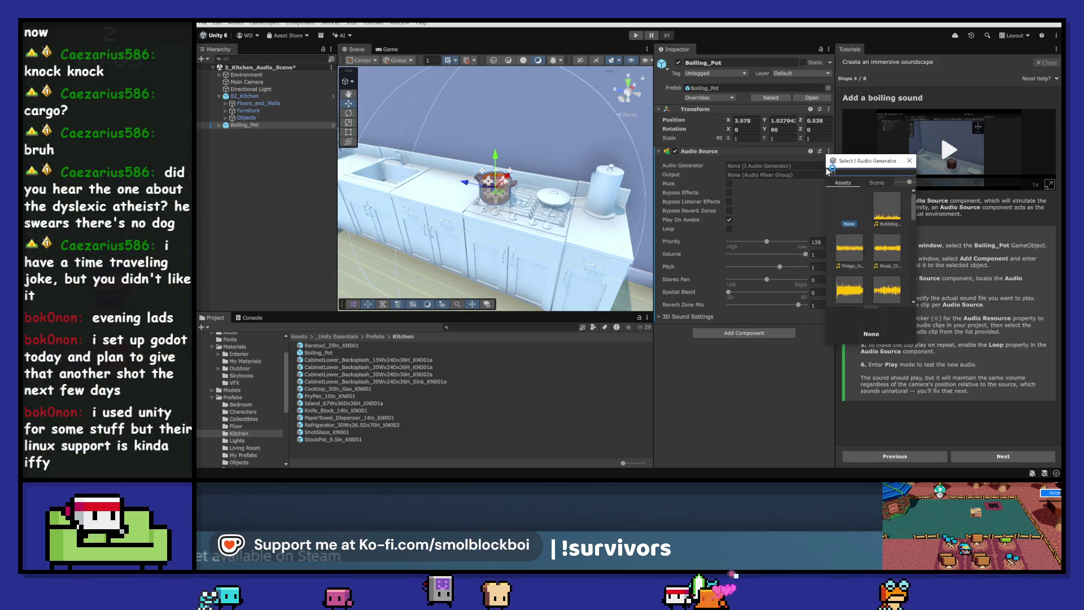
pyautogui.click(890, 207)
pyautogui.doubleClick(889, 205)
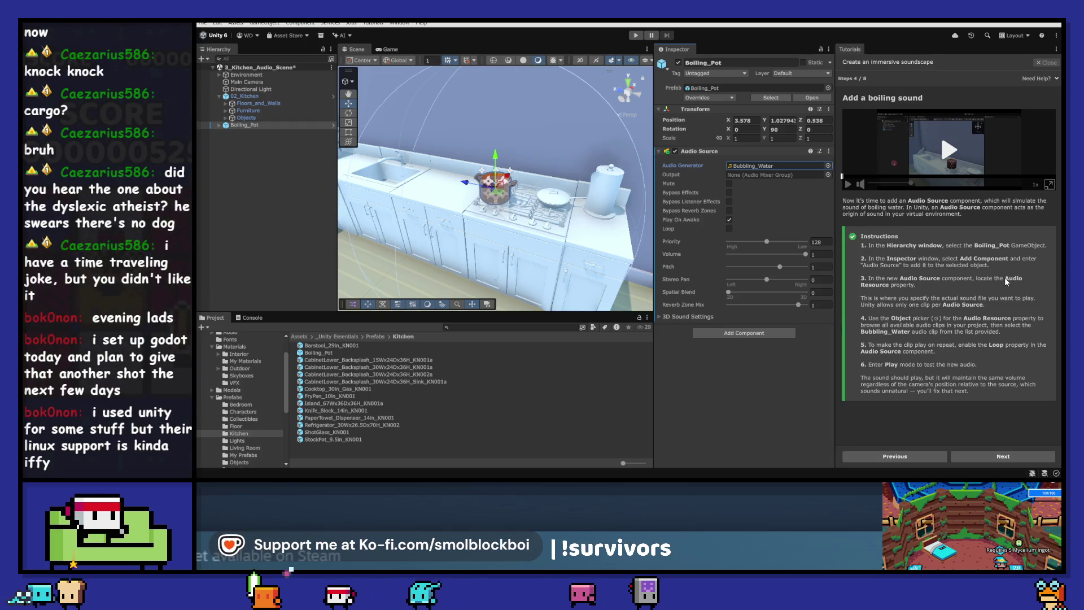
pyautogui.click(729, 229)
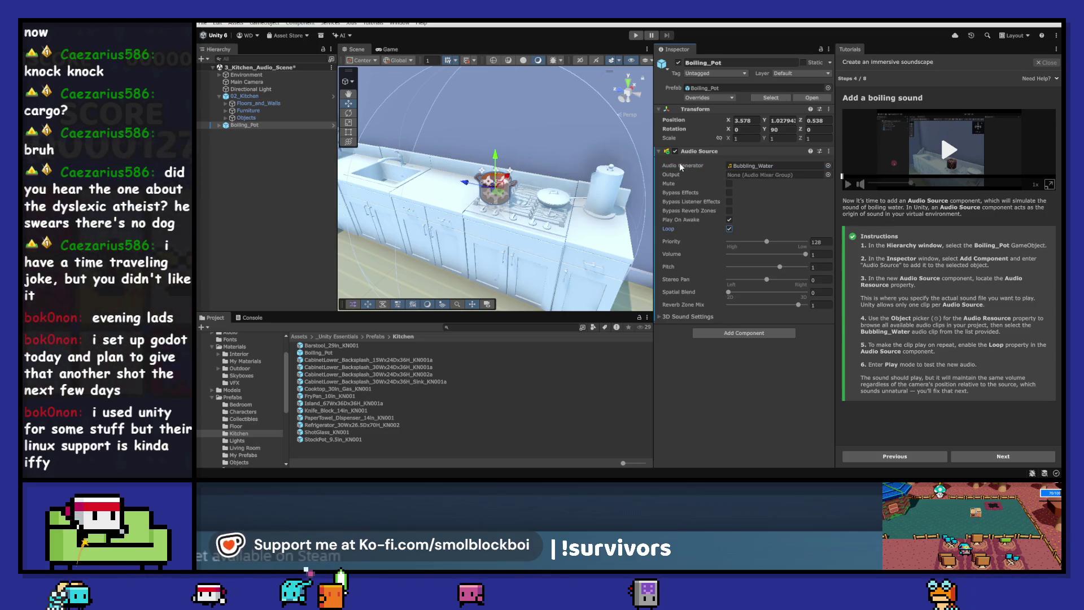
pyautogui.moveTo(680, 167)
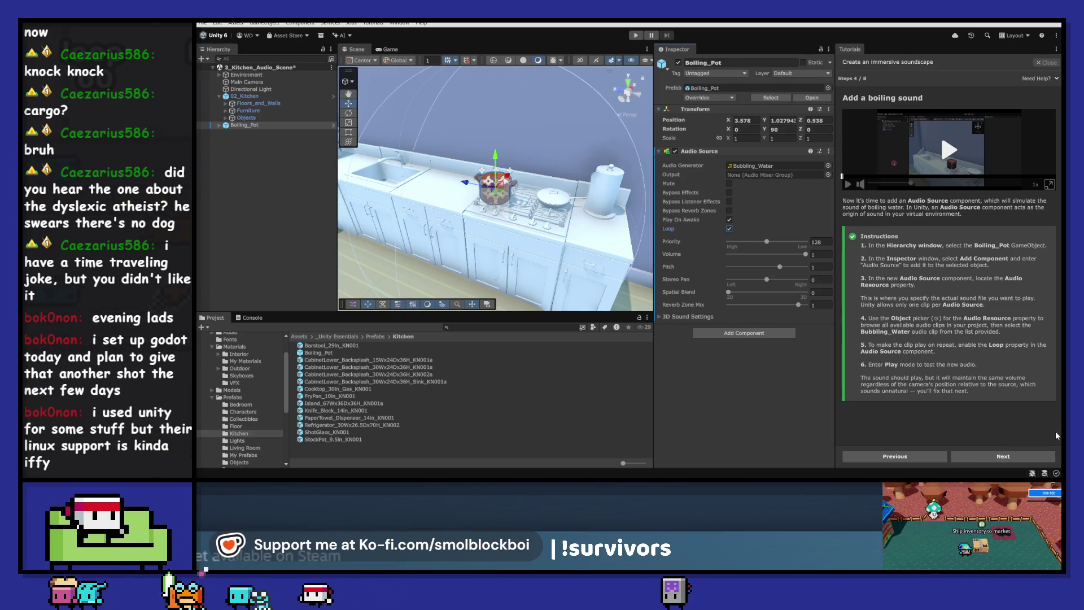
# - Play the scene to hear the bubbling pot, then exit Play mode
pyautogui.click(636, 36)
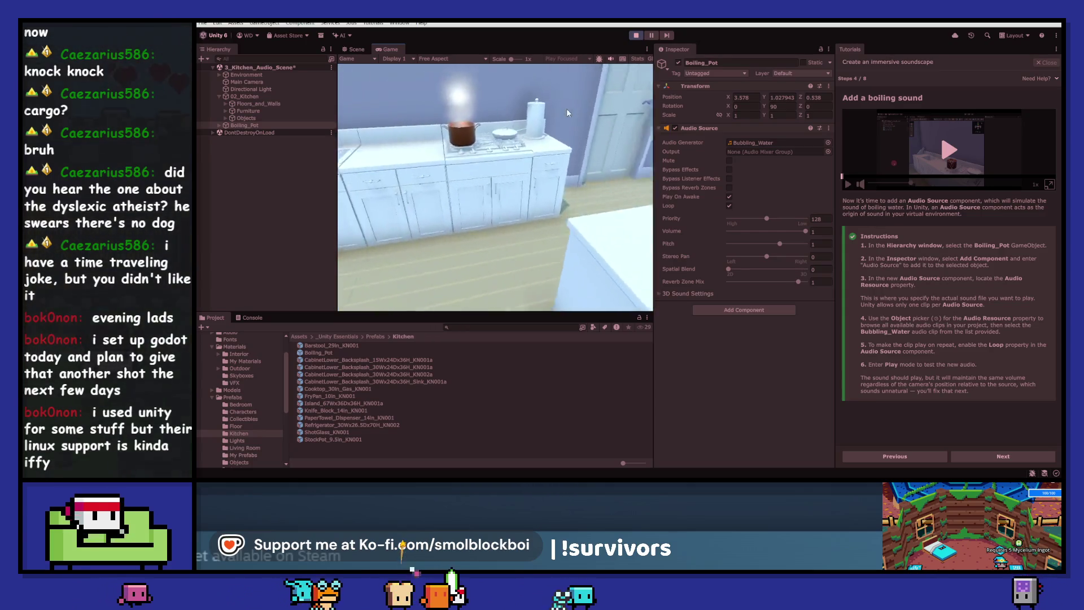
pyautogui.click(636, 35)
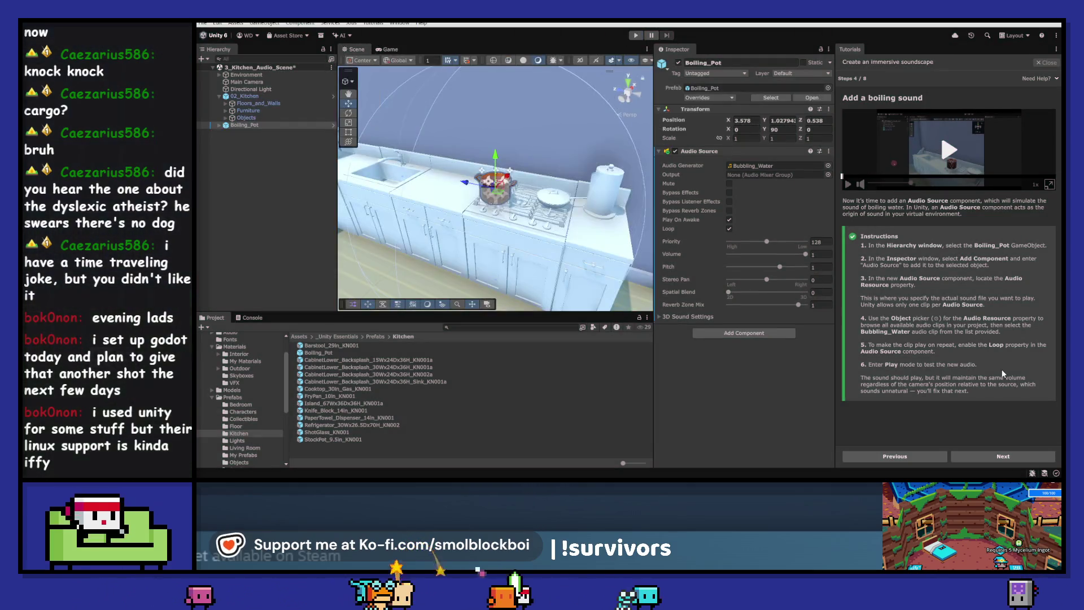
# - Advance to step 5, 'Make it a 3D Audio Source', and drag the pot's Spatial Blend toward 3D
pyautogui.click(1019, 455)
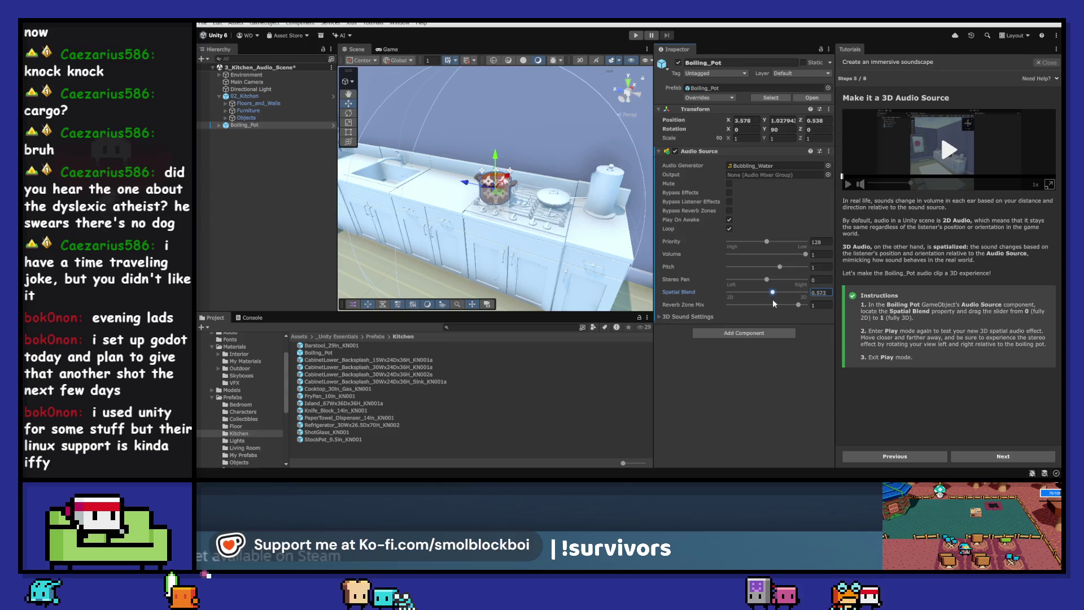
pyautogui.moveTo(772, 299); pyautogui.dragTo(849, 313)
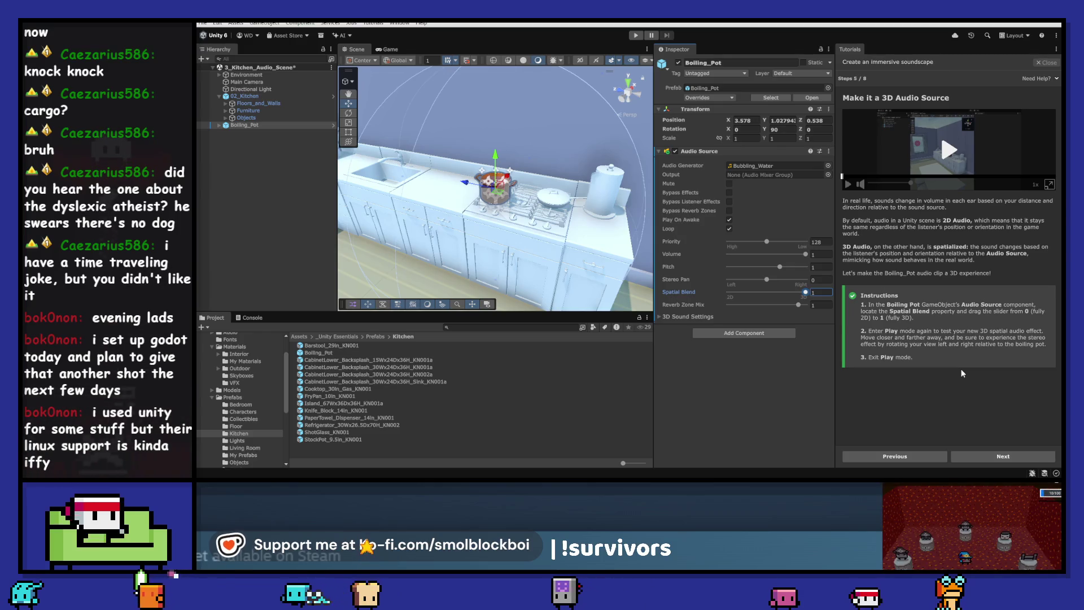
pyautogui.hotkey('ctrl', 'p')
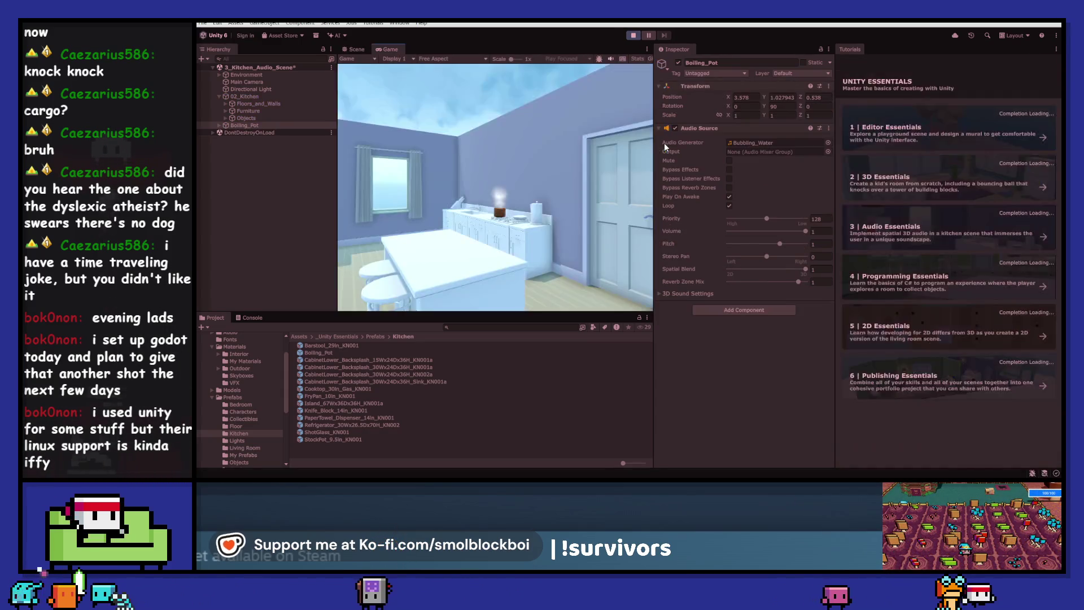
pyautogui.press('w')
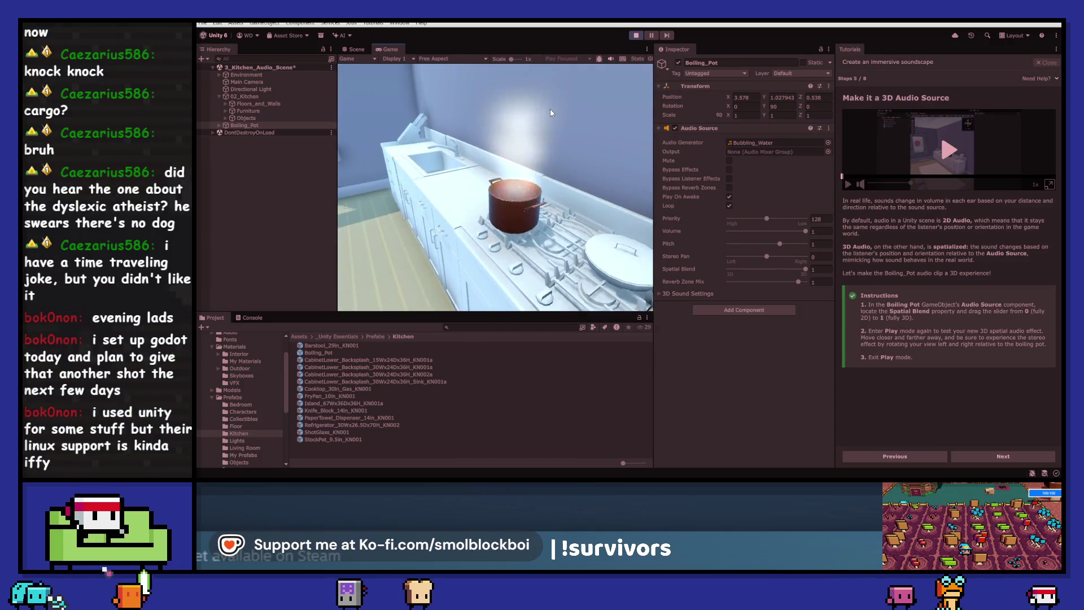
pyautogui.press('d')
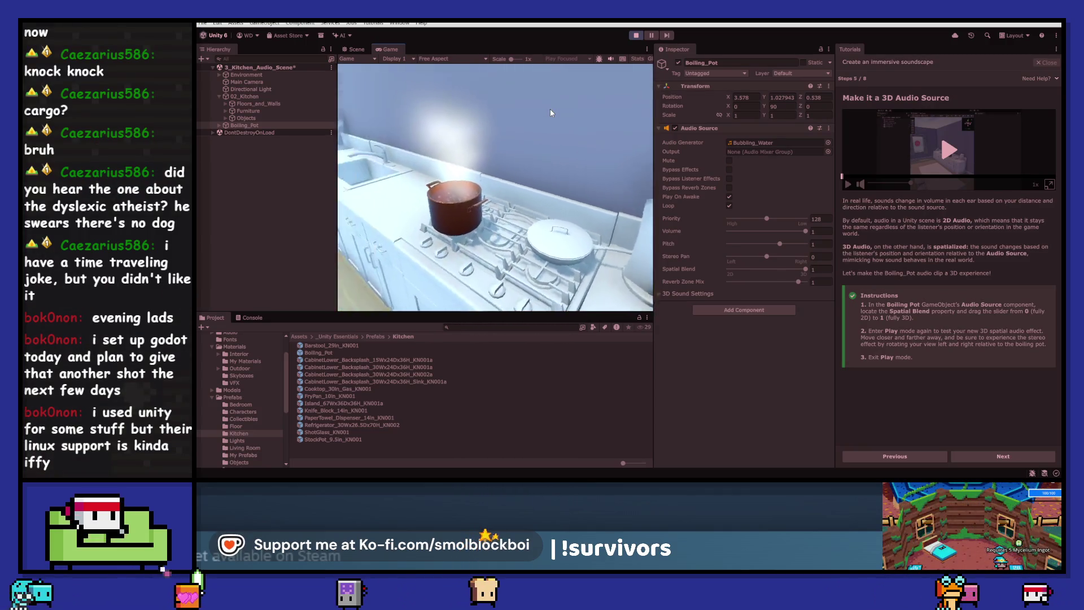
pyautogui.press('a')
pyautogui.press('a')
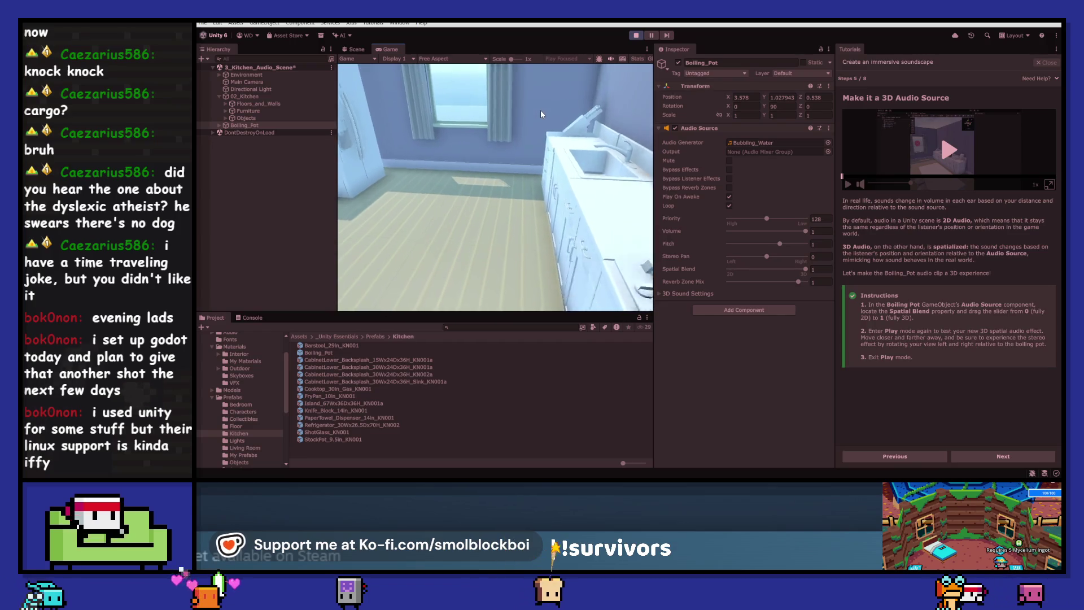
pyautogui.press('w')
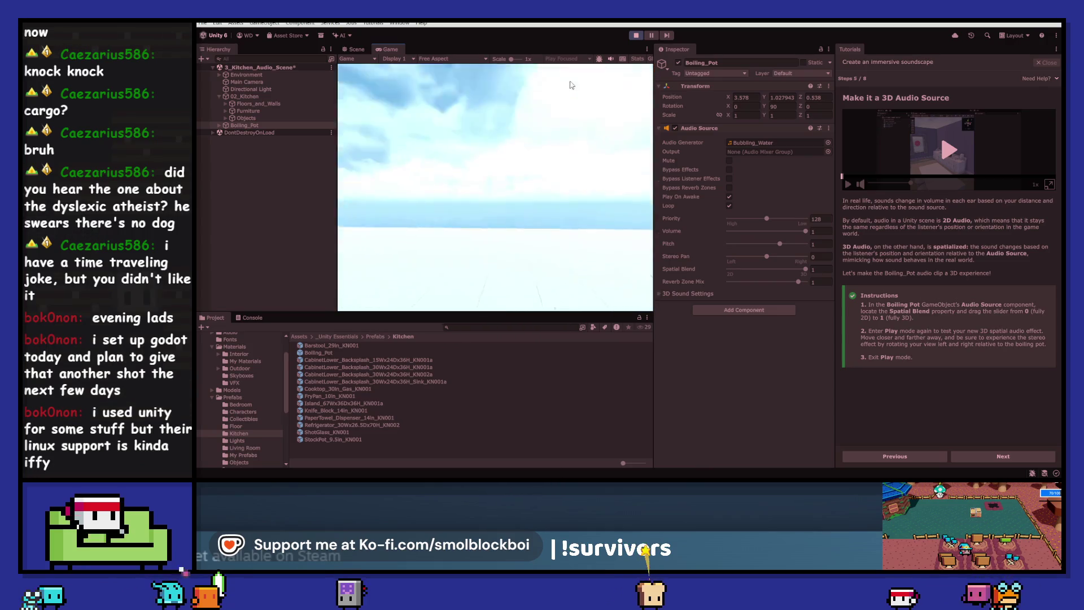
pyautogui.click(635, 35)
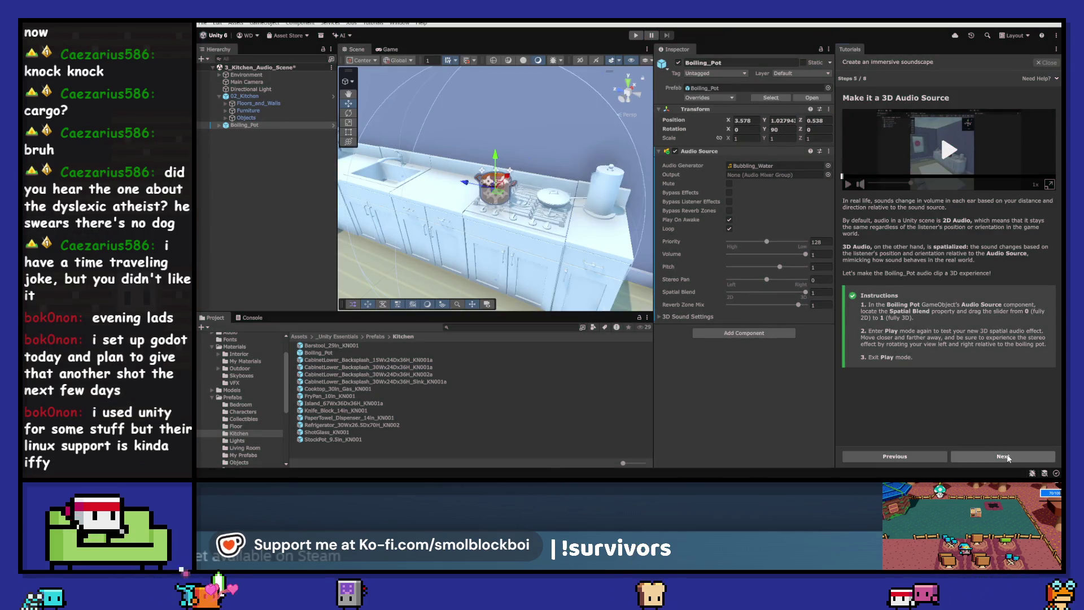
# - Advance the tutorial to step 6, 'Add background music', and bring up the Hierarchy's create menu
pyautogui.click(1002, 456)
pyautogui.scroll(-1, 999, 315)
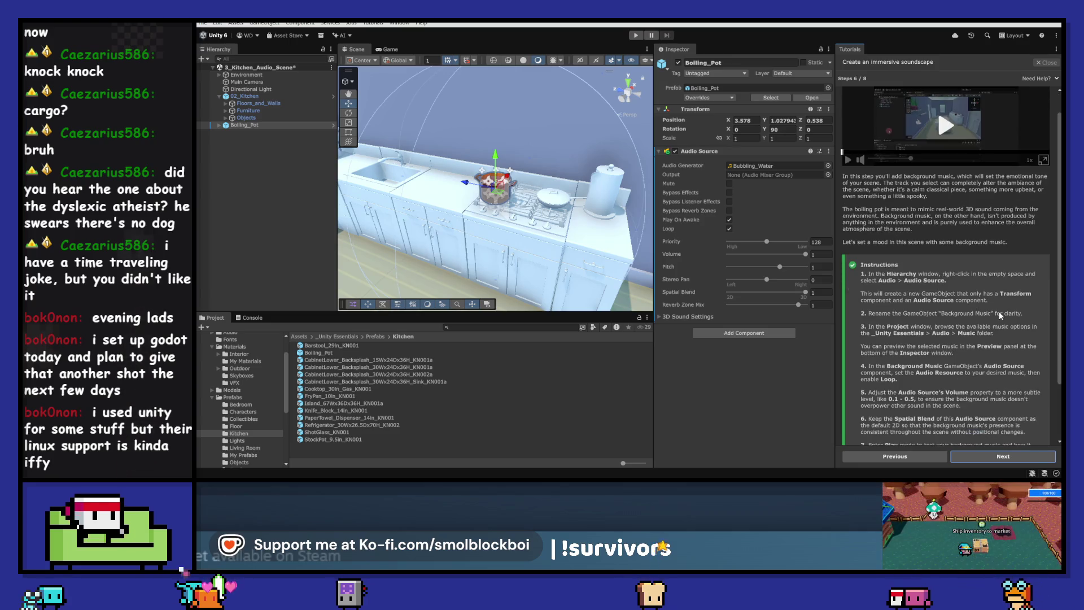
pyautogui.scroll(1, 1000, 315)
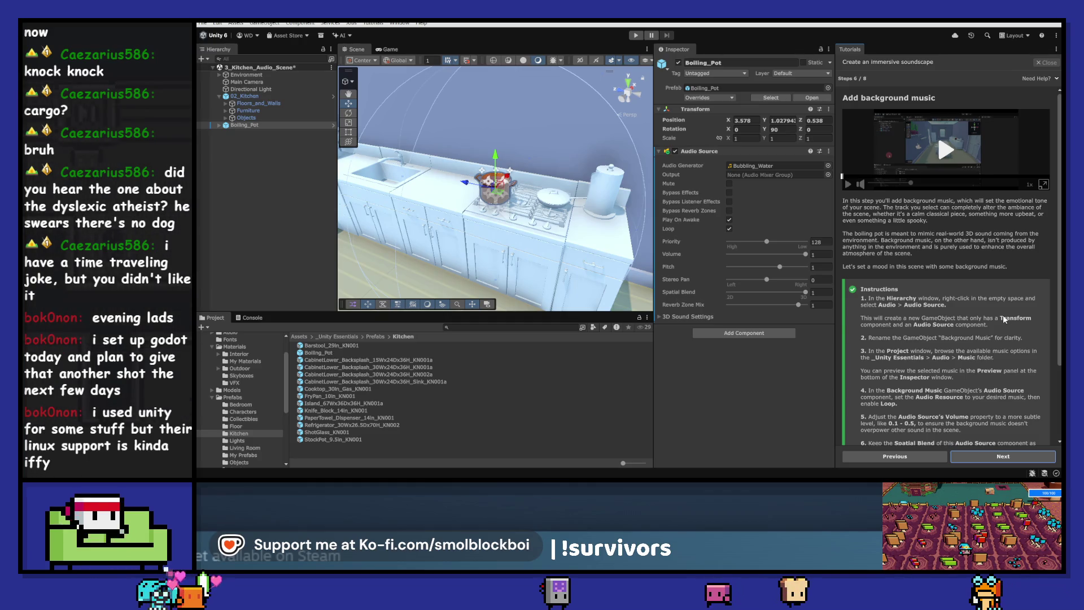
pyautogui.scroll(-1, 1002, 314)
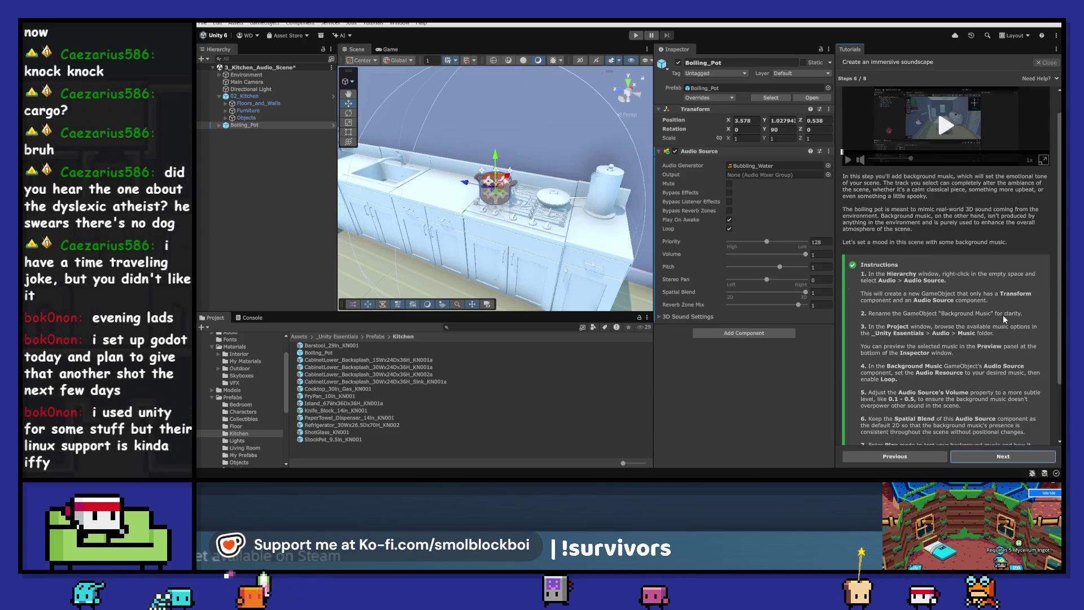
pyautogui.scroll(-3, 1002, 314)
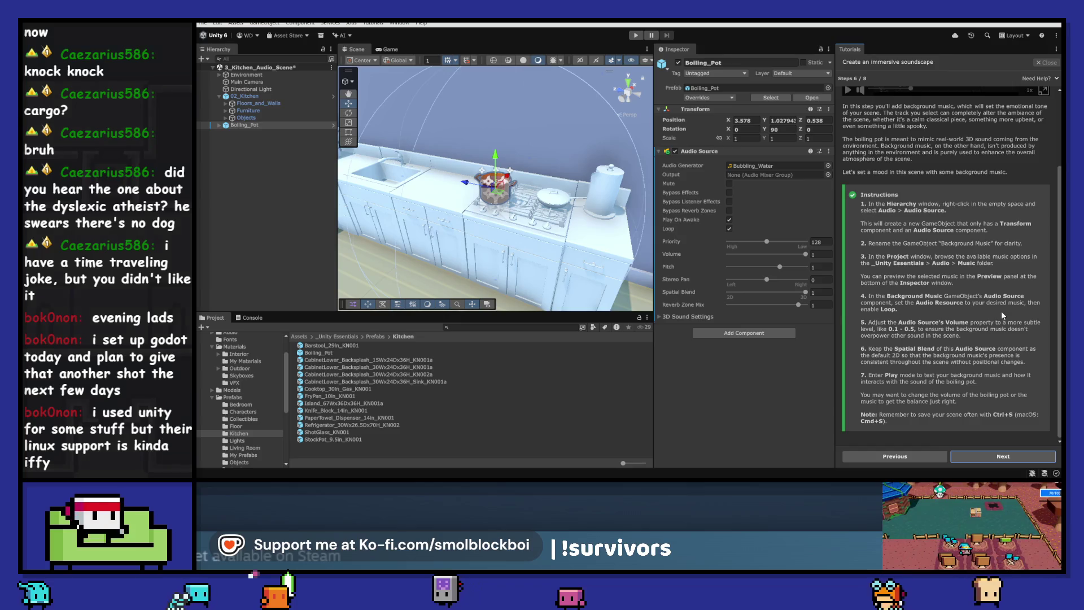
pyautogui.rightClick(251, 183)
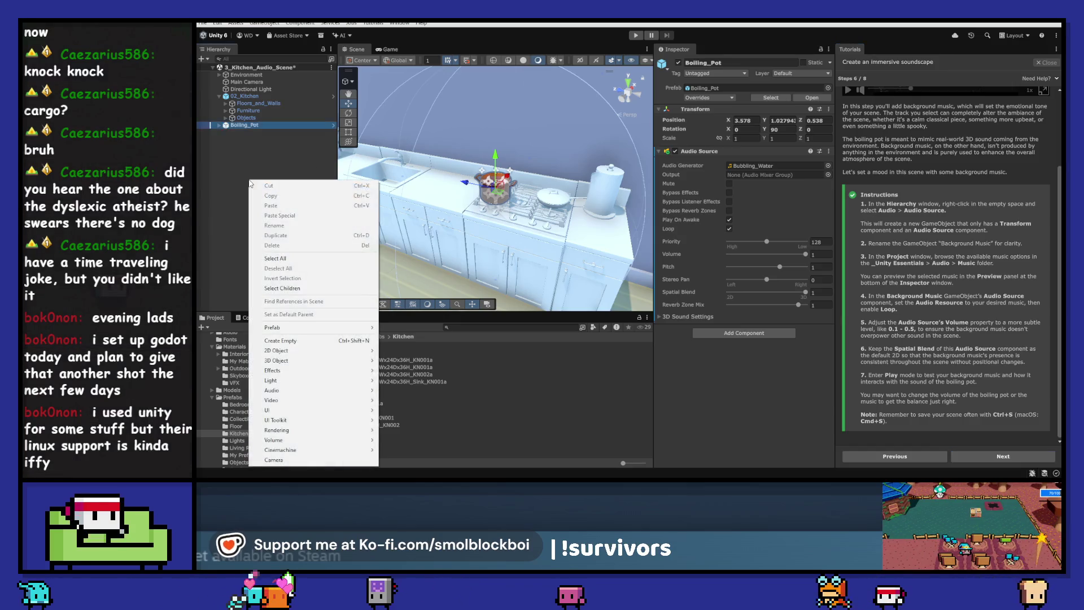
# - Create an Audio > Audio Source GameObject in the Hierarchy and name it BGM
pyautogui.moveTo(302, 360)
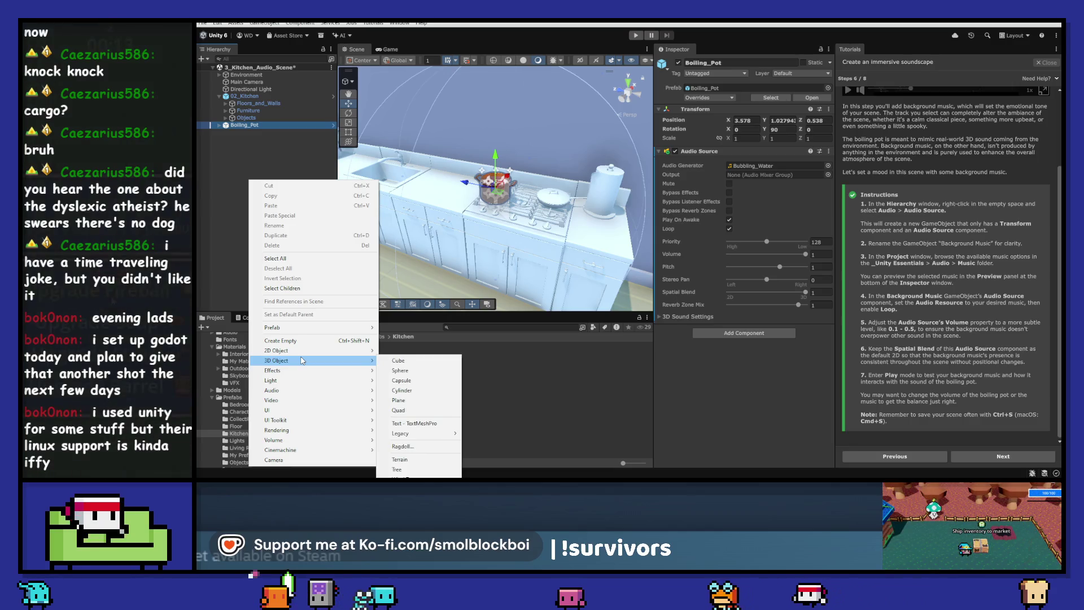
pyautogui.moveTo(295, 395)
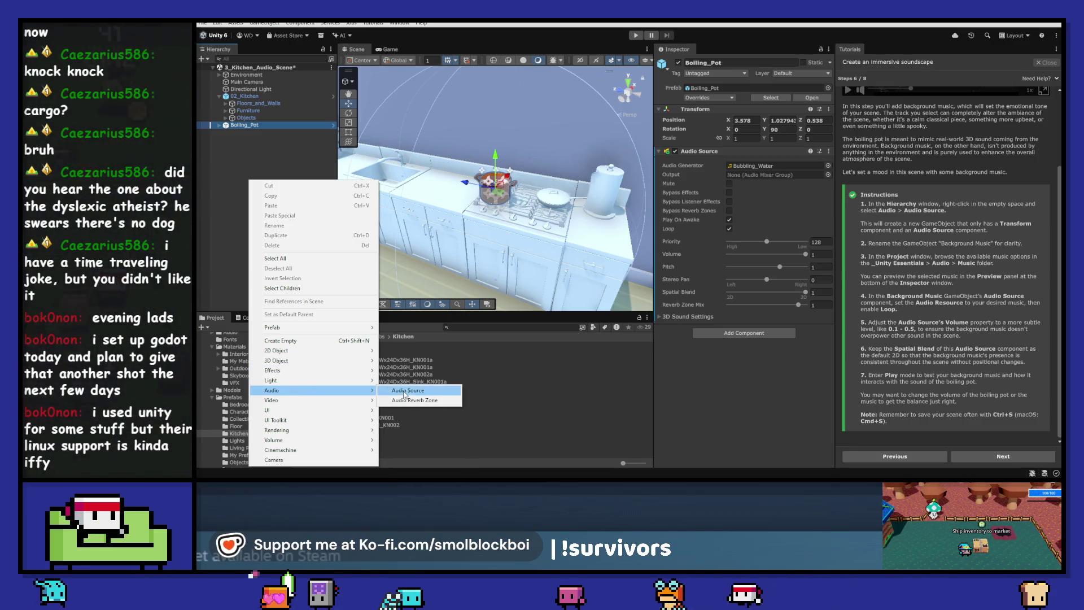
pyautogui.click(432, 390)
pyautogui.write('BGM')
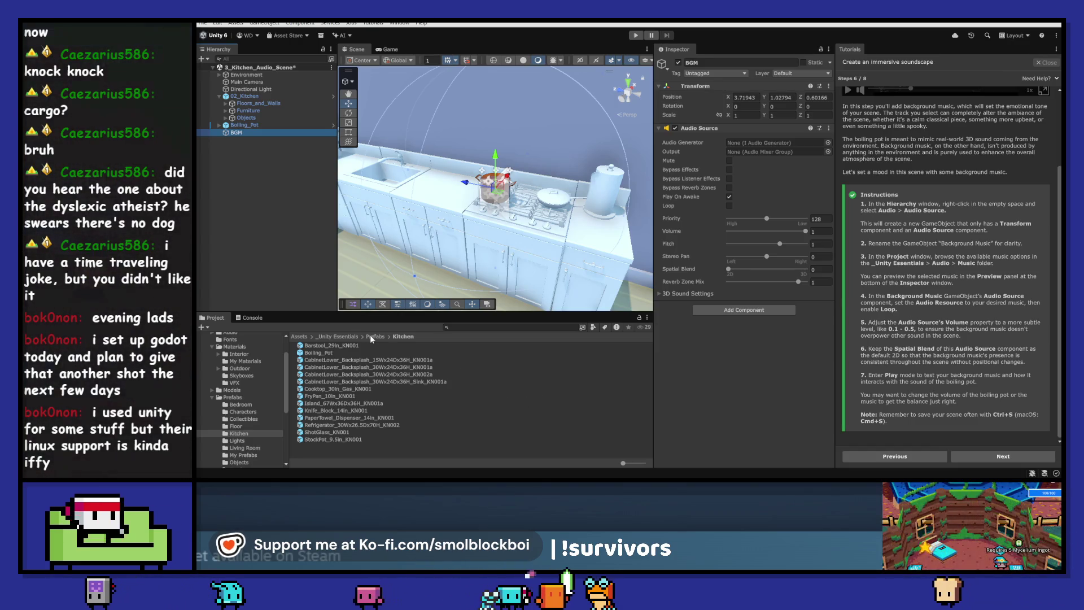
pyautogui.click(337, 336)
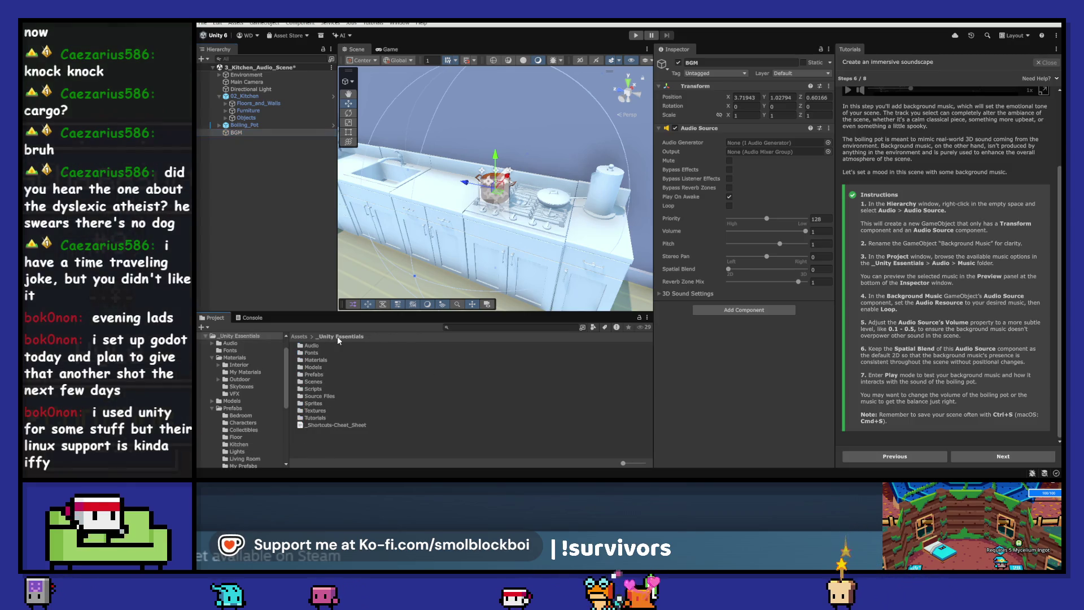
# - Open Audio > Music and play Music_Classical and Music_Driving in VLC
pyautogui.doubleClick(328, 345)
pyautogui.doubleClick(311, 346)
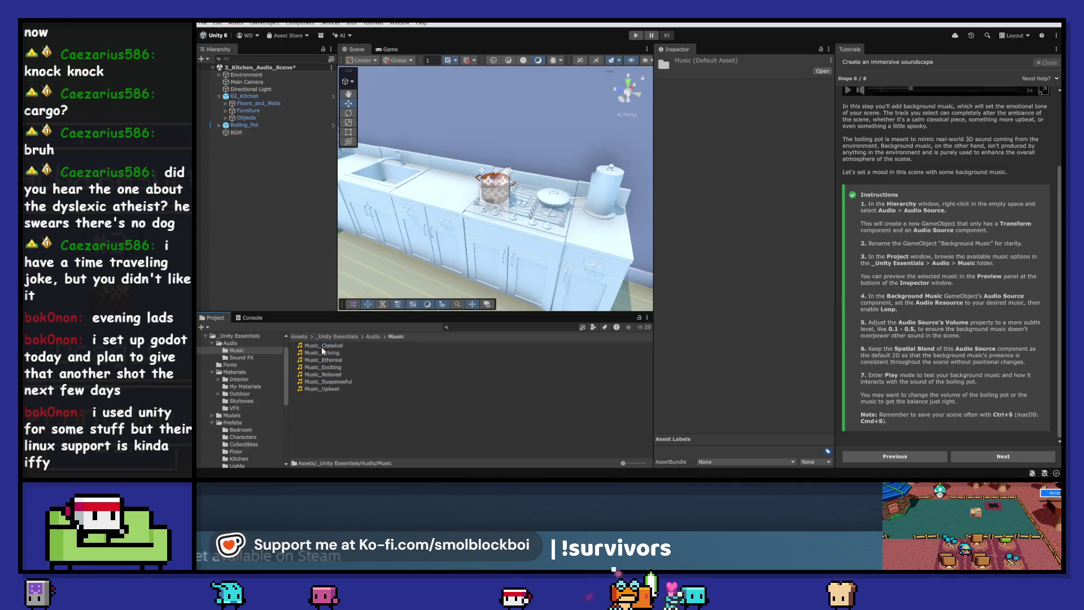
pyautogui.click(322, 346)
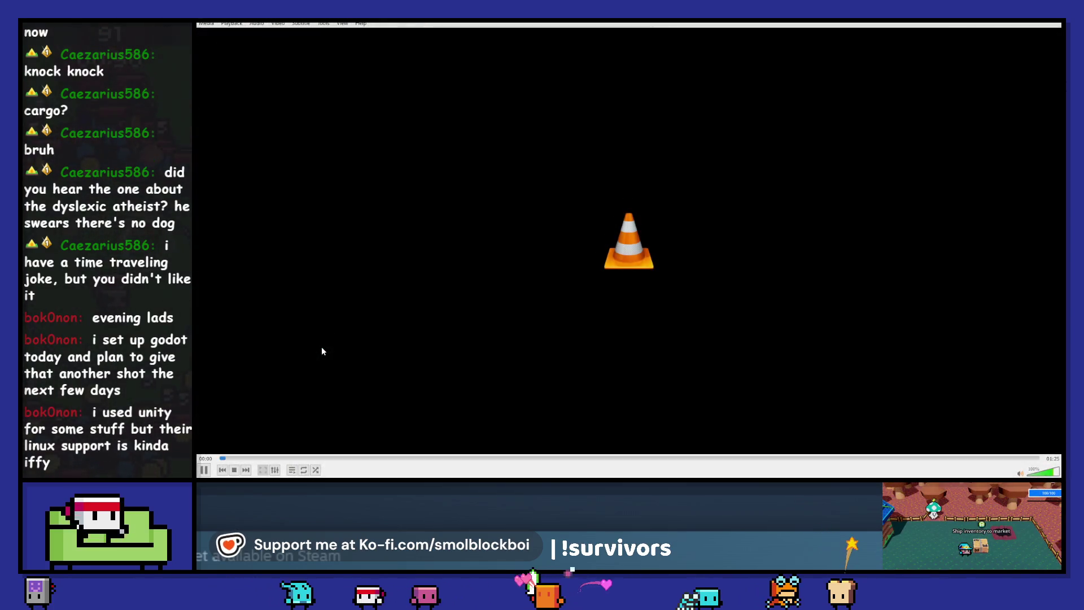
pyautogui.hotkey('ctrl', 'q')
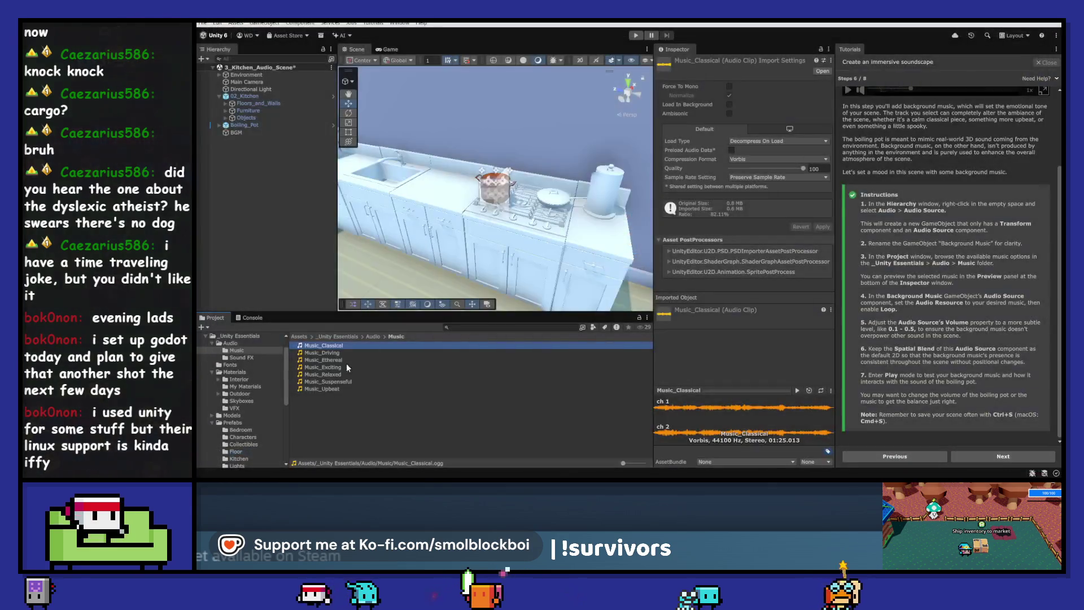
pyautogui.doubleClick(340, 351)
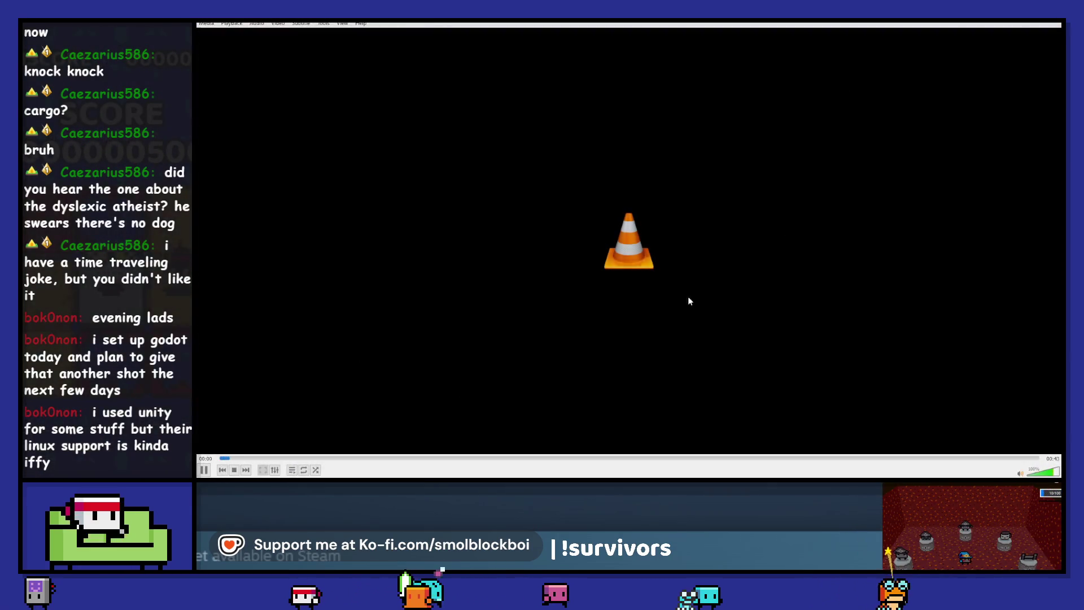
pyautogui.hotkey('ctrl', 'q')
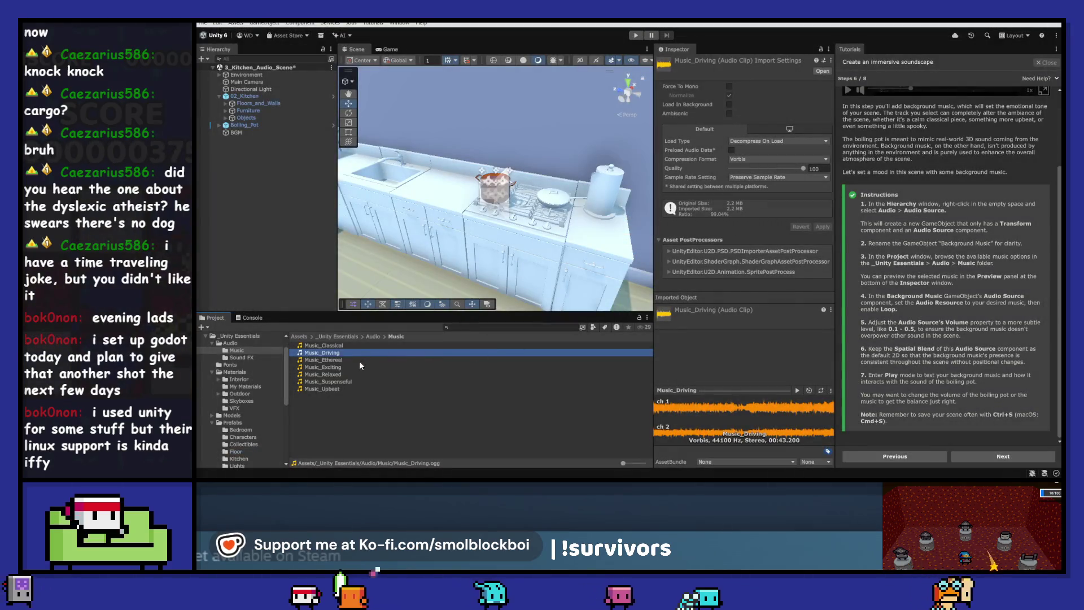
# - Play Music_Ethereal, Exciting, Relaxed, Suspenseful and Upbeat, closing VLC after each
pyautogui.doubleClick(359, 361)
pyautogui.hotkey('ctrl', 'q')
pyautogui.doubleClick(344, 368)
pyautogui.hotkey('ctrl', 'q')
pyautogui.doubleClick(328, 375)
pyautogui.hotkey('ctrl', 'q')
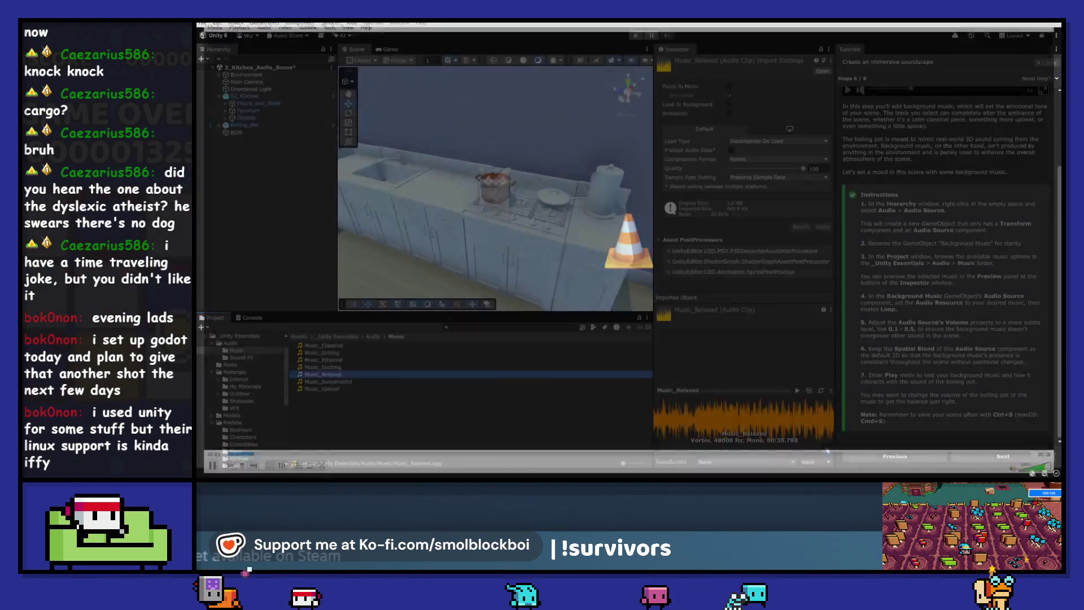
pyautogui.doubleClick(347, 384)
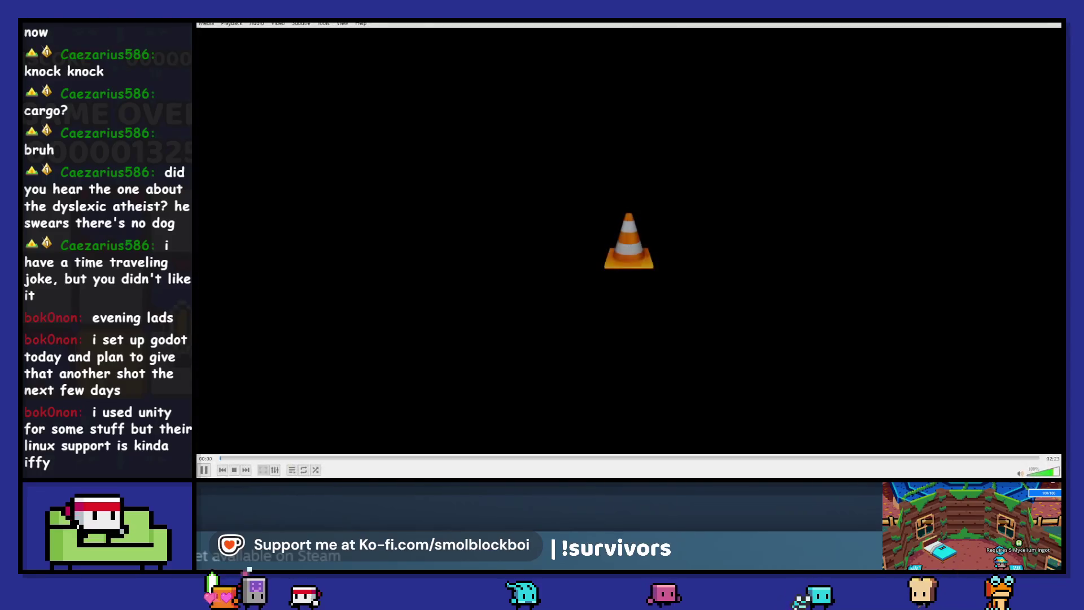
pyautogui.hotkey('ctrl', 'q')
pyautogui.doubleClick(371, 387)
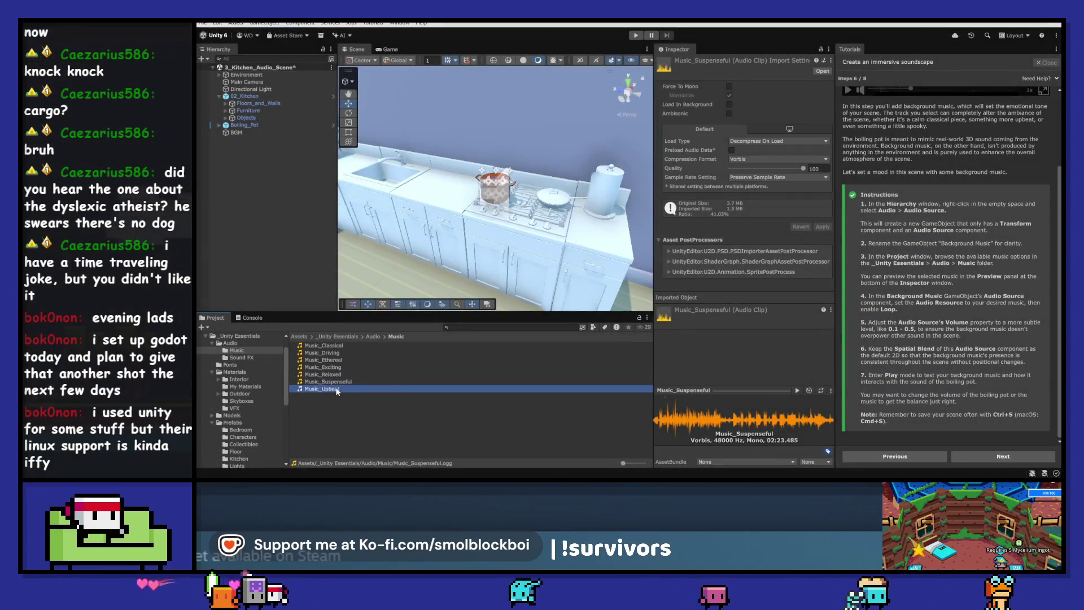
pyautogui.hotkey('ctrl', 'q')
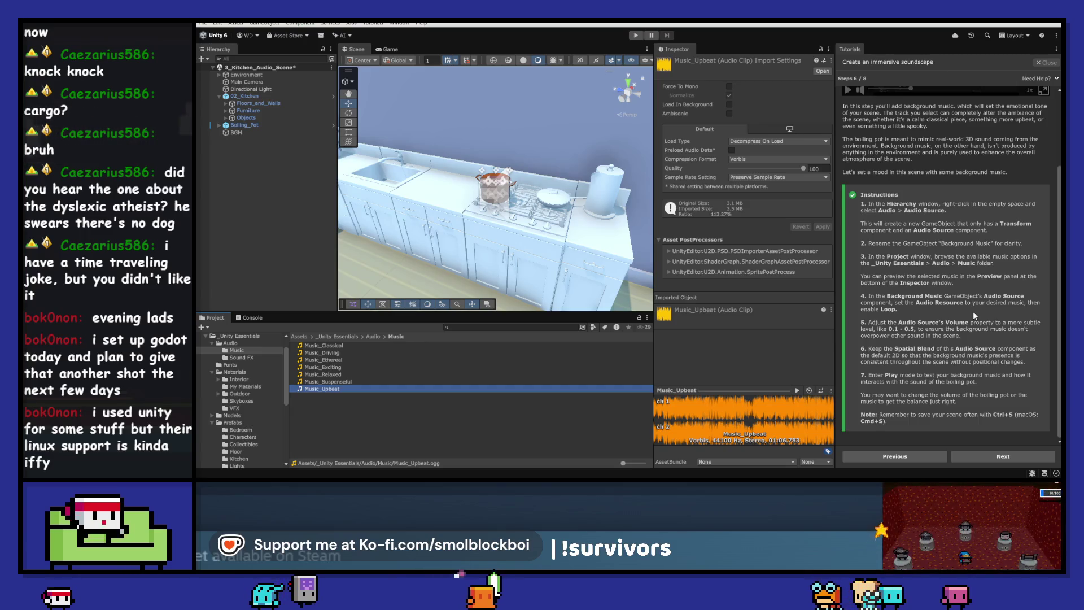
# - Replay Music_Classical, drop it into BGM's Audio Source clip field, and enter Play mode
pyautogui.click(324, 345)
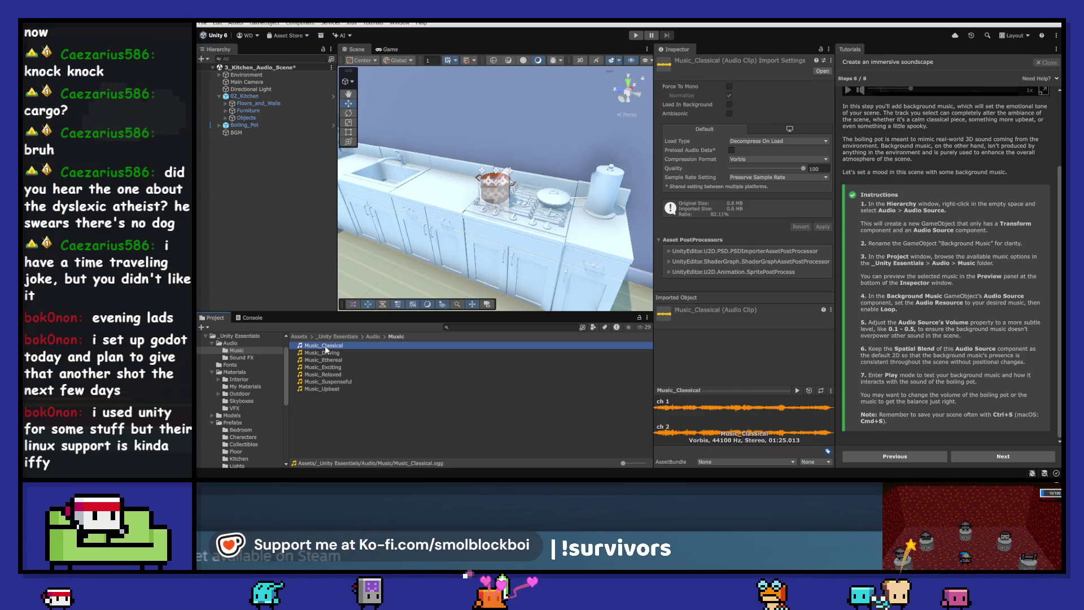
pyautogui.doubleClick(325, 347)
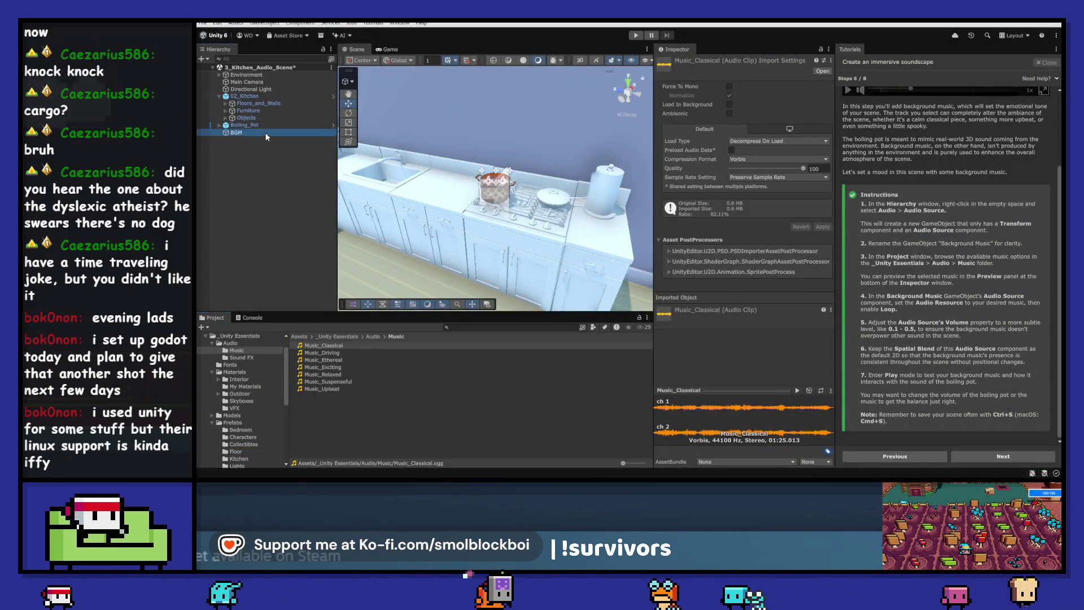
pyautogui.click(265, 133)
pyautogui.moveTo(326, 347); pyautogui.dragTo(801, 143)
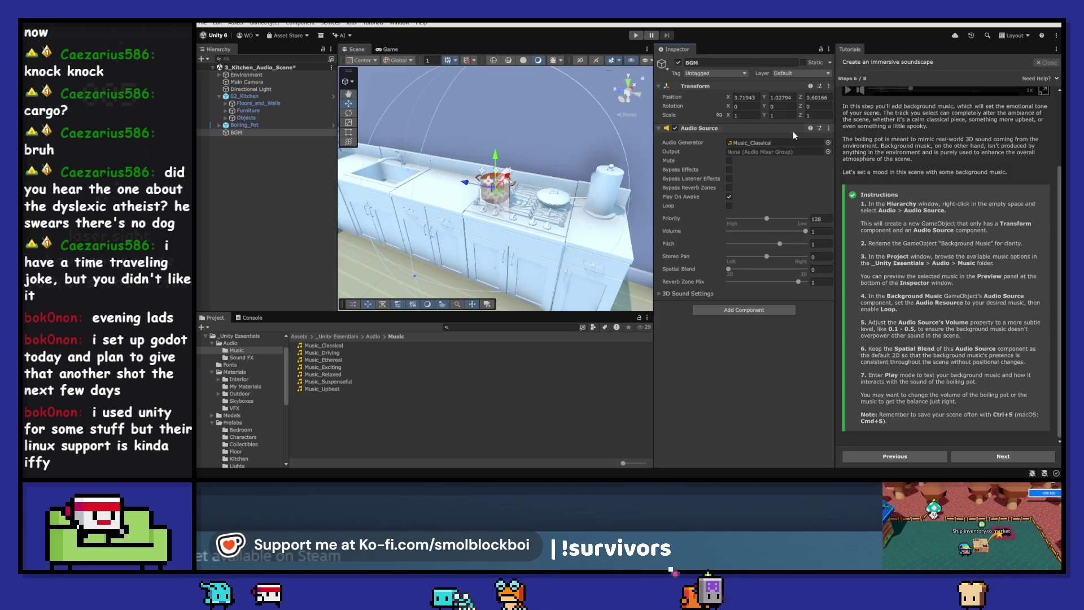
pyautogui.click(641, 36)
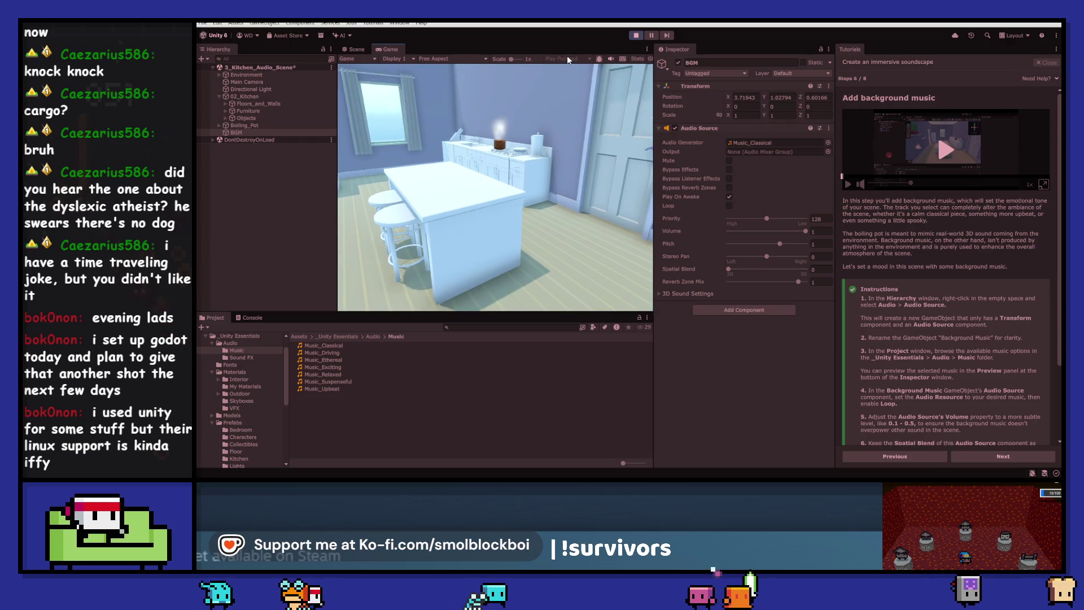
# - Set BGM's Audio Source volume to 0.5 and test it in Play mode
pyautogui.click(635, 35)
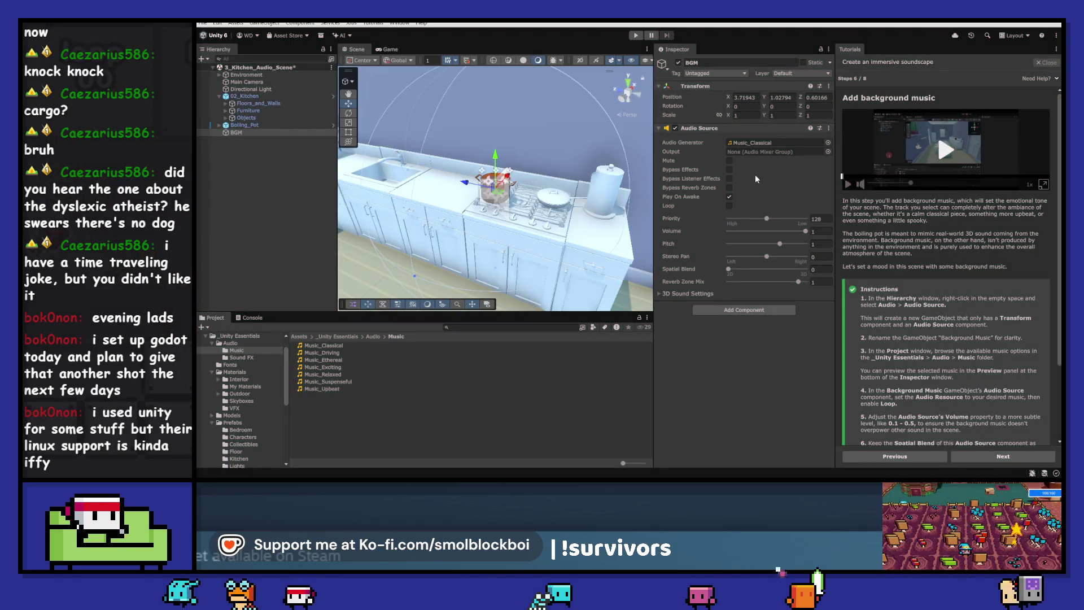
pyautogui.click(273, 131)
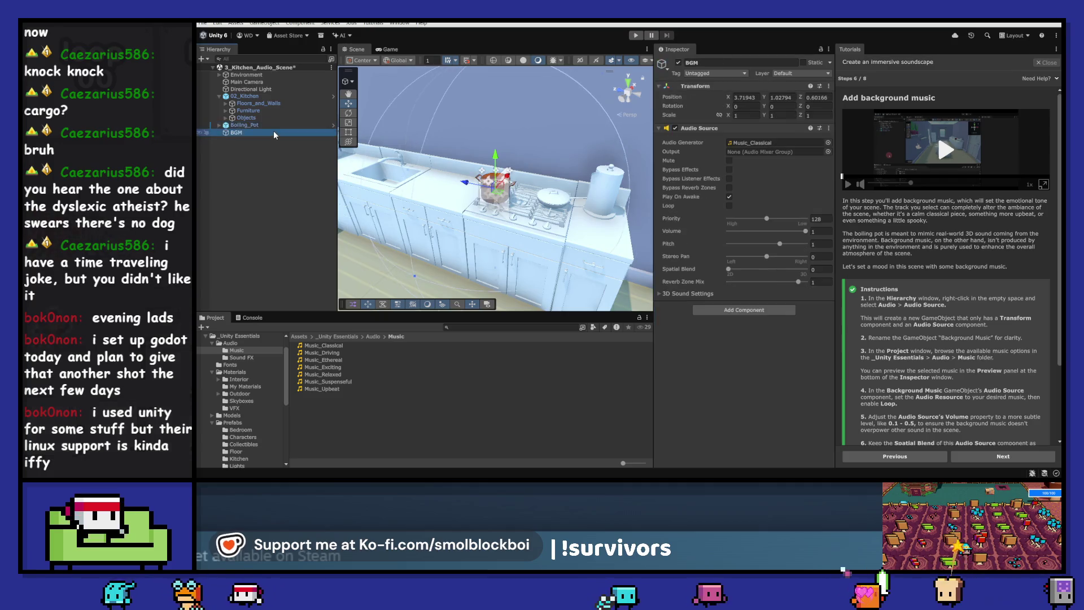
pyautogui.scroll(-3, 979, 291)
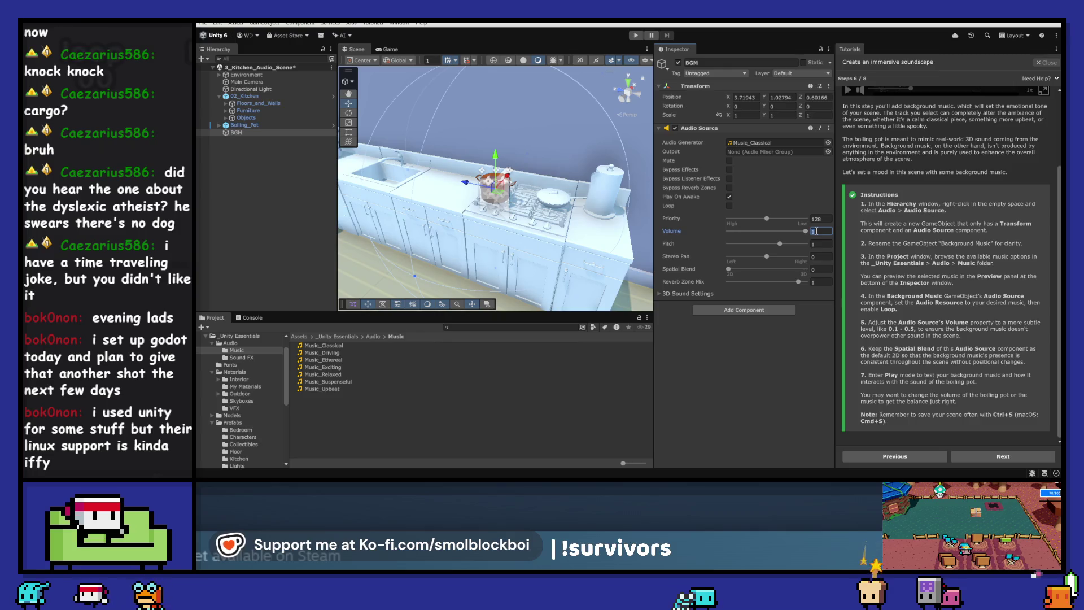
pyautogui.write('0.5')
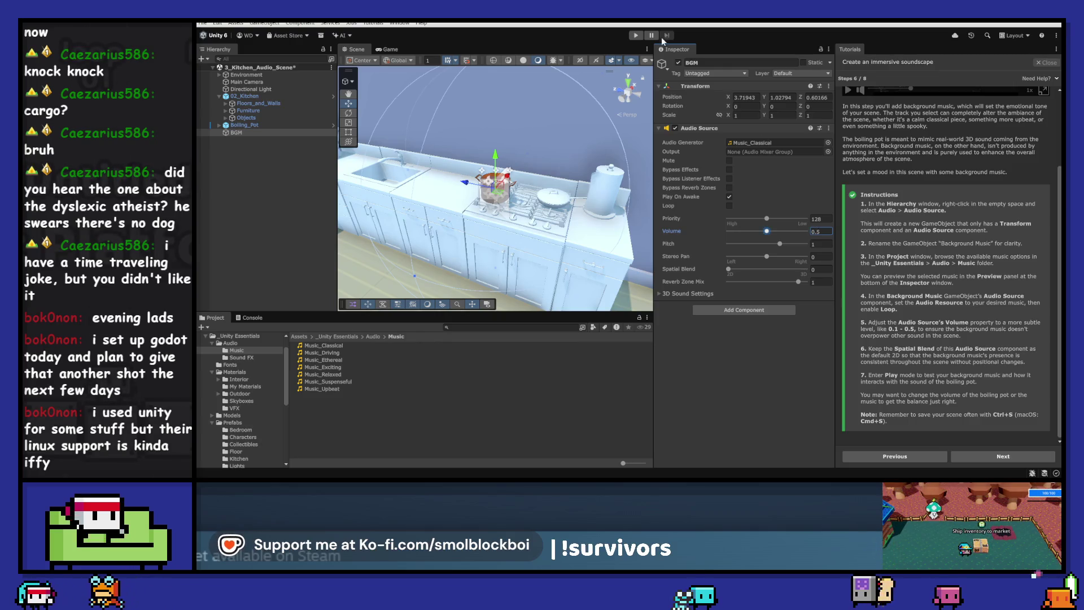
pyautogui.click(635, 36)
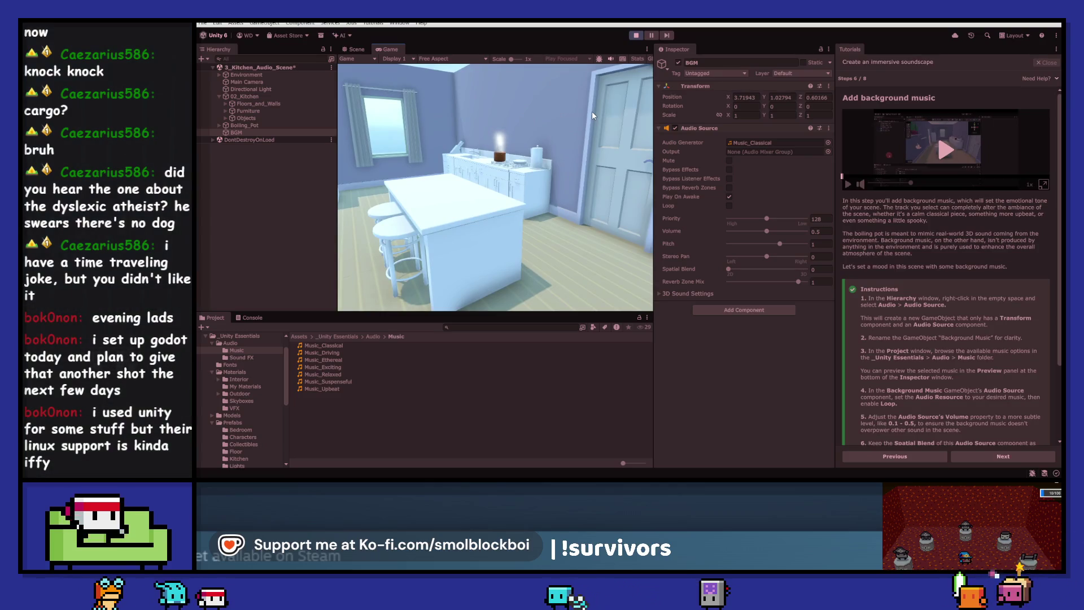
pyautogui.press('w')
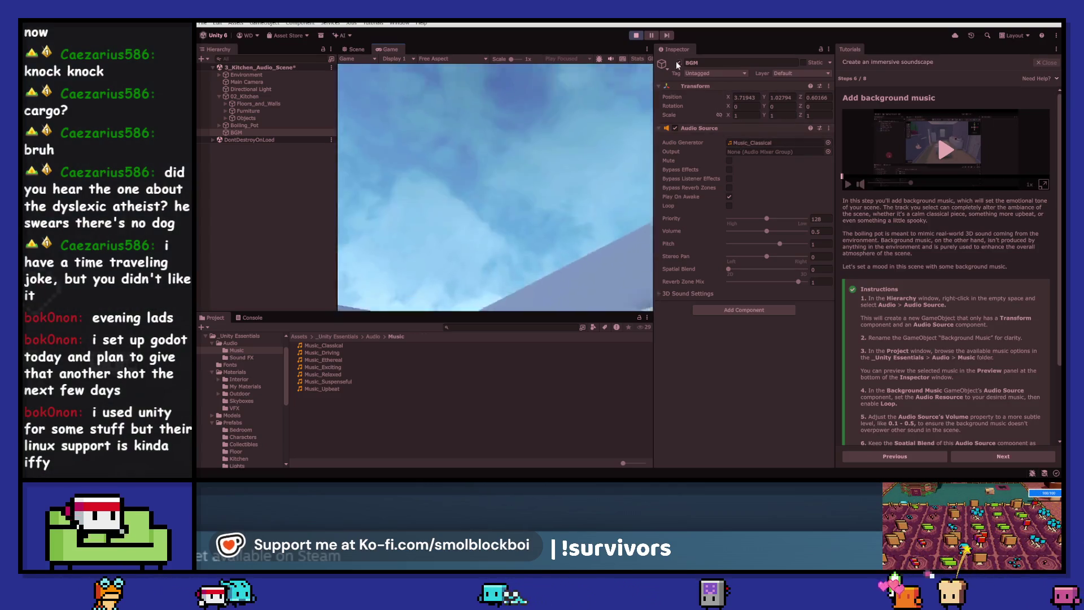
pyautogui.click(635, 36)
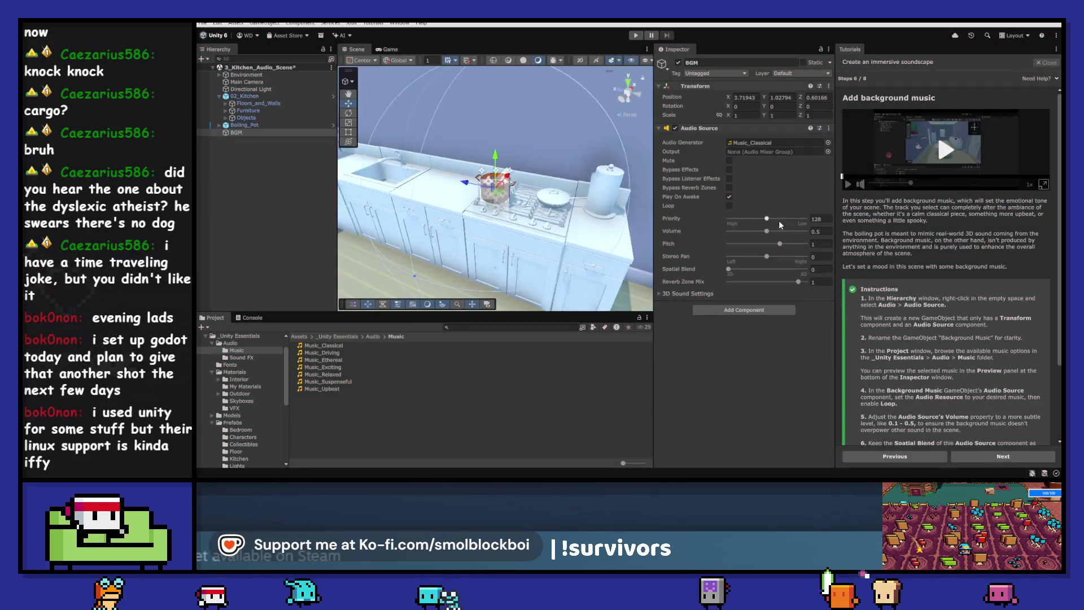
# - Lower BGM's volume to 0.1 and enable Loop
pyautogui.click(828, 231)
pyautogui.write('0.1')
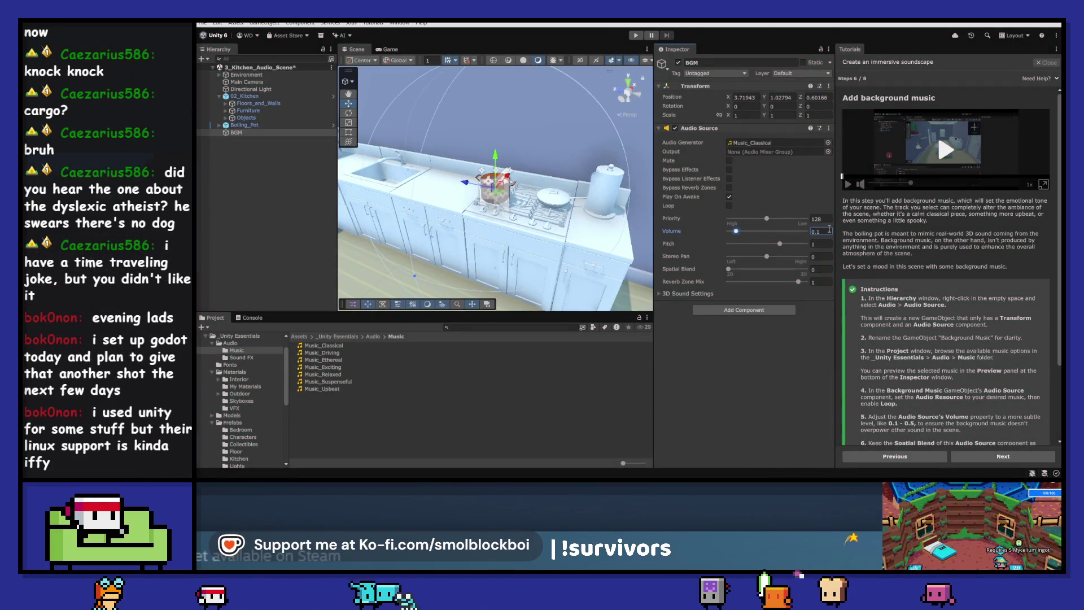
pyautogui.scroll(-1, 866, 321)
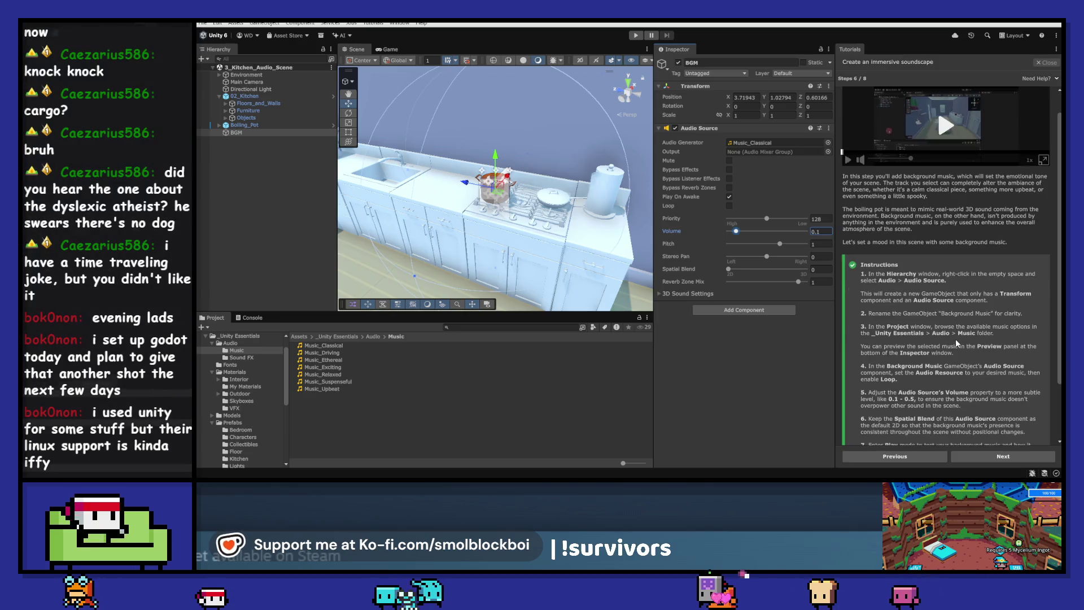
pyautogui.click(729, 206)
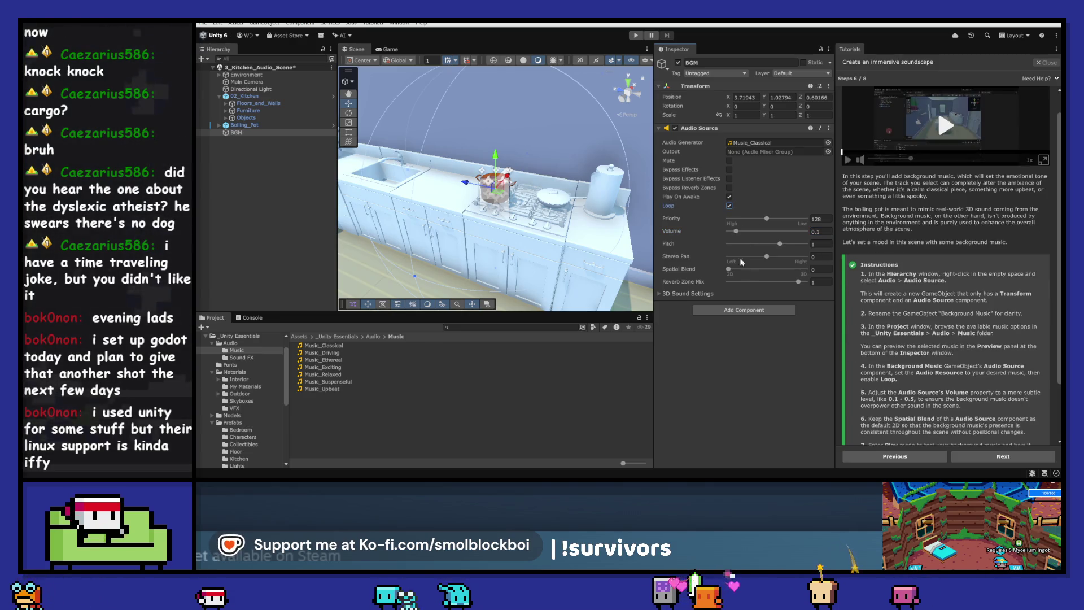
pyautogui.scroll(-3, 858, 402)
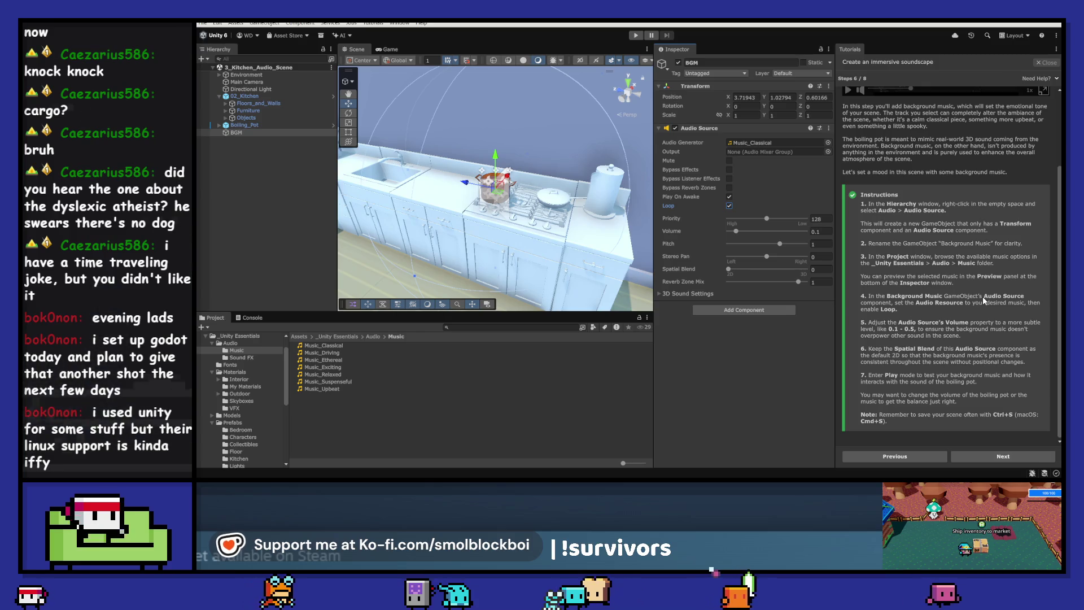
# - Advance the tutorial and create an Audio Source named Birbs in the Hierarchy
pyautogui.click(974, 454)
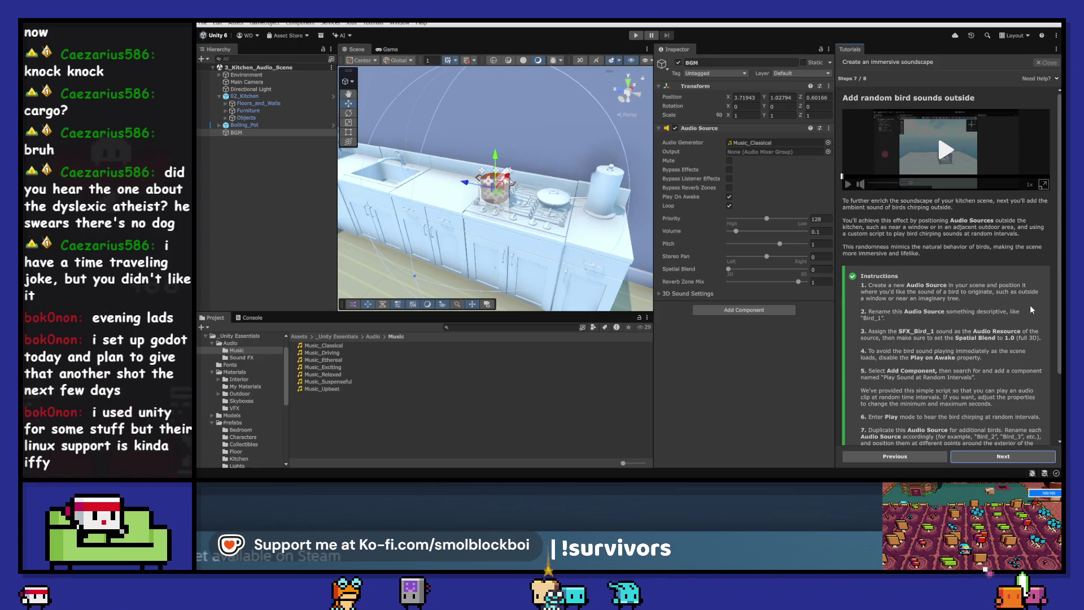
pyautogui.moveTo(508, 197)
pyautogui.mouseDown()
pyautogui.moveTo(321, 169)
pyautogui.moveTo(451, 170)
pyautogui.moveTo(367, 174)
pyautogui.mouseUp()
pyautogui.rightClick(259, 179)
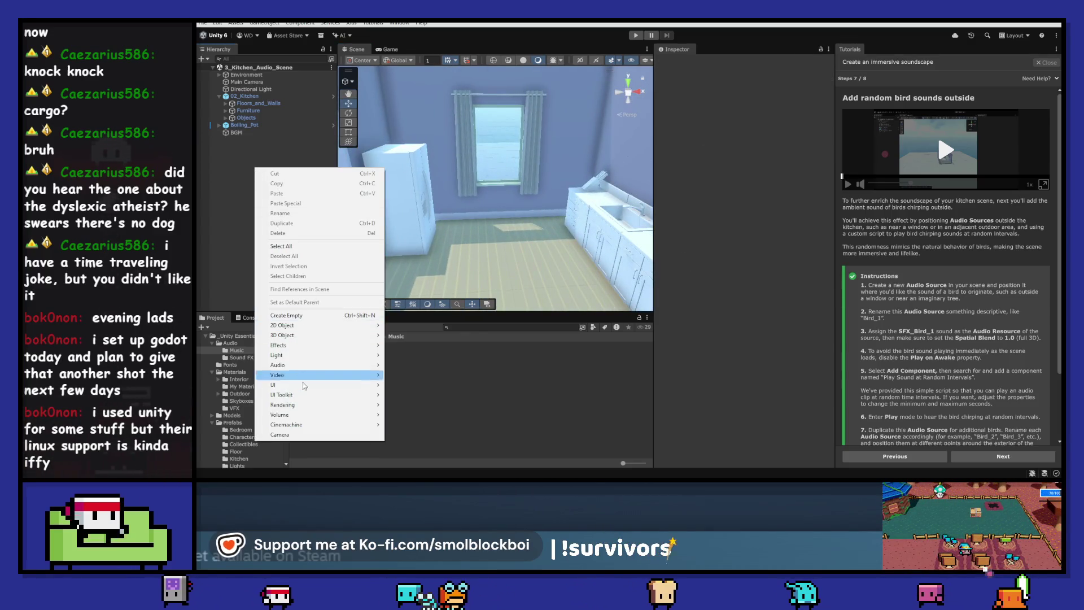
pyautogui.moveTo(278, 365)
pyautogui.click(395, 365)
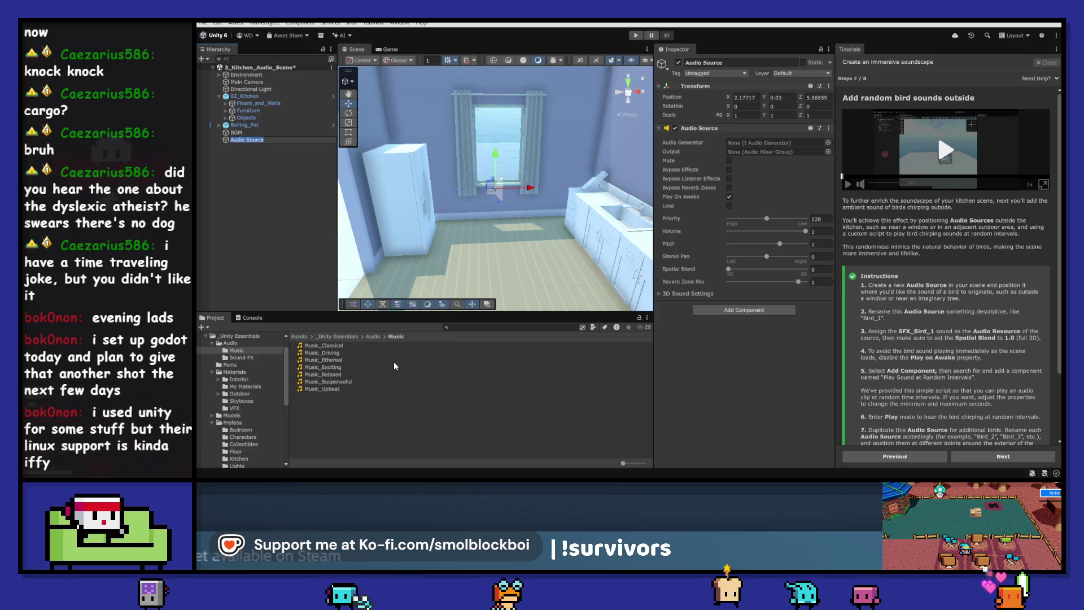
pyautogui.write('Birbs')
pyautogui.press('Return')
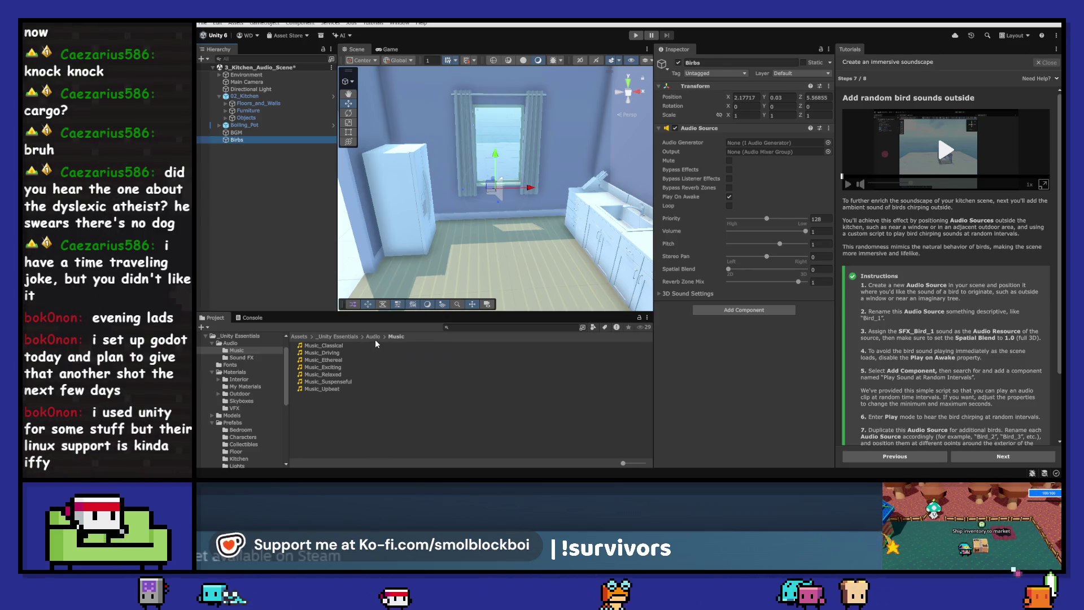
# - Open the Sound FX folder and preview SFX_Bird_1
pyautogui.click(242, 357)
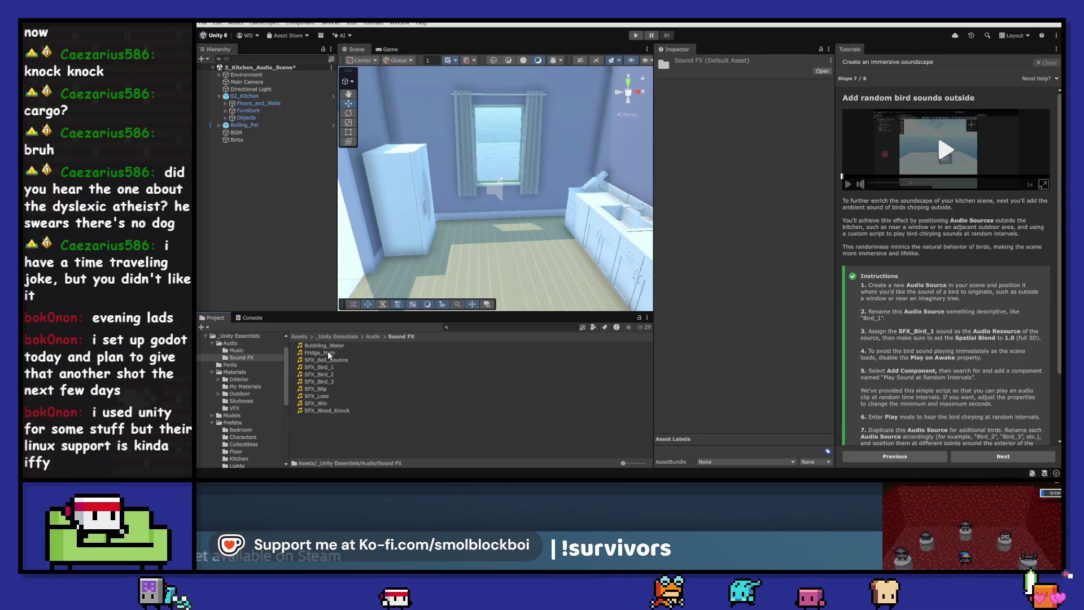
pyautogui.click(333, 369)
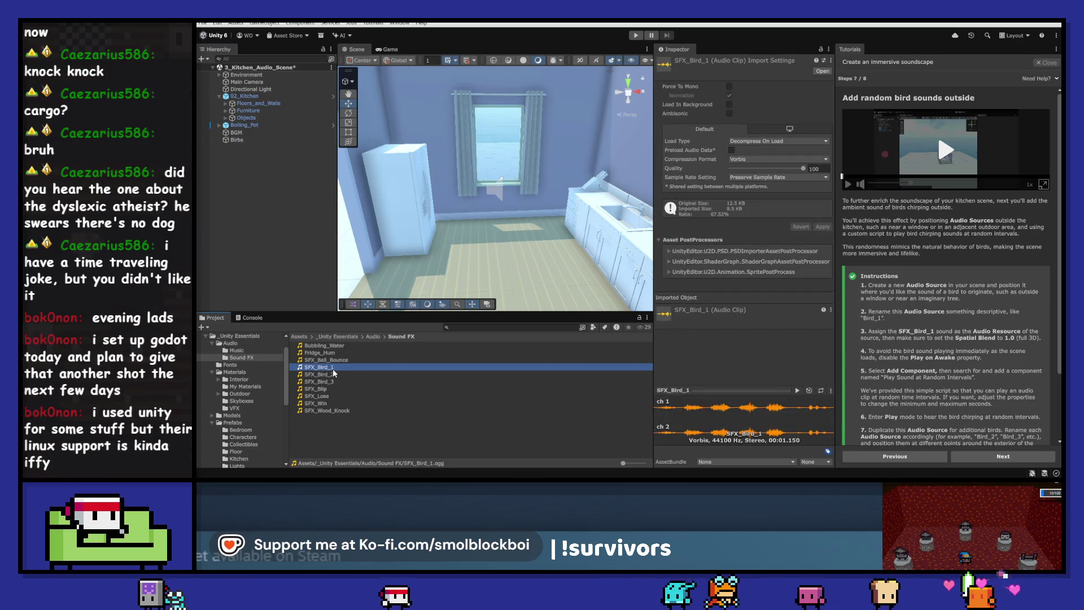
pyautogui.doubleClick(333, 368)
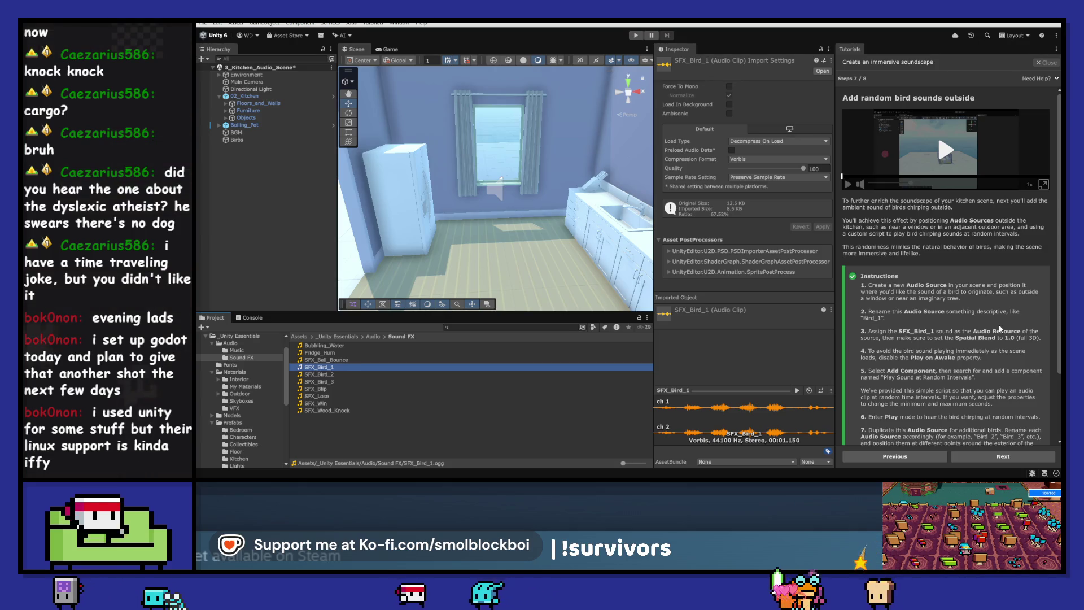
pyautogui.scroll(-1, 999, 326)
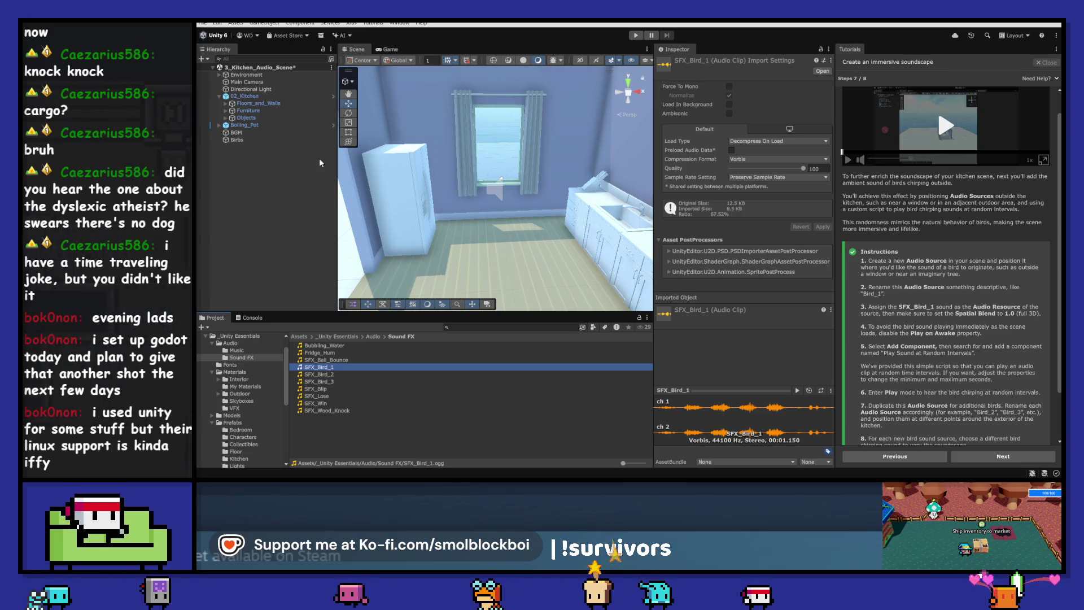
# - Give Birbs the SFX_Bird_1 clip, Spatial Blend 1, and Play On Awake off
pyautogui.click(237, 140)
pyautogui.moveTo(324, 369)
pyautogui.mouseDown()
pyautogui.moveTo(745, 211)
pyautogui.moveTo(767, 143)
pyautogui.mouseUp()
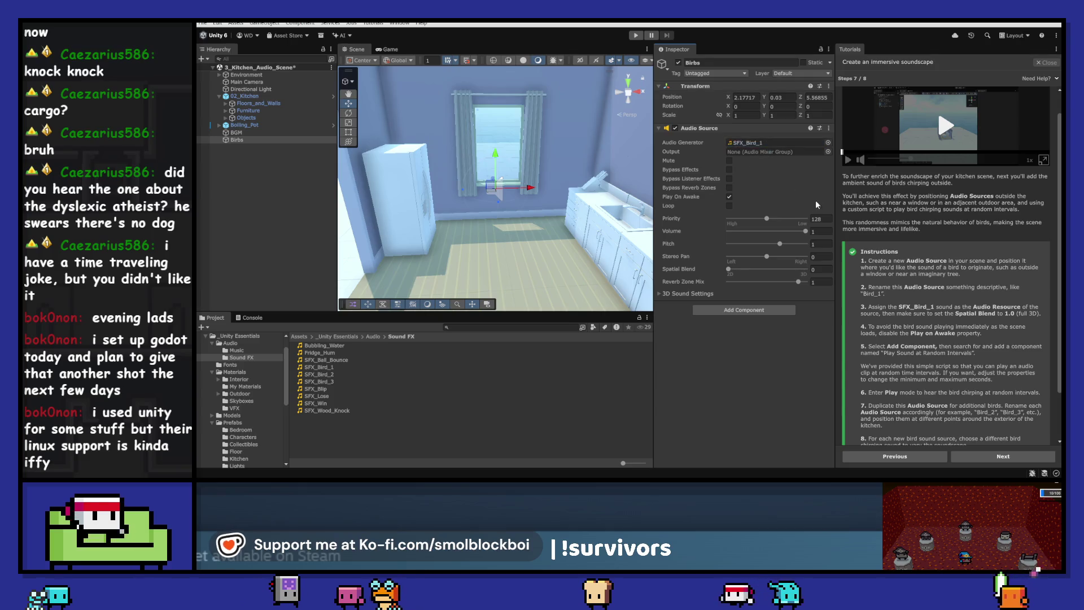
pyautogui.moveTo(728, 269); pyautogui.dragTo(839, 274)
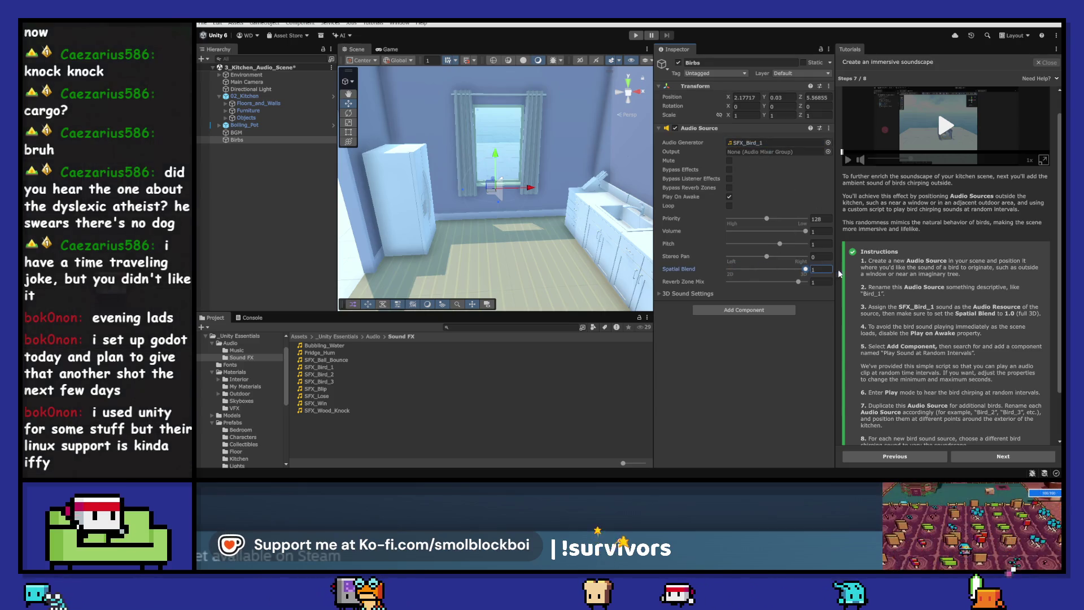
pyautogui.click(729, 197)
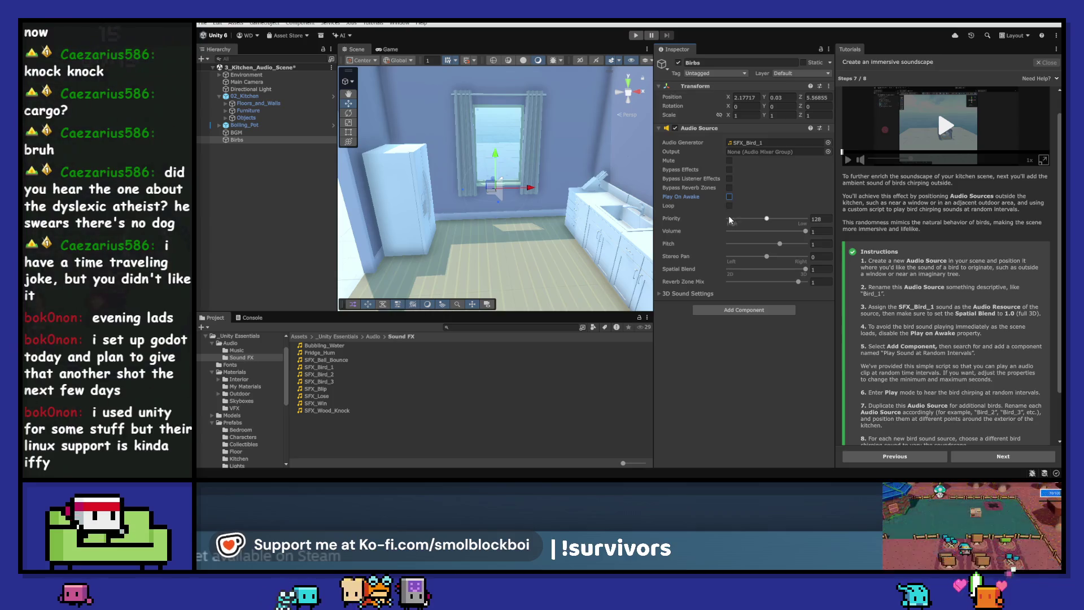
# - Add the Play Sound At Random Intervals component to Birbs
pyautogui.click(737, 337)
pyautogui.click(748, 312)
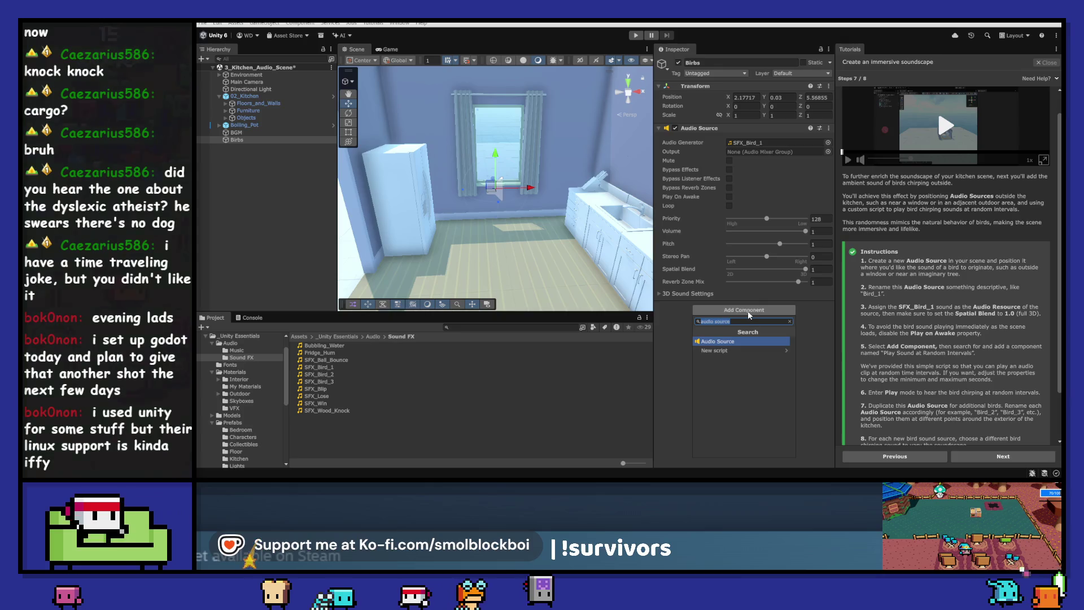
pyautogui.write('play sound')
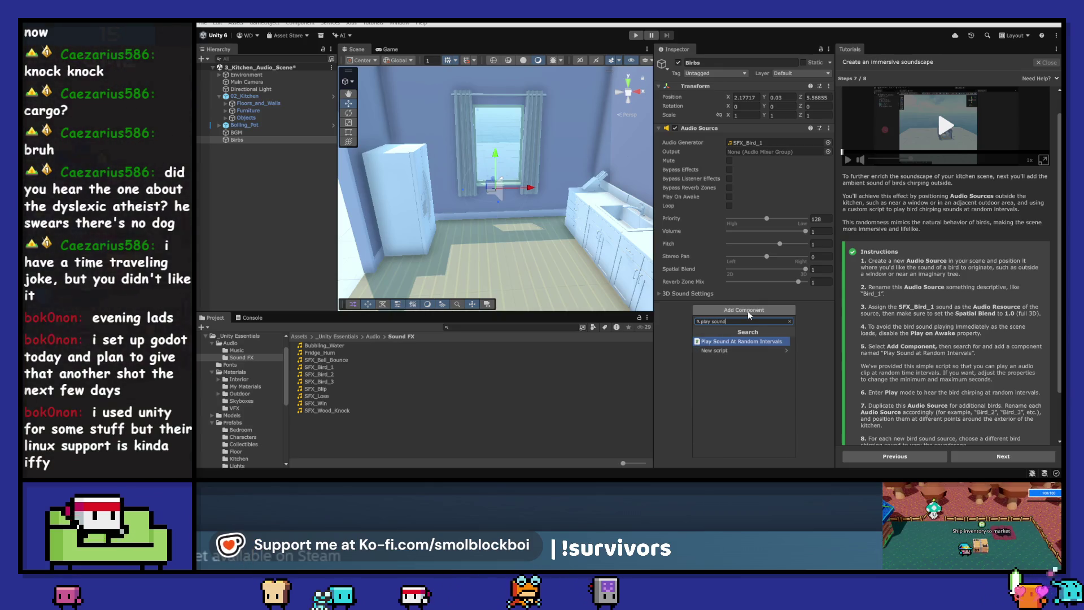
pyautogui.press('Return')
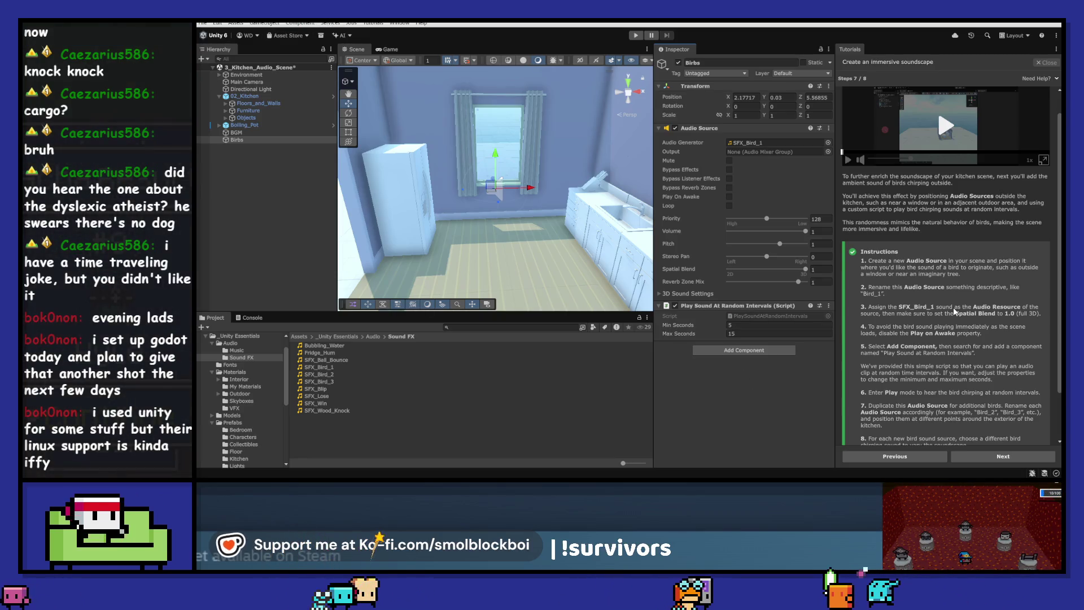
# - Move Birbs in front of the kitchen window and run the scene
pyautogui.scroll(-1, 944, 307)
pyautogui.press('f')
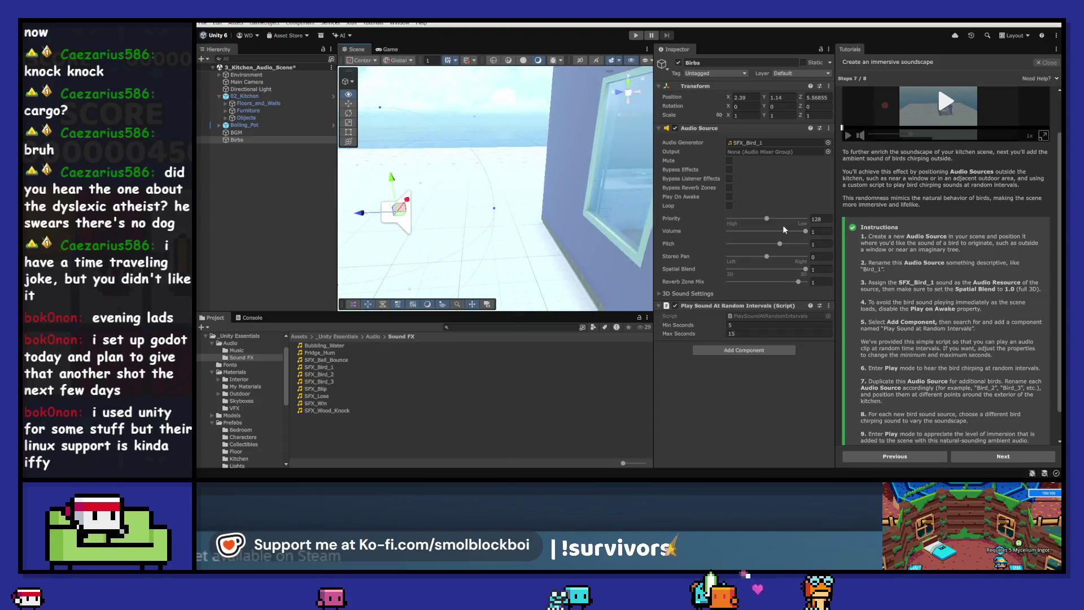
pyautogui.moveTo(456, 184)
pyautogui.mouseDown()
pyautogui.moveTo(419, 180)
pyautogui.moveTo(446, 178)
pyautogui.moveTo(430, 177)
pyautogui.moveTo(429, 161)
pyautogui.mouseUp()
pyautogui.moveTo(502, 173); pyautogui.dragTo(484, 174)
pyautogui.click(635, 35)
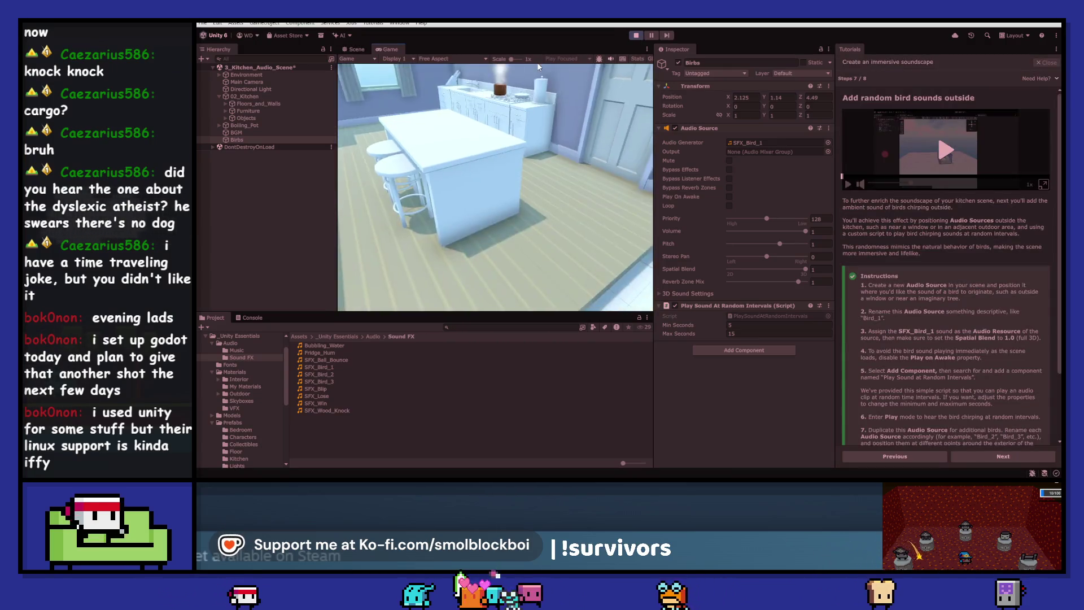
# - Walk with WASD to the window, out past it and back, then exit Play mode
pyautogui.press('w')
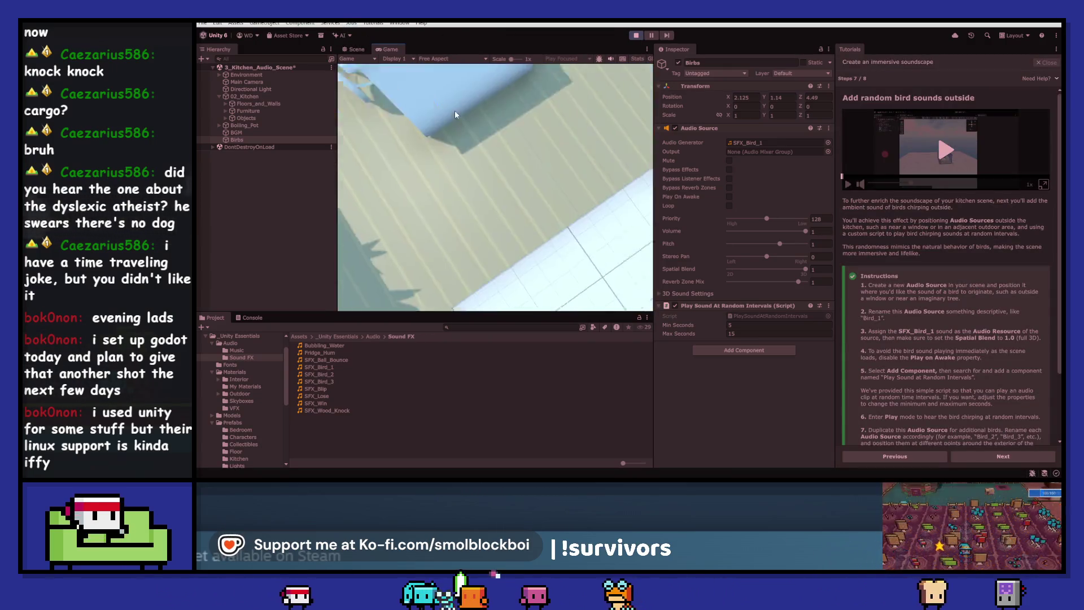
pyautogui.press('a')
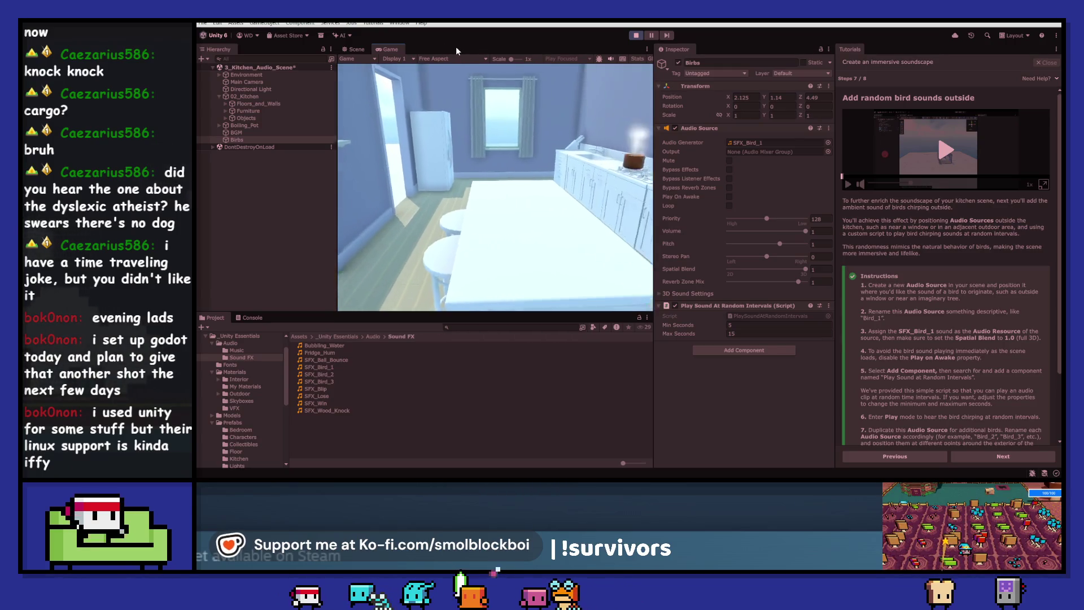
pyautogui.press('w')
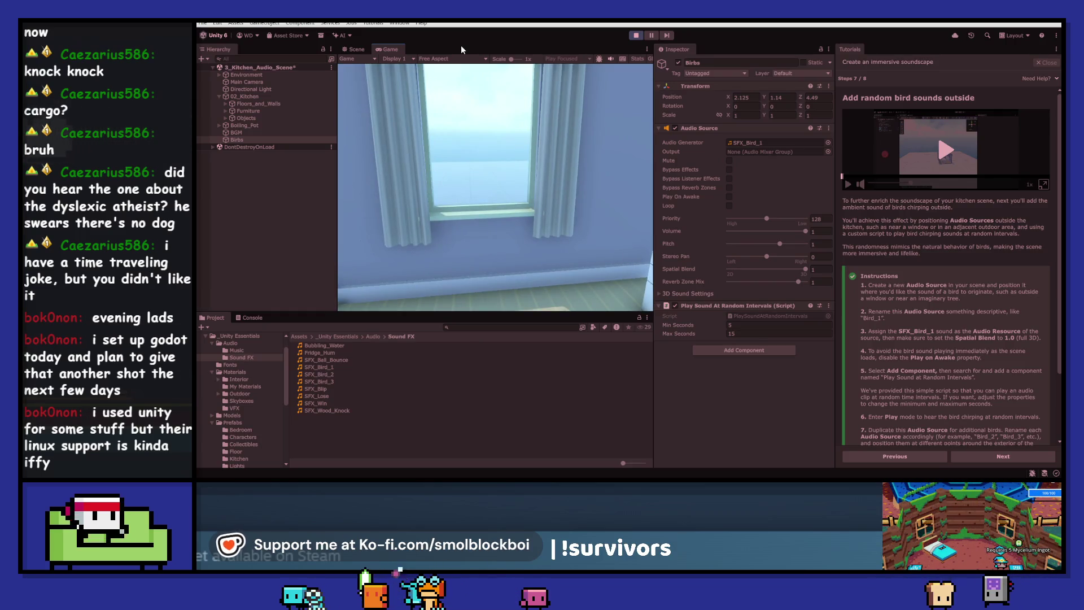
pyautogui.press('s')
pyautogui.press('s')
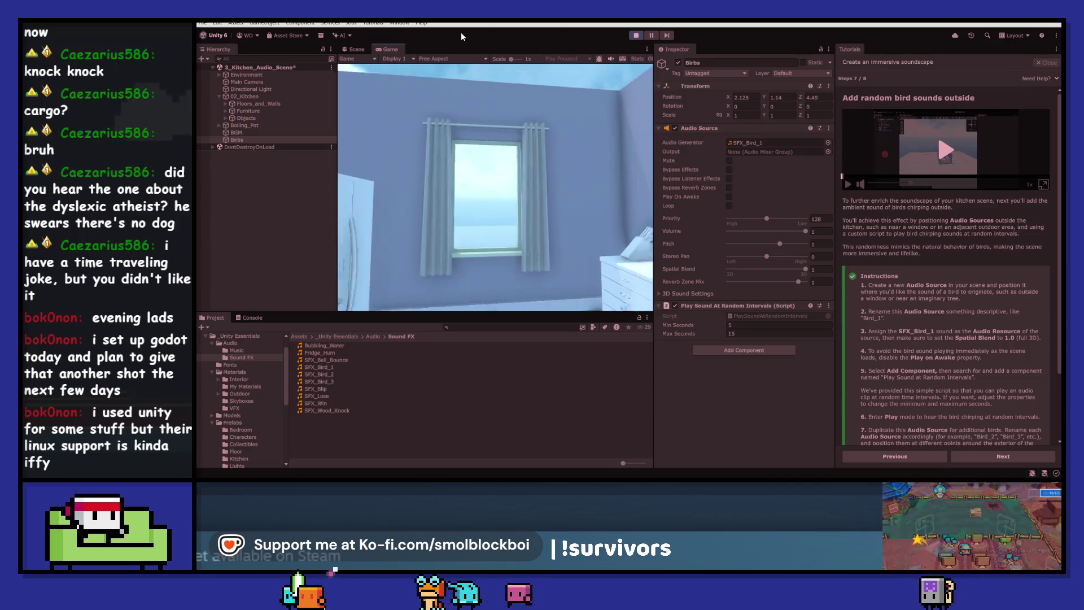
pyautogui.press('w')
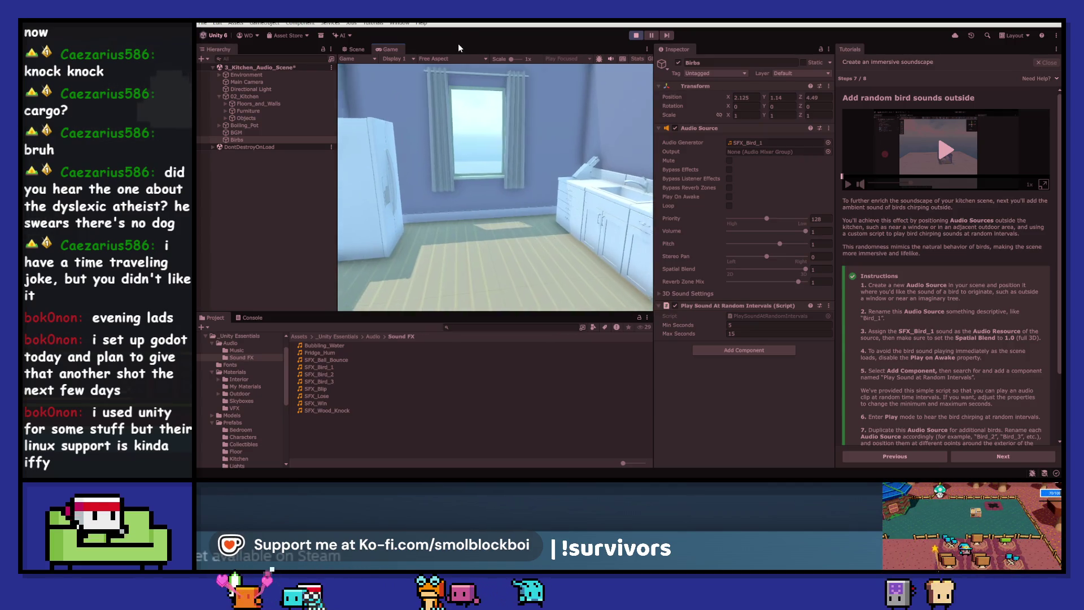
pyautogui.press('w')
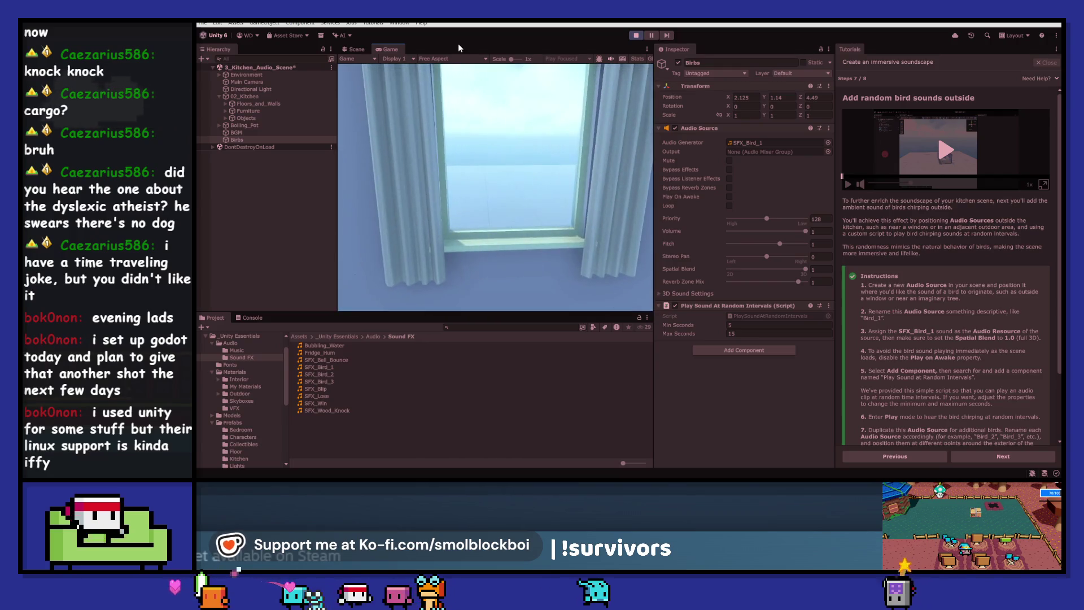
pyautogui.press('s')
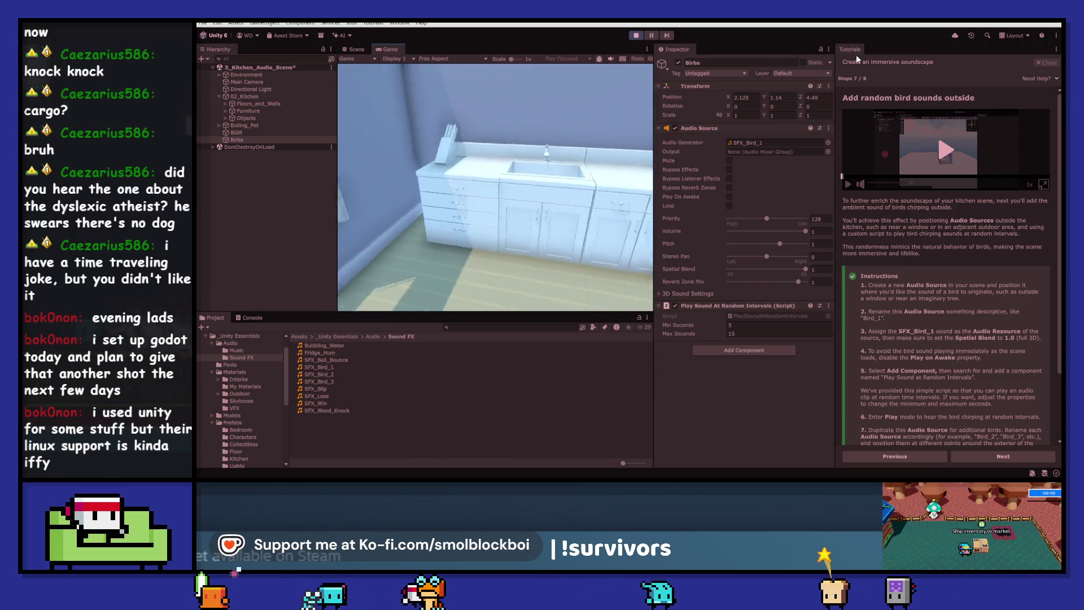
pyautogui.press('w')
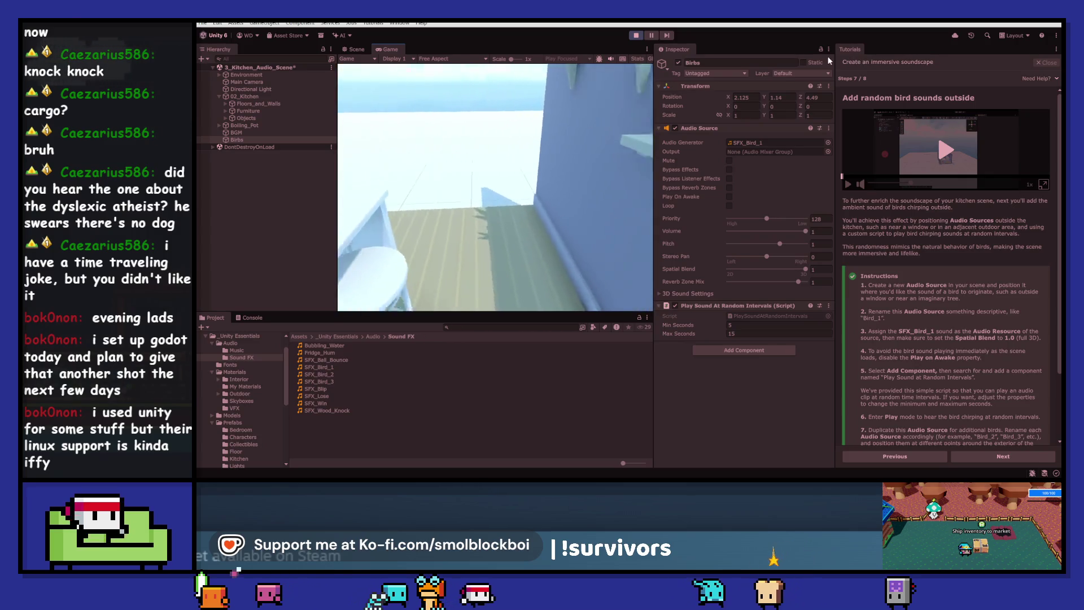
pyautogui.press('s')
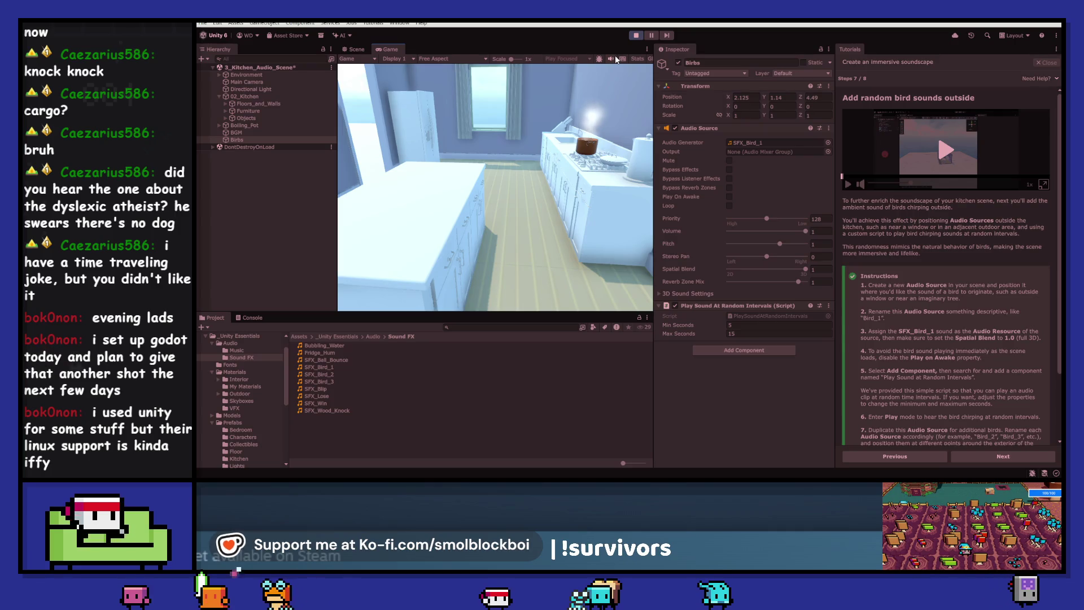
pyautogui.hotkey('ctrl', 'p')
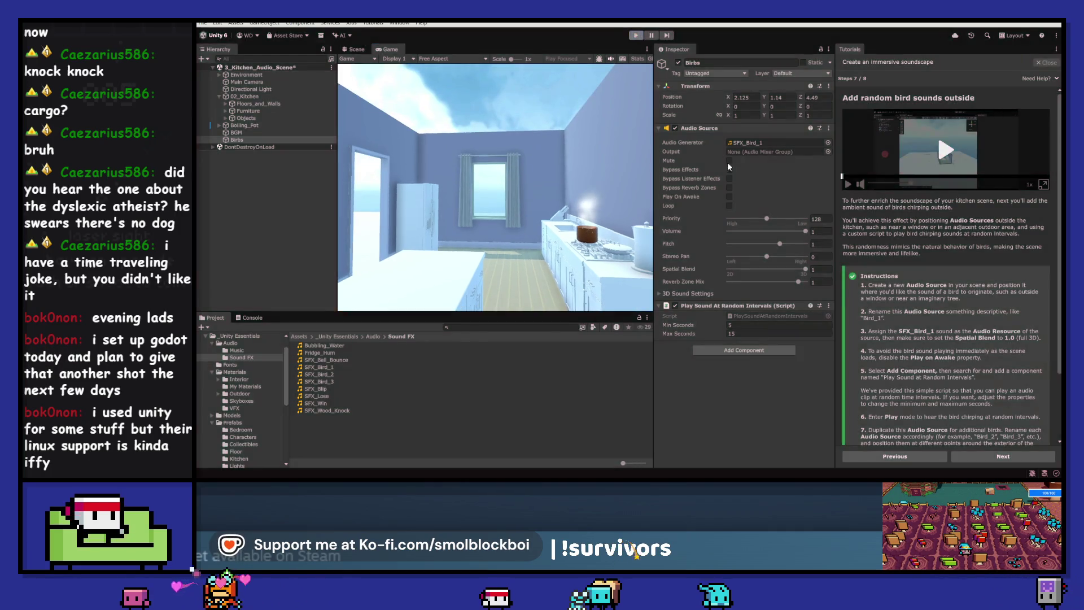
# - Set the Birbs volume to 0.5 and duplicate the source
pyautogui.click(814, 231)
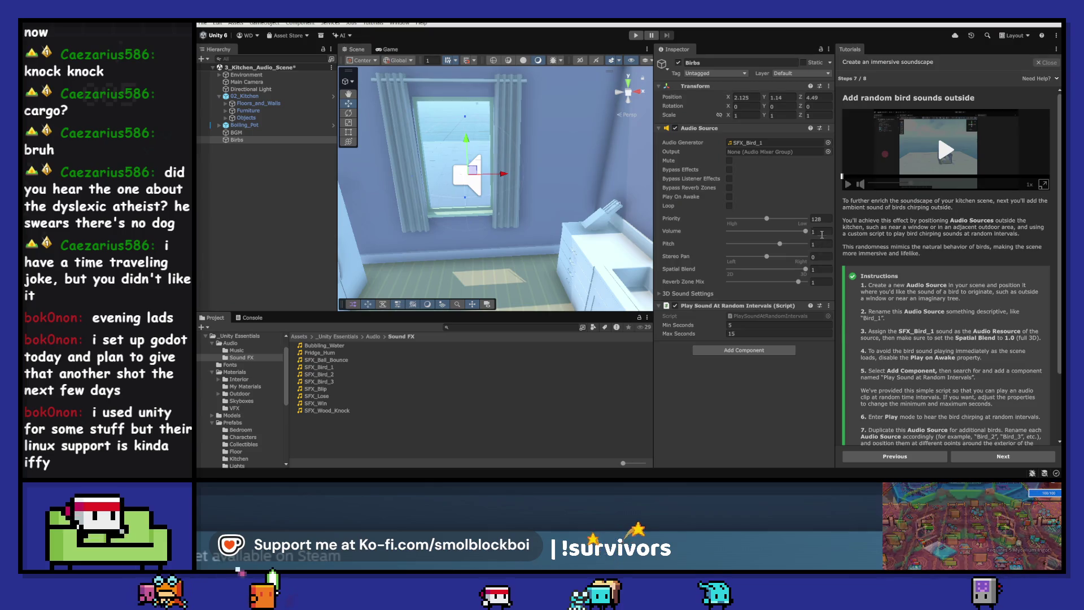
pyautogui.write('0.5')
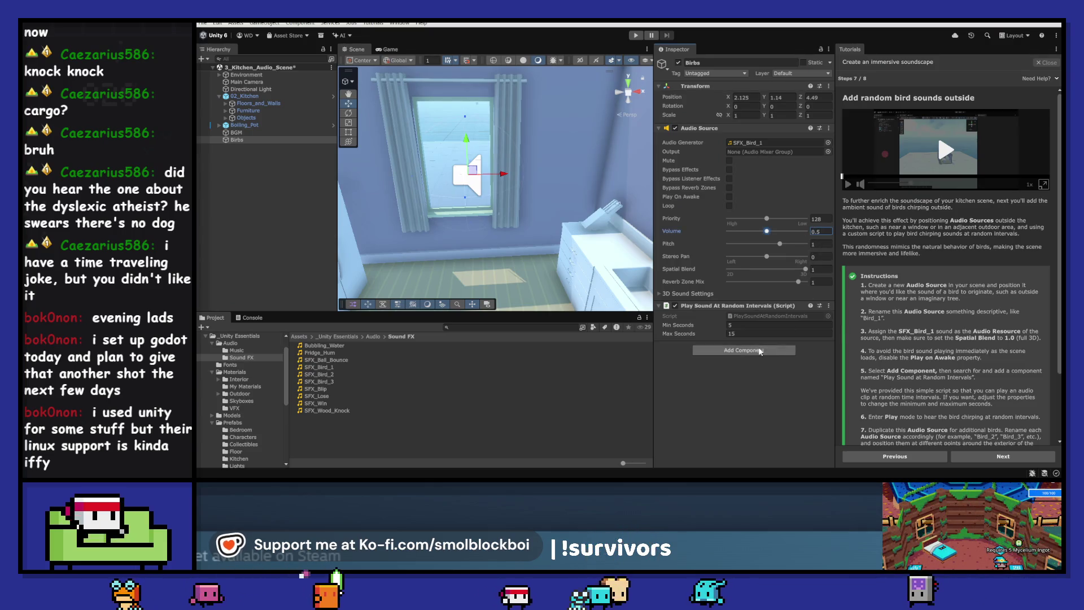
pyautogui.hotkey('ctrl', 'd')
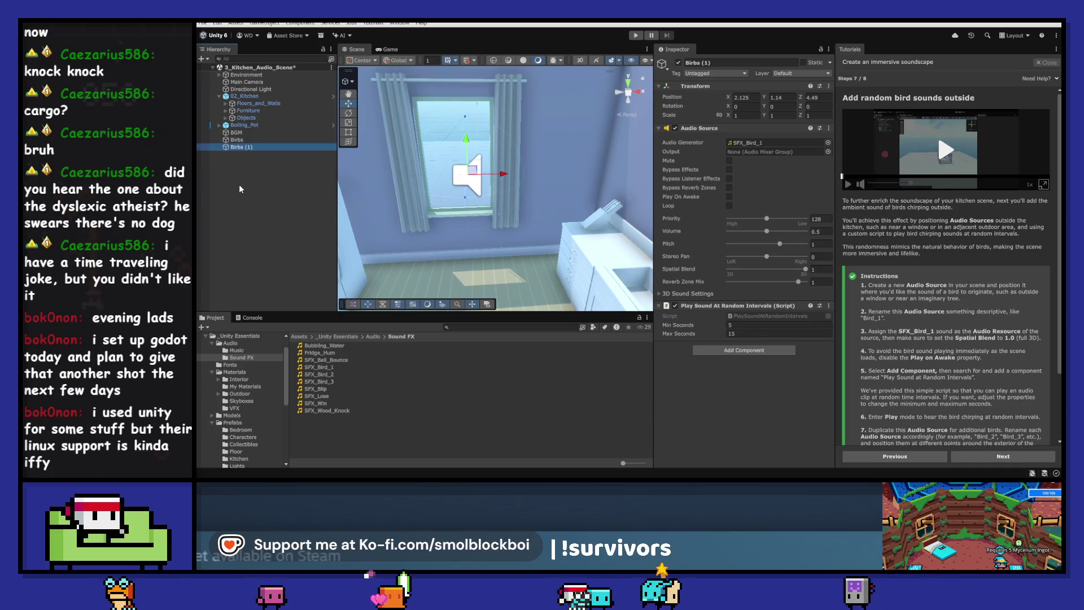
# - Assign SFX_Bird_2 and SFX_Bird_3 to the copies, then test the birds in Play mode
pyautogui.moveTo(326, 377)
pyautogui.mouseDown()
pyautogui.moveTo(479, 271)
pyautogui.moveTo(774, 145)
pyautogui.mouseUp()
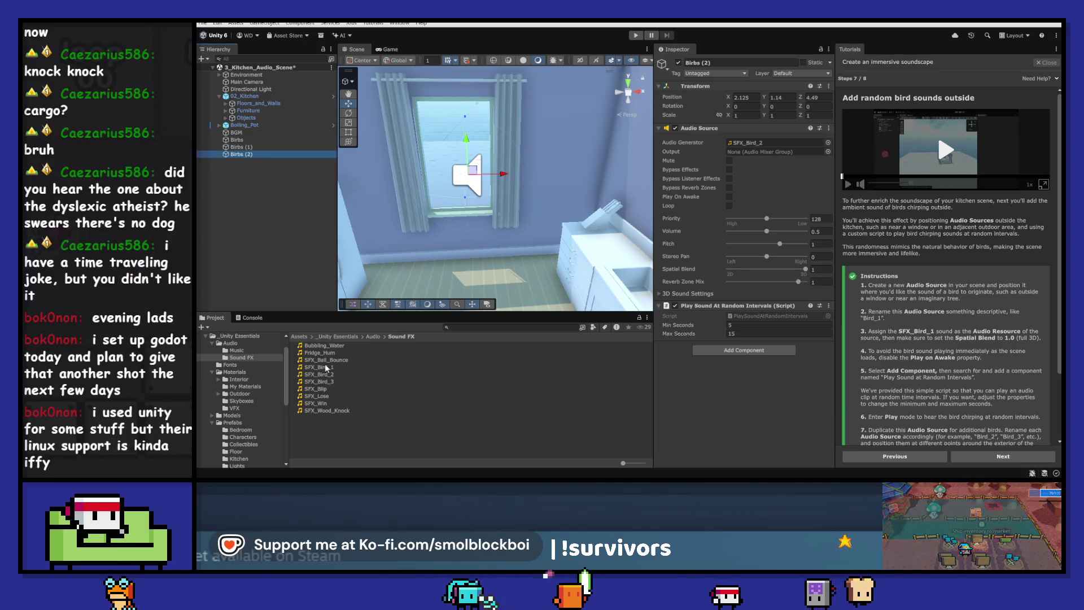
pyautogui.moveTo(316, 381); pyautogui.dragTo(791, 145)
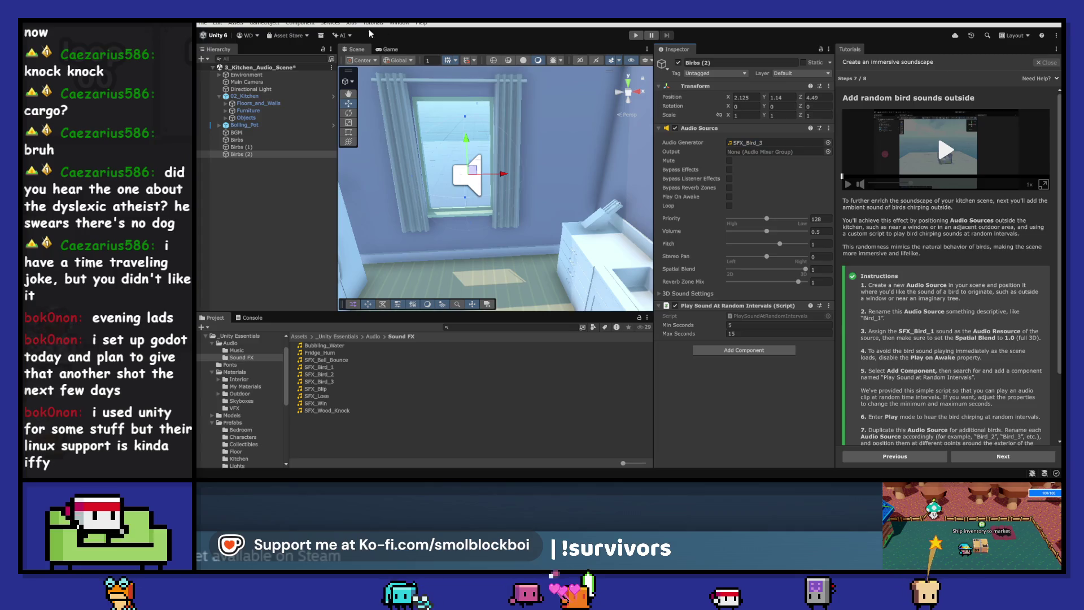
pyautogui.click(350, 36)
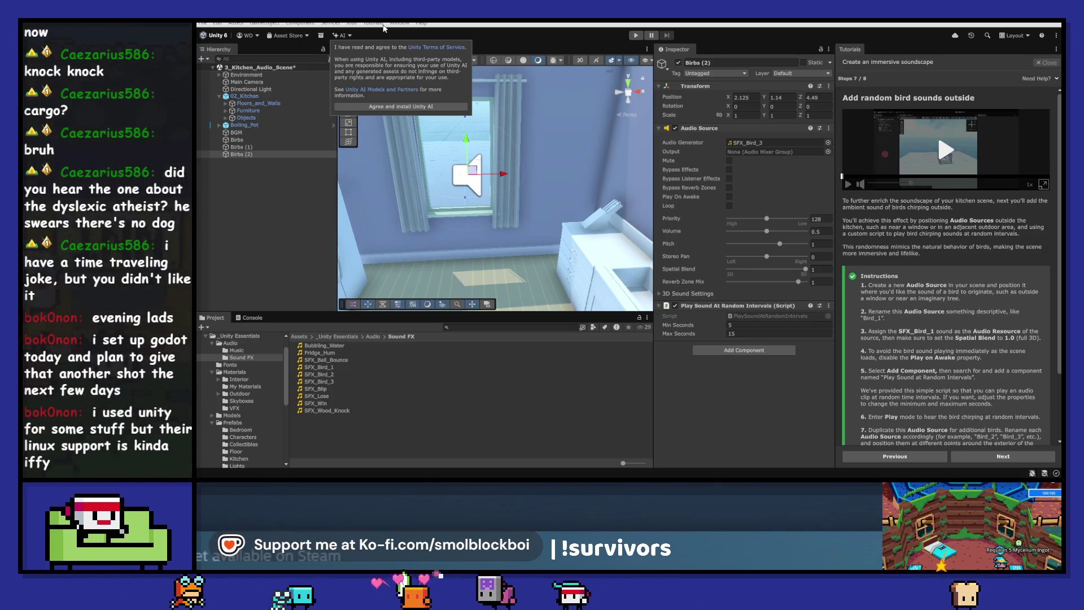
pyautogui.click(635, 35)
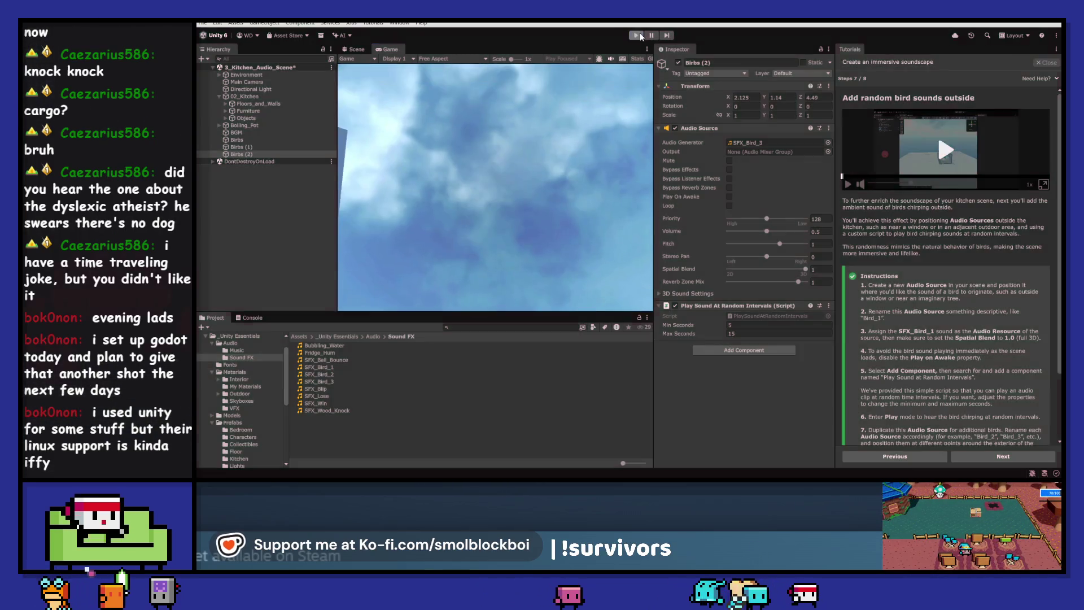
pyautogui.hotkey('ctrl', 'p')
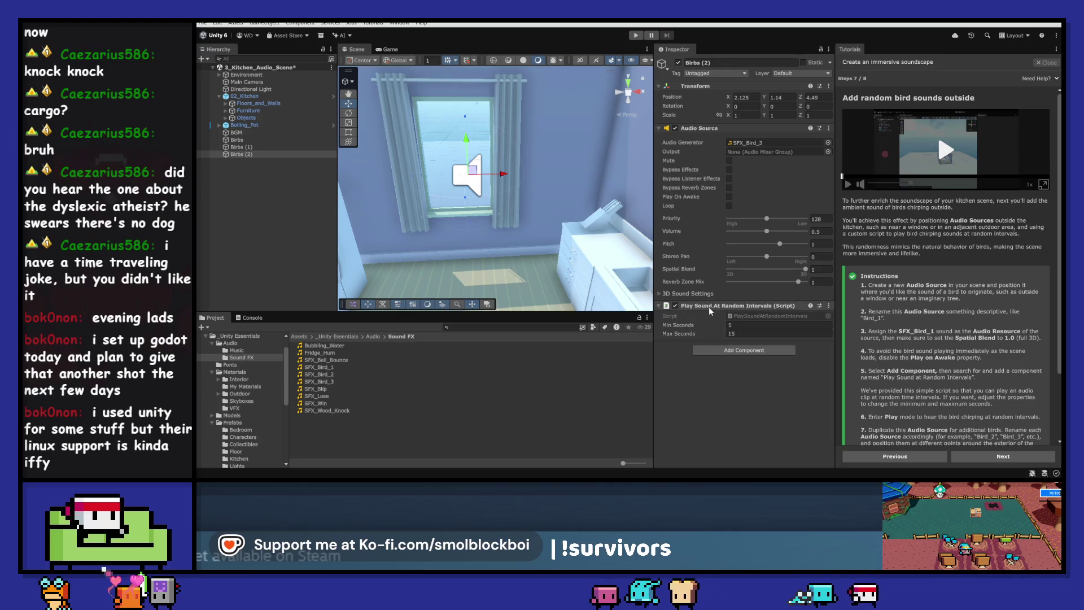
# - Inspect the random-interval component's context menu and presets
pyautogui.rightClick(760, 308)
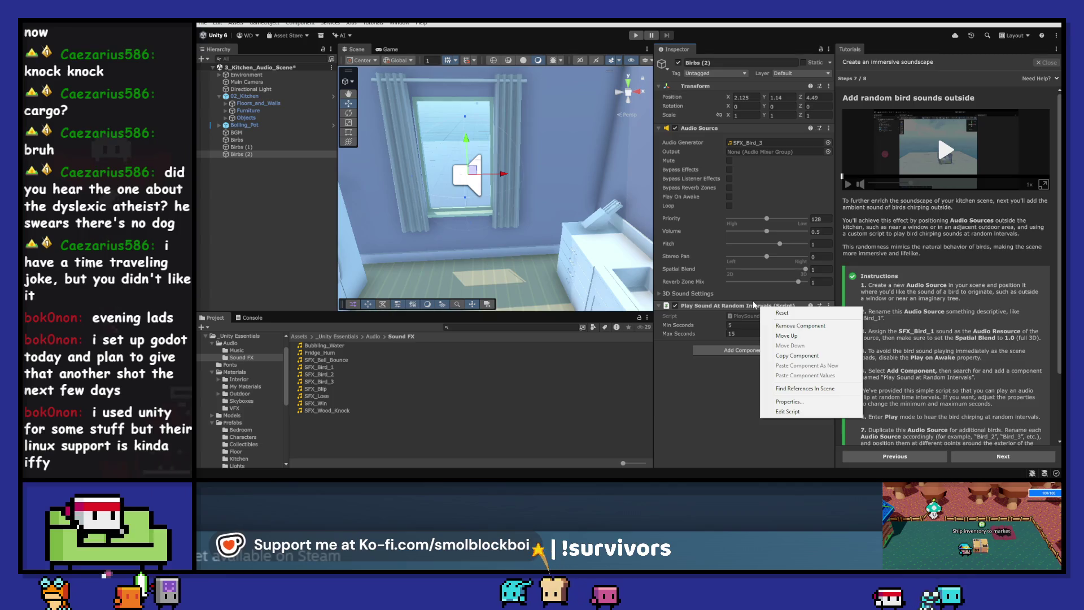
pyautogui.press('Escape')
pyautogui.click(819, 306)
pyautogui.press('Escape')
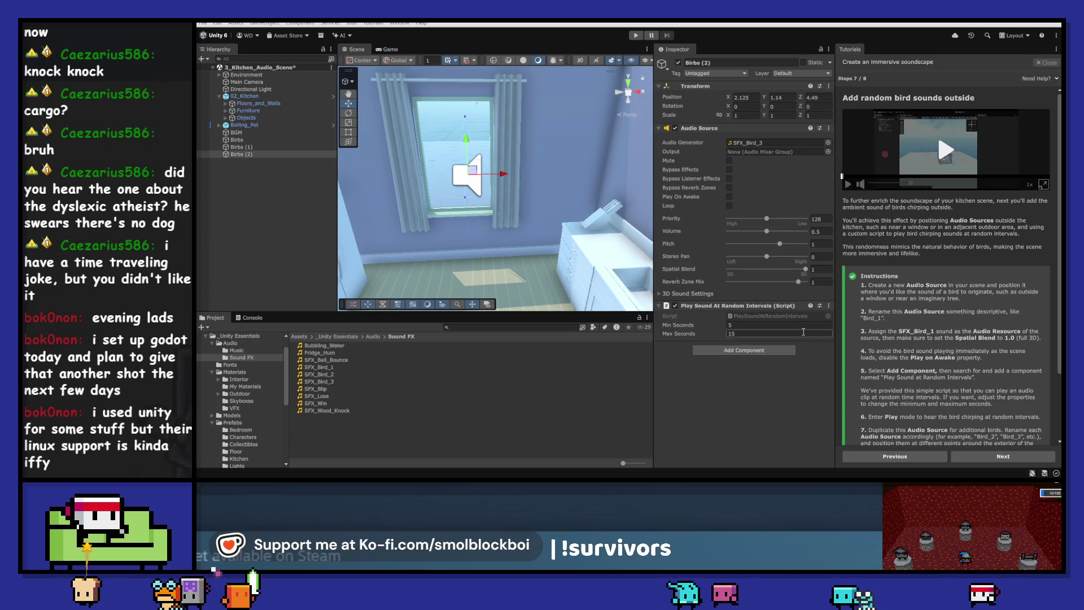
# - Find the script's scene references, then open it in the code editor via Edit Script
pyautogui.click(829, 305)
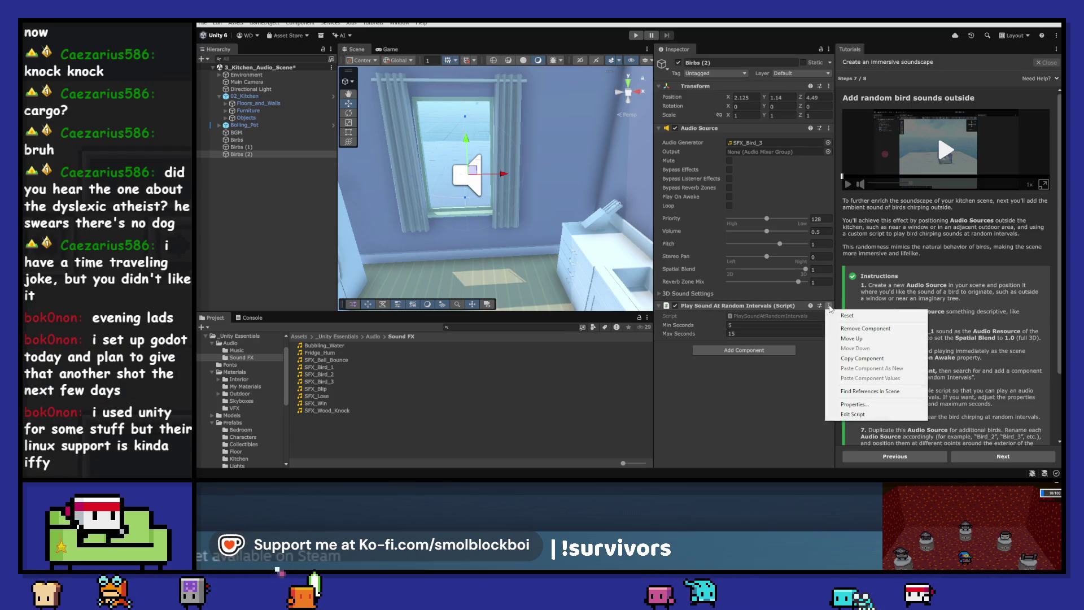
pyautogui.click(880, 391)
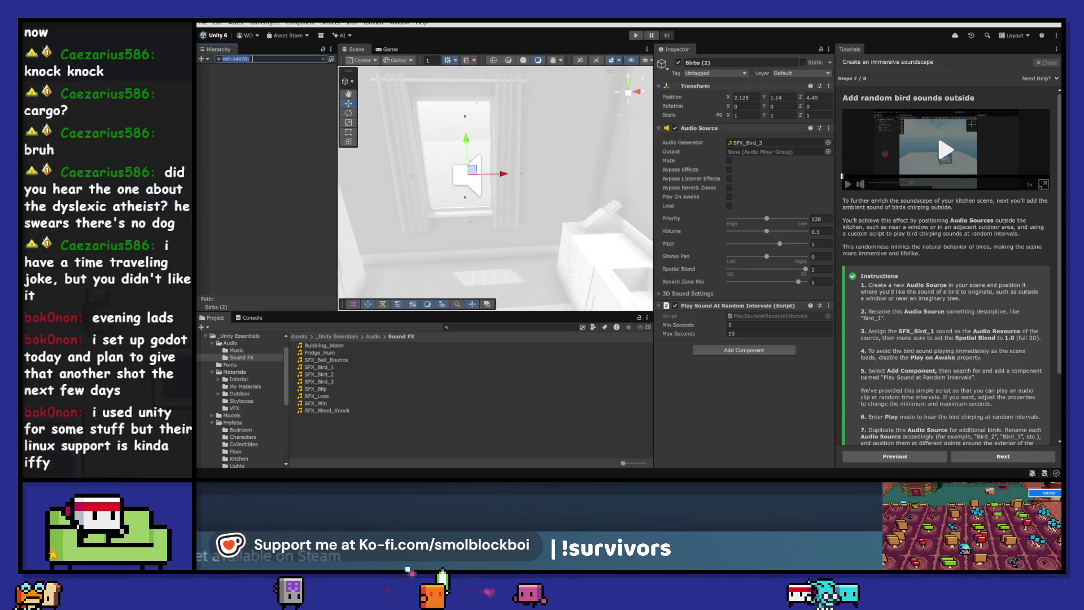
pyautogui.press('Escape')
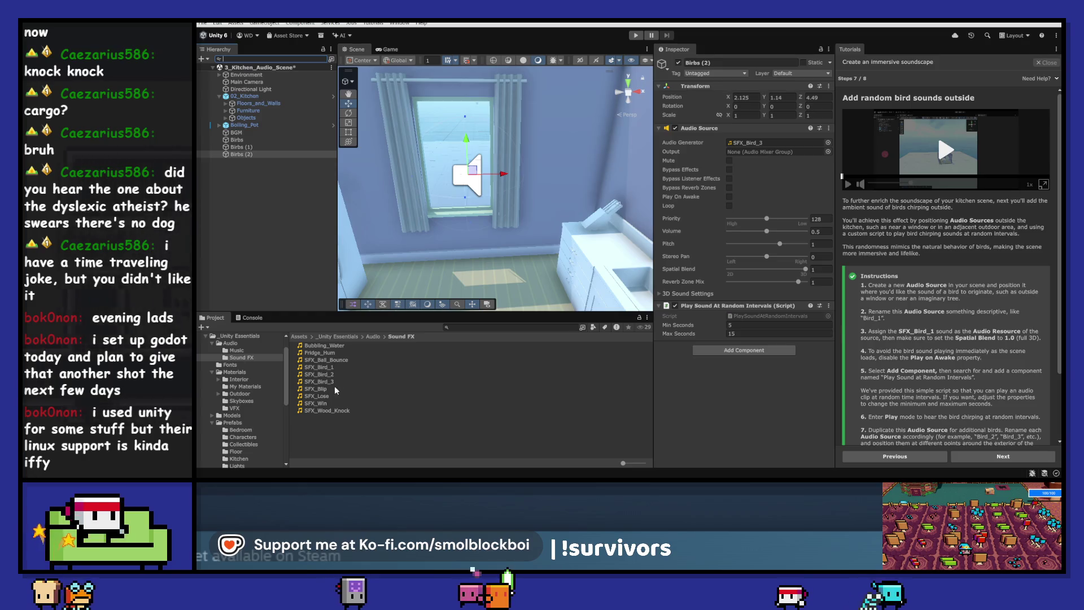
pyautogui.rightClick(766, 309)
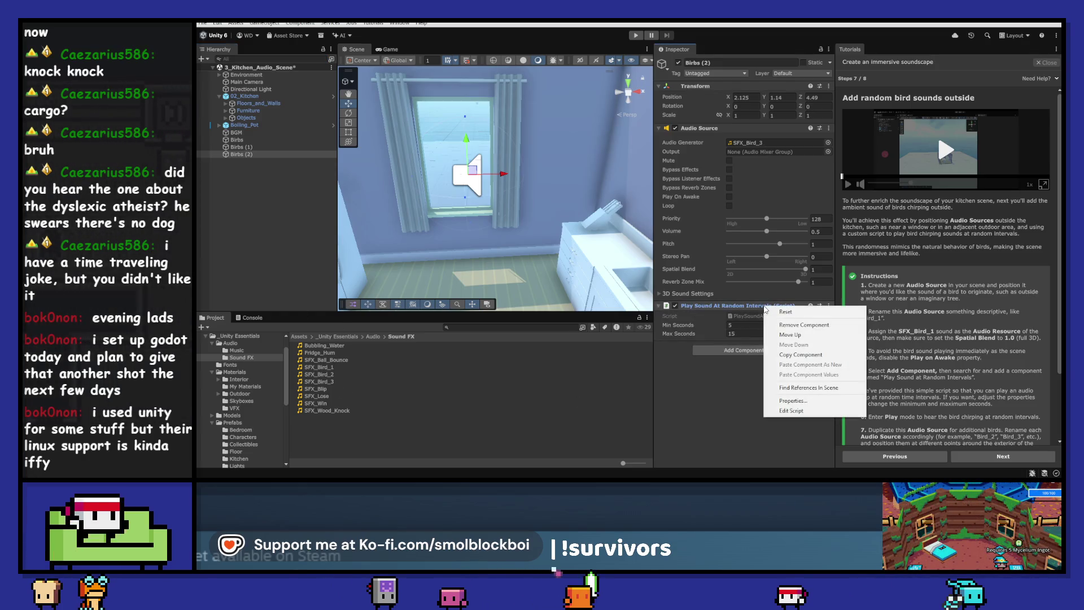
pyautogui.click(791, 411)
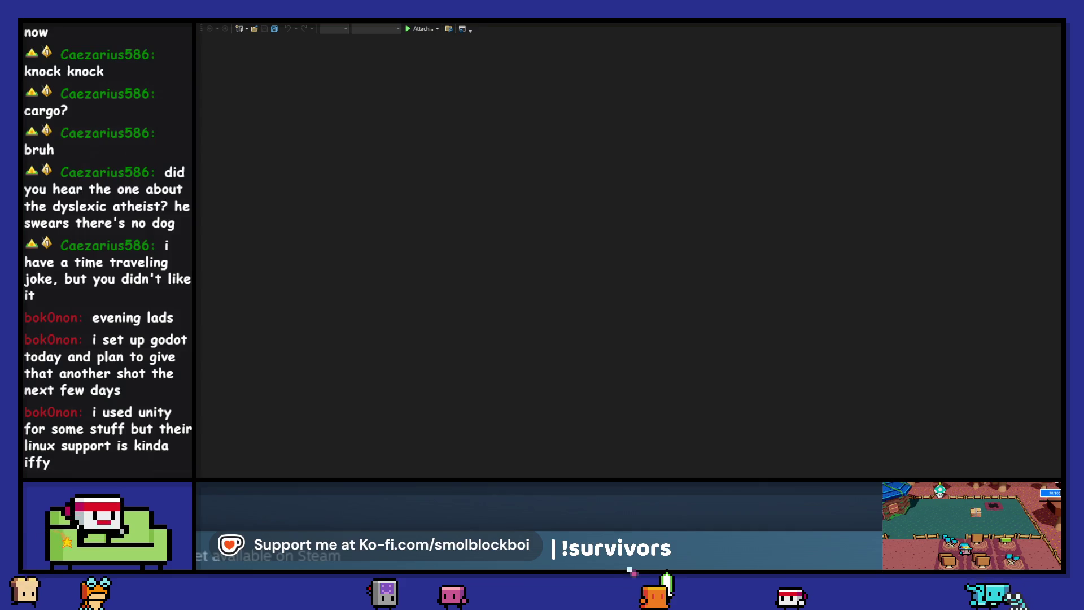
# - Close the Solution1 window, read PlaySoundAtRandomIntervals.cs, then close its tab
pyautogui.moveTo(930, 424)
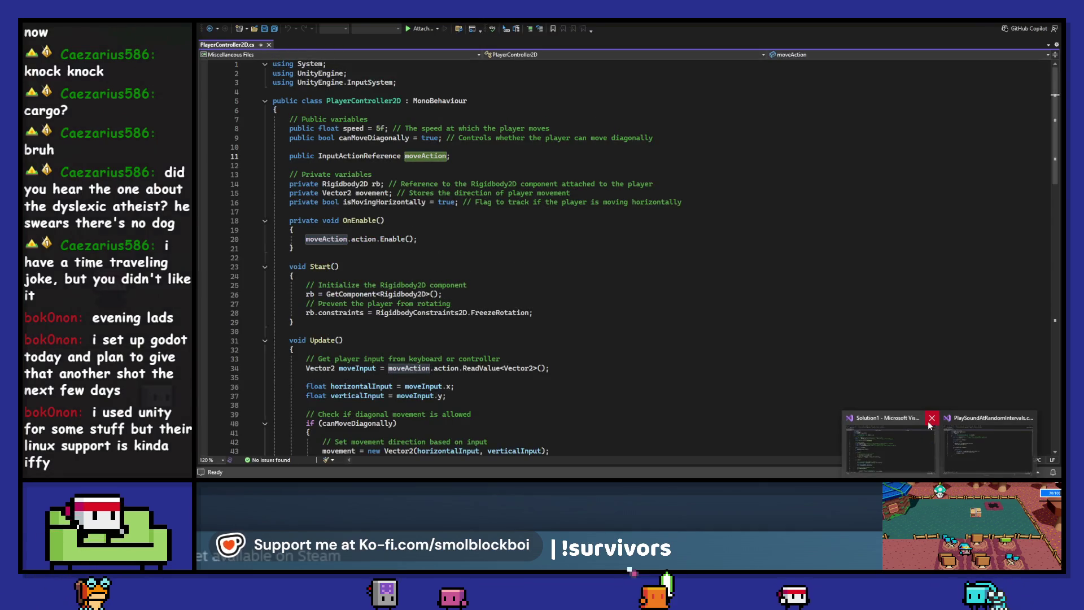
pyautogui.click(929, 423)
pyautogui.click(947, 454)
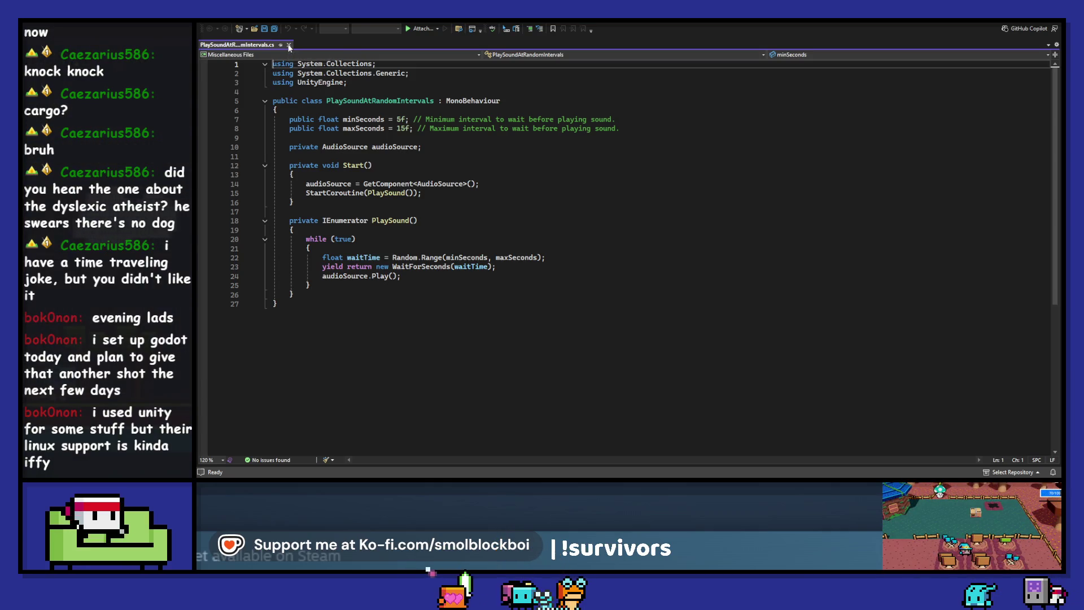
pyautogui.click(289, 45)
# - Back in Unity, step through the review and mark the soundscape tutorial Done
pyautogui.hotkey('alt', 'Tab')
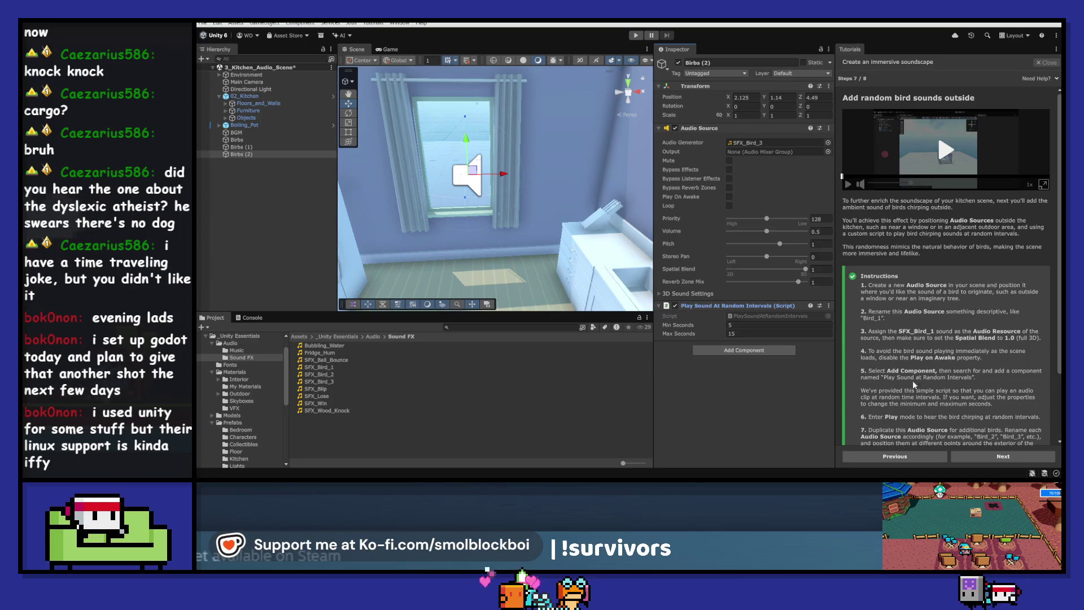
pyautogui.scroll(-2, 914, 385)
pyautogui.scroll(-2, 984, 337)
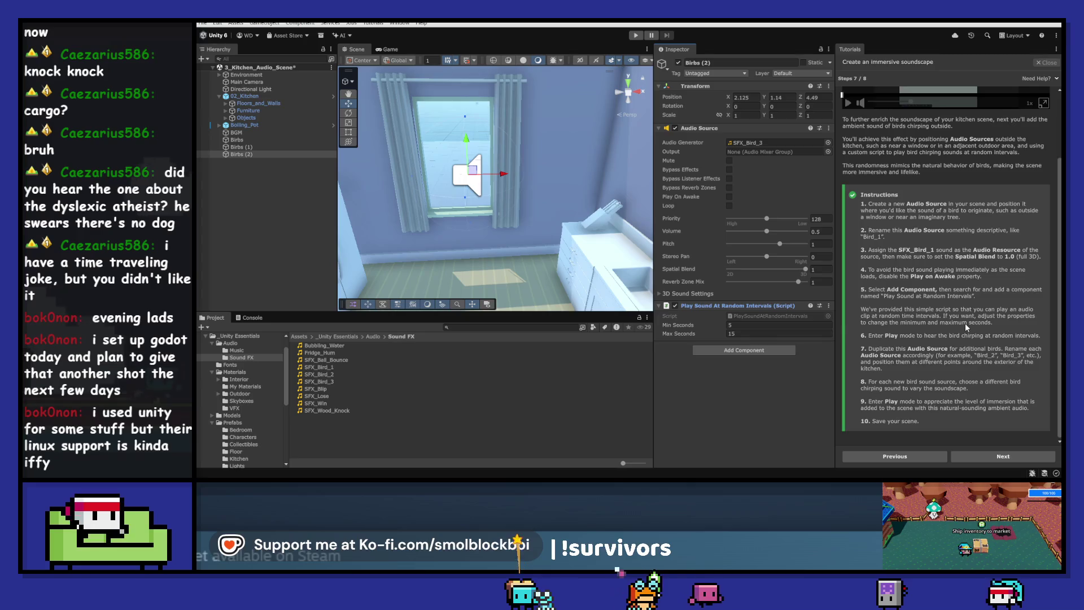
pyautogui.click(1004, 455)
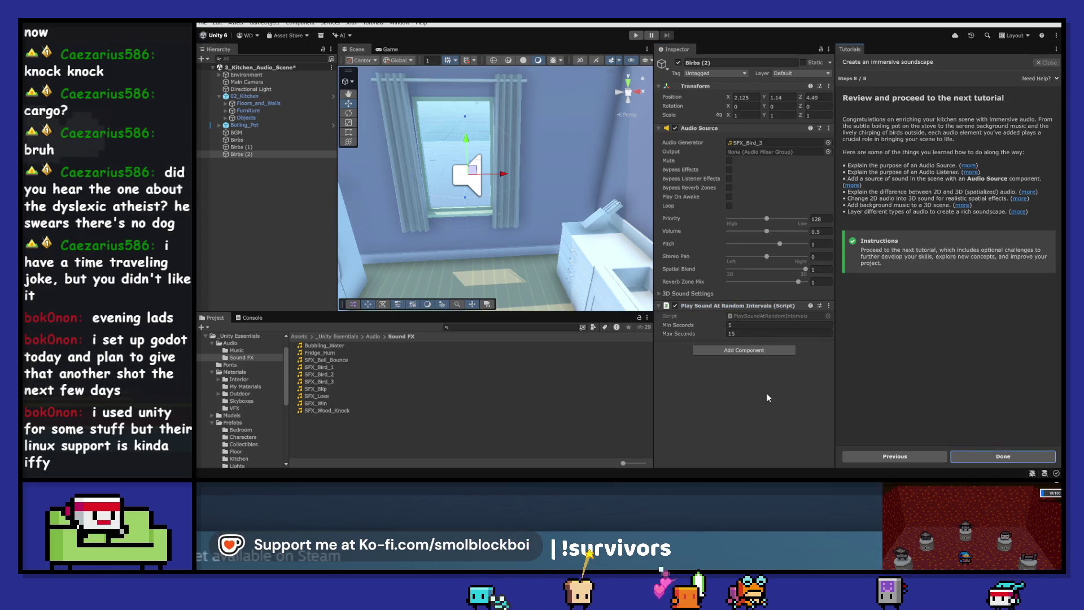
pyautogui.click(544, 401)
pyautogui.click(561, 439)
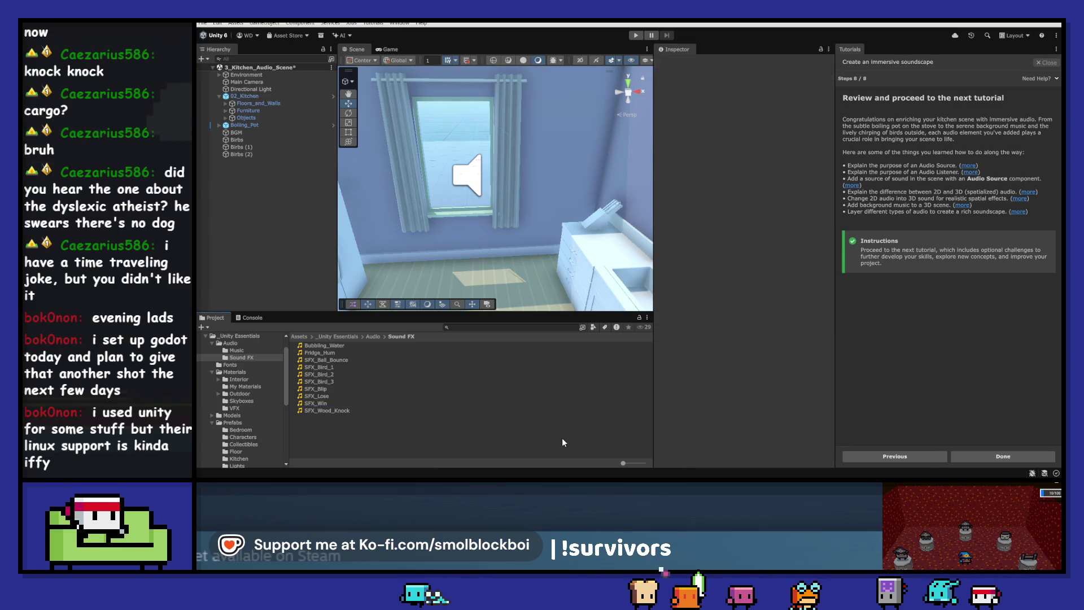
pyautogui.click(966, 455)
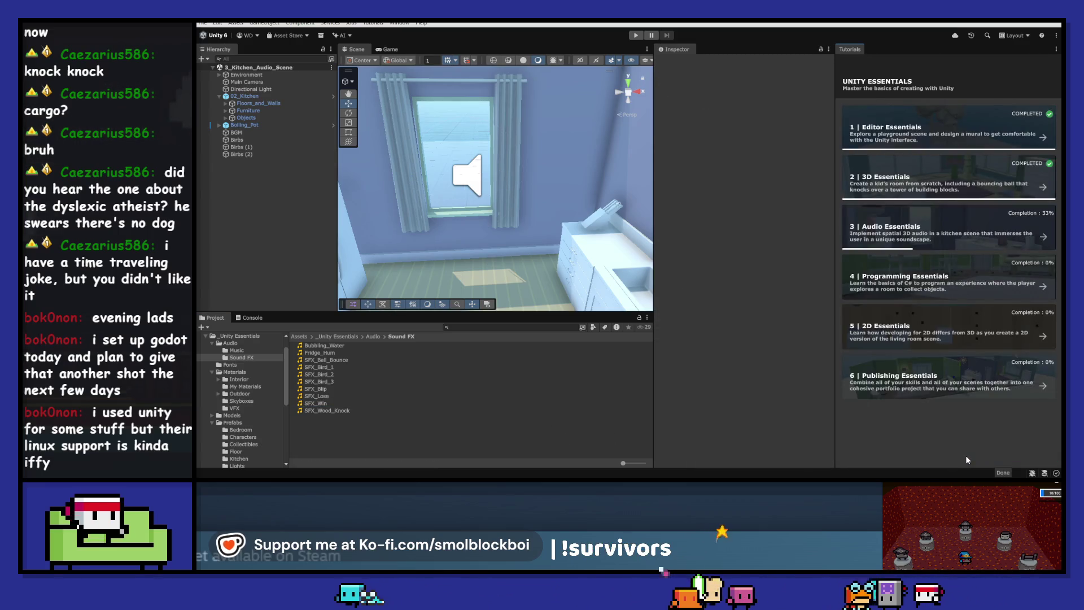
# - Start Audio Essentials: More things to try and advance to the fridge humming challenge
pyautogui.click(946, 236)
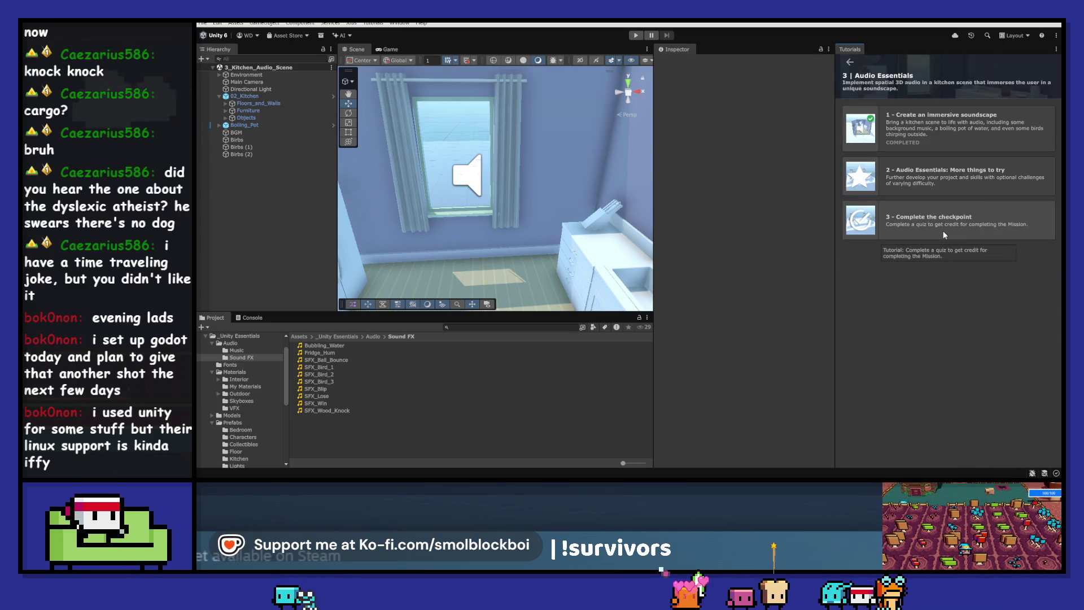
pyautogui.click(933, 190)
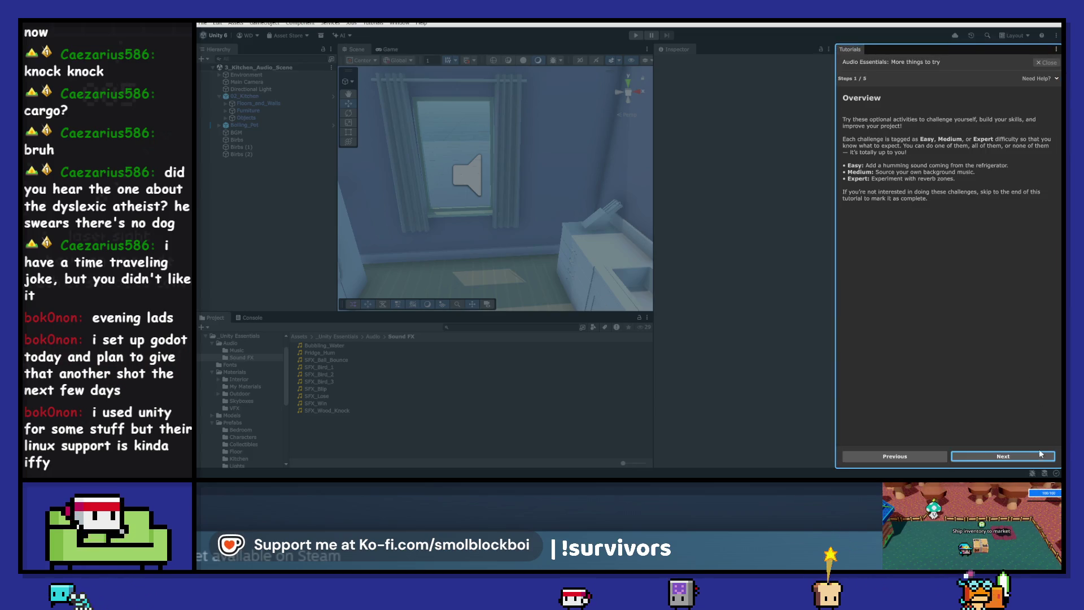
pyautogui.click(1015, 456)
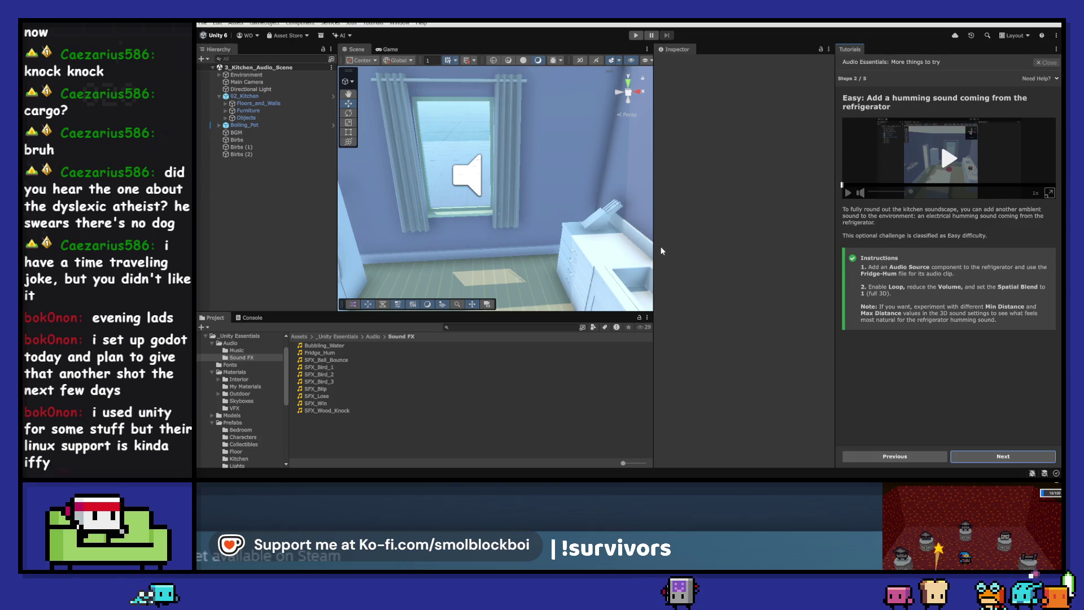
# - Select the Refrigerator under 02_Kitchen > Furniture and frame the kitchen in the Scene view
pyautogui.moveTo(564, 237); pyautogui.dragTo(435, 232)
pyautogui.click(519, 205)
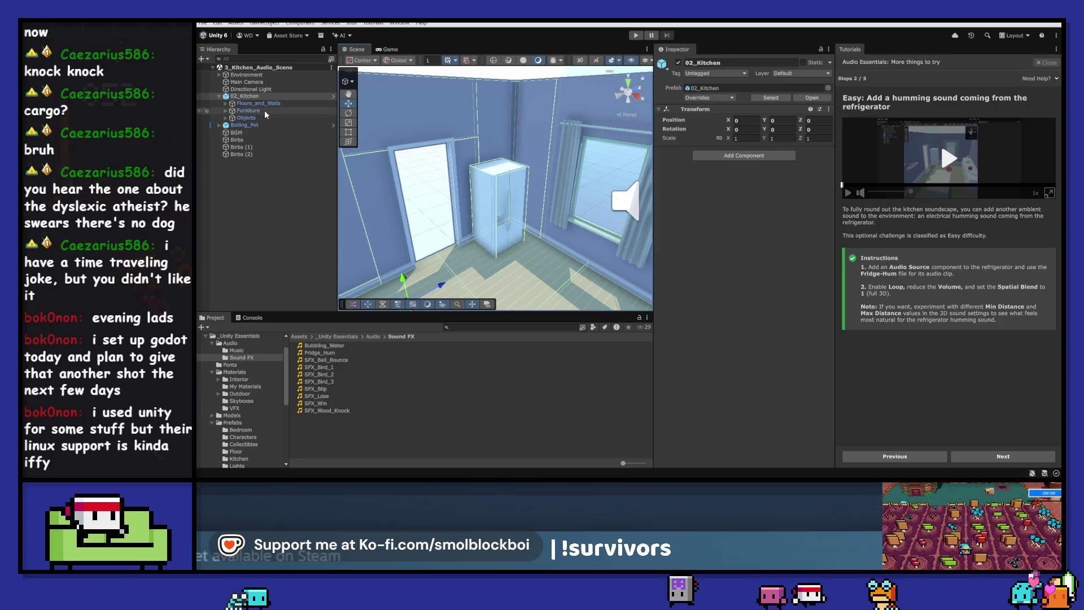
pyautogui.click(226, 111)
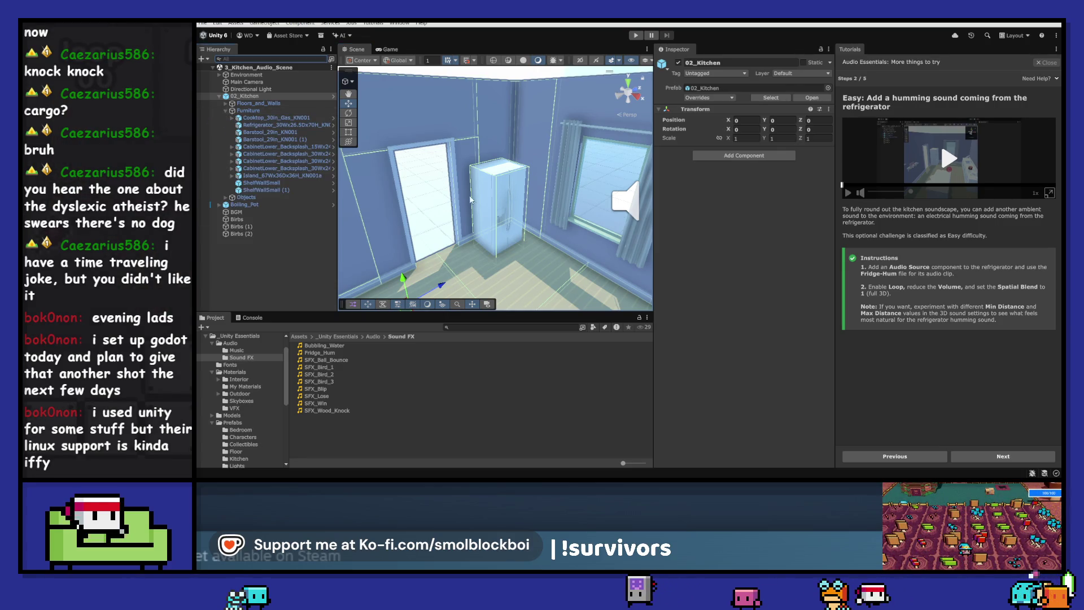
pyautogui.click(492, 207)
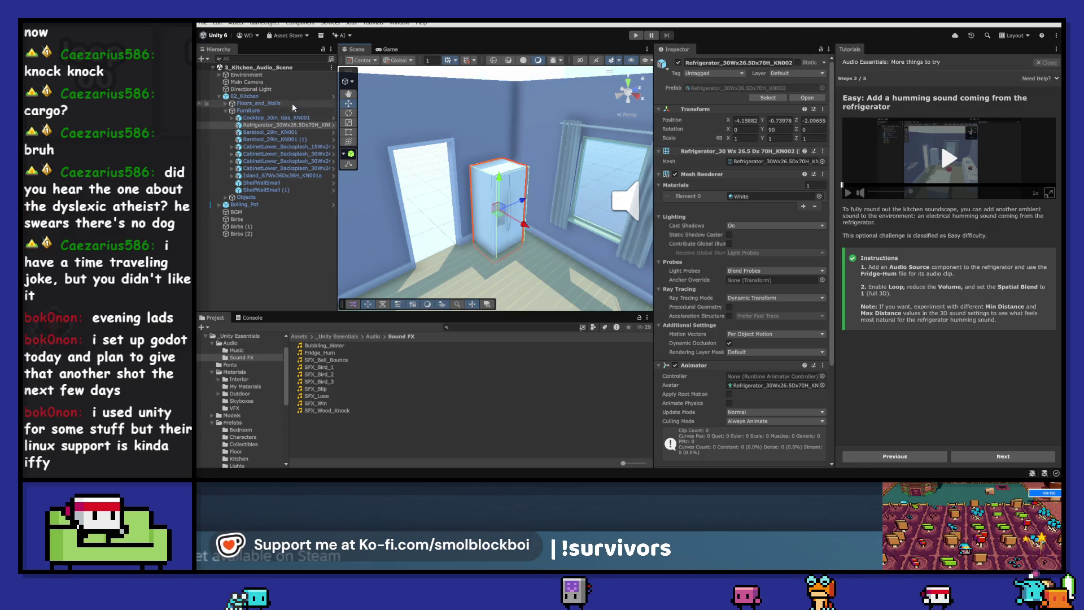
pyautogui.doubleClick(294, 96)
pyautogui.scroll(-3, 510, 204)
pyautogui.scroll(5, 512, 207)
pyautogui.click(511, 215)
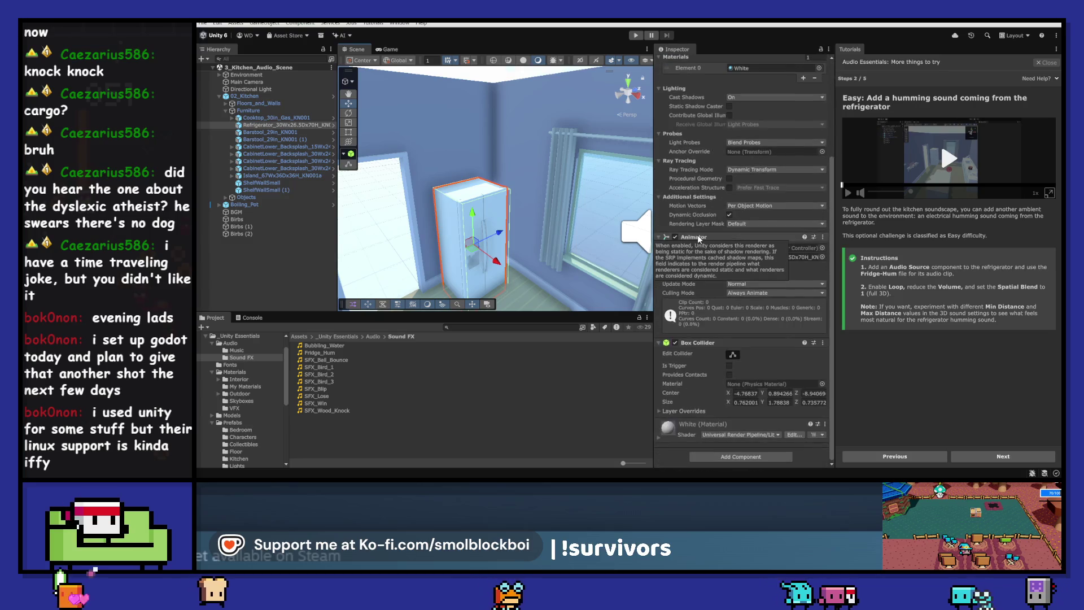
# - Add an Audio Source playing Fridge_Hum, with Loop on and Spatial Blend set to 1
pyautogui.click(745, 458)
pyautogui.write('play sound')
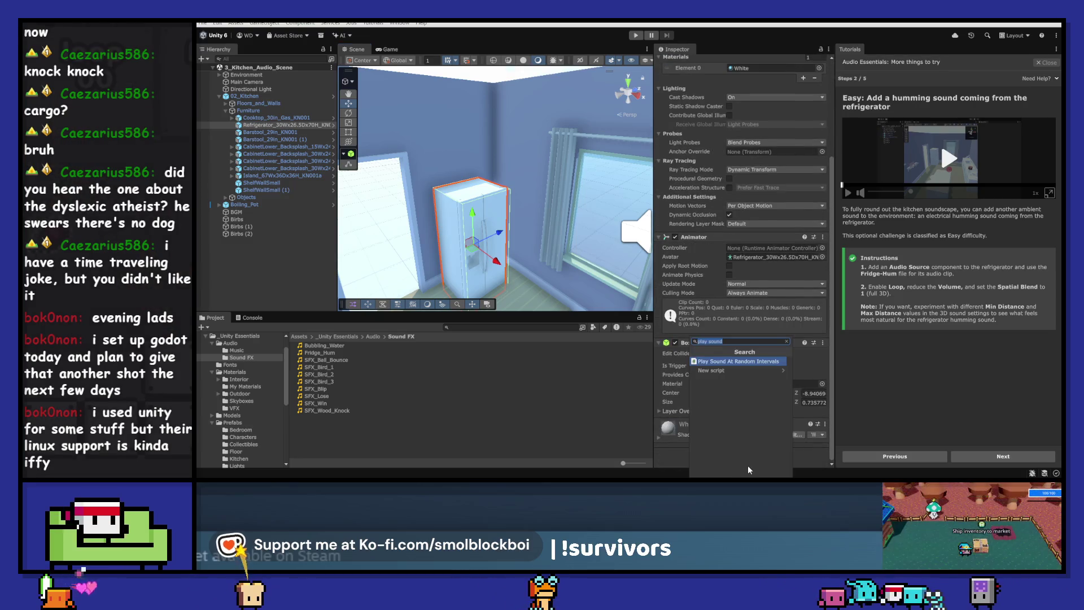
pyautogui.write('audios')
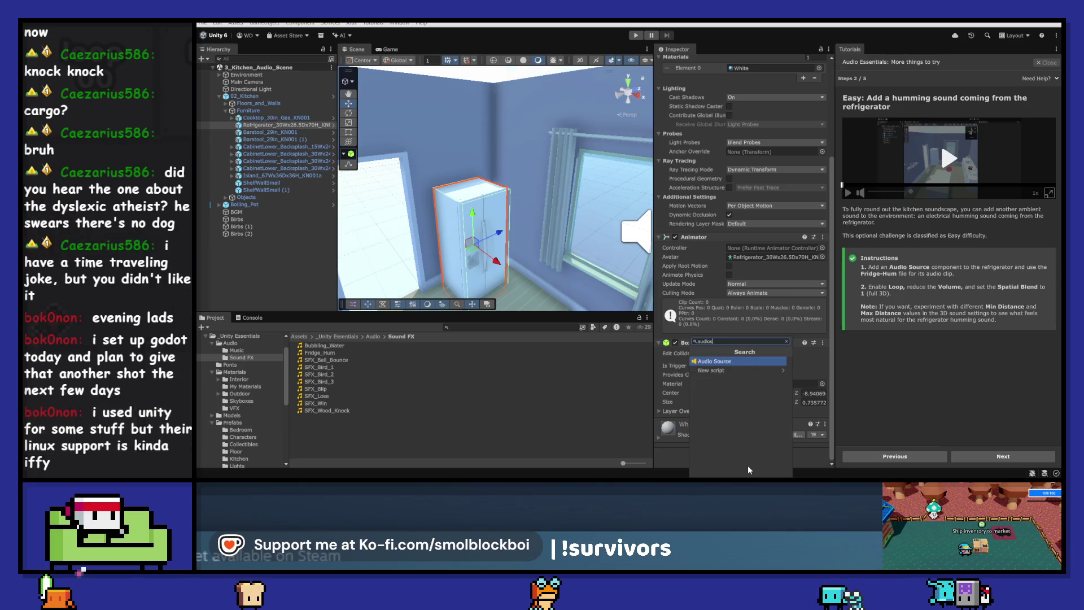
pyautogui.click(714, 433)
pyautogui.scroll(-4, 795, 336)
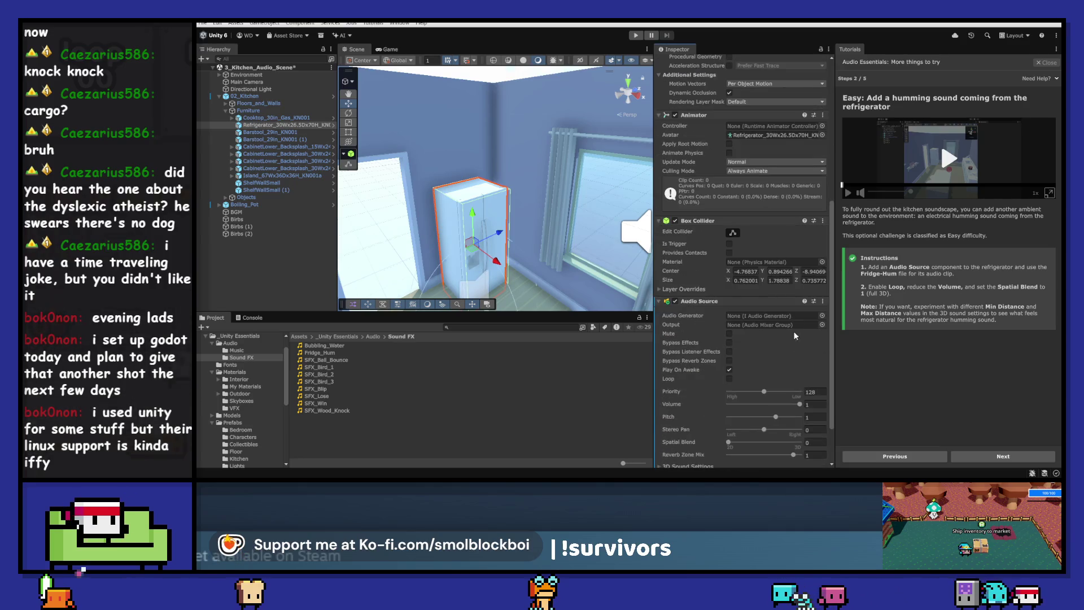
pyautogui.click(821, 316)
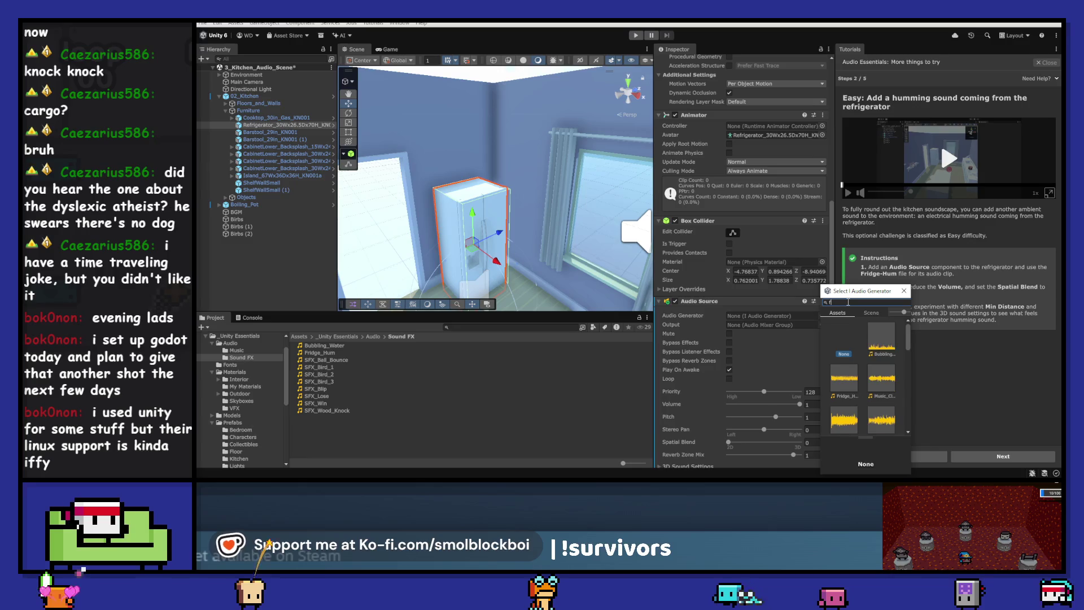
pyautogui.write('ridge')
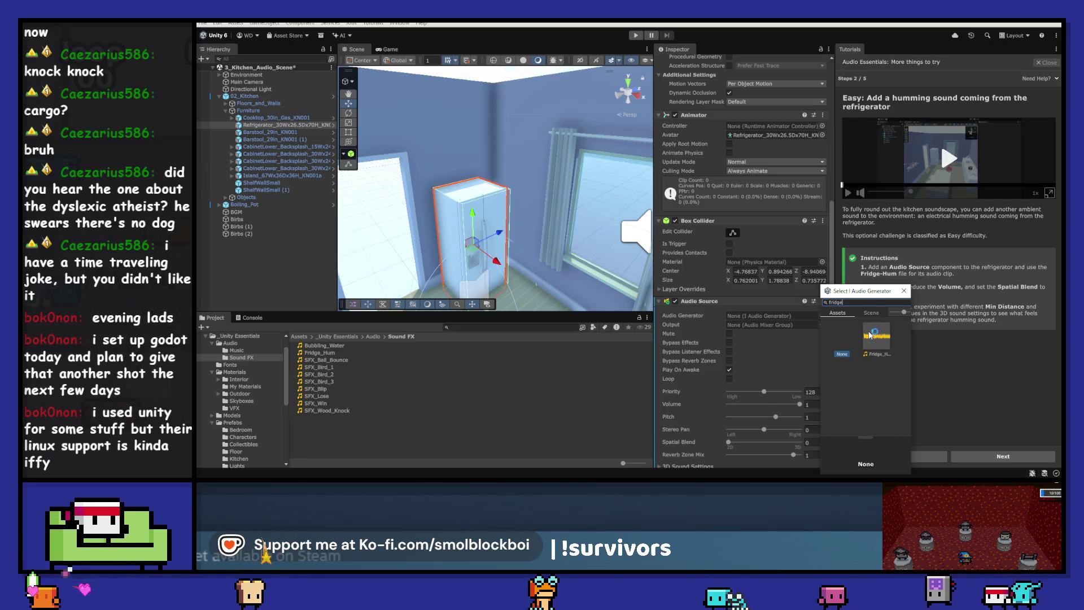
pyautogui.doubleClick(870, 334)
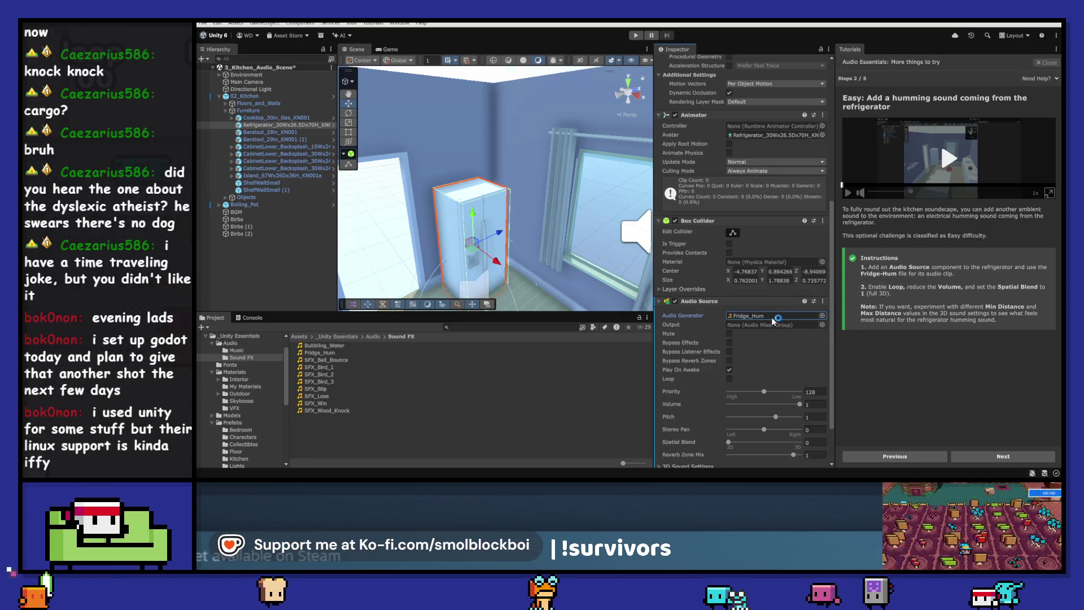
pyautogui.click(729, 379)
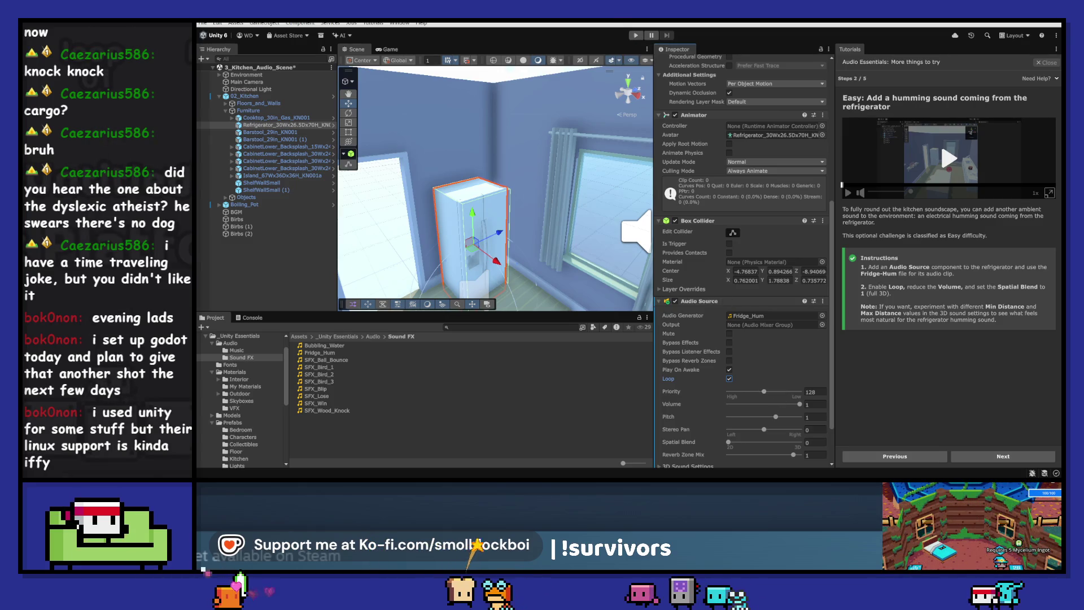
pyautogui.click(814, 442)
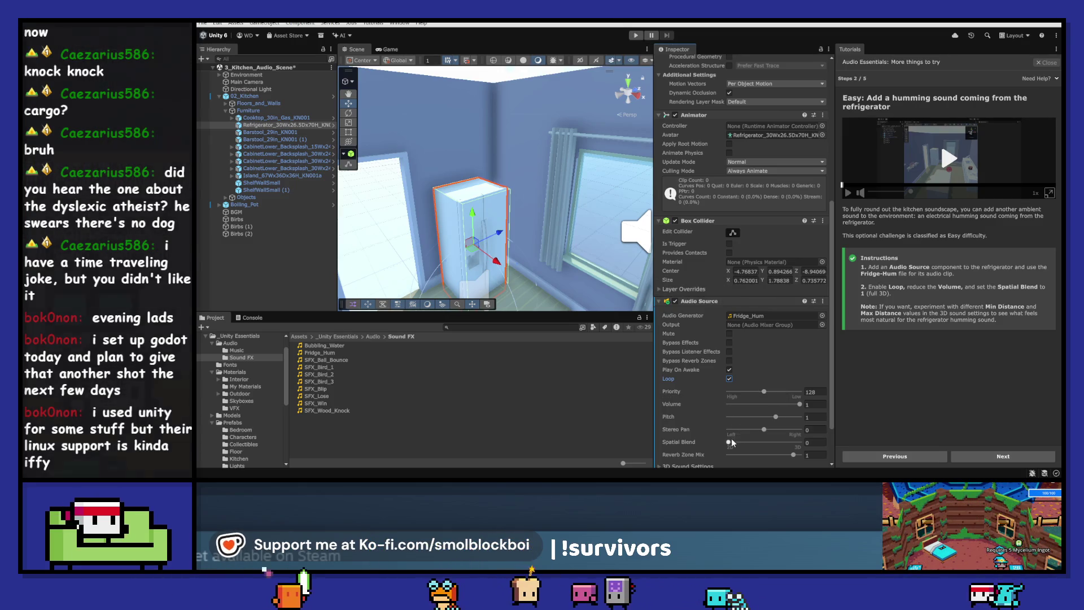
pyautogui.write('1')
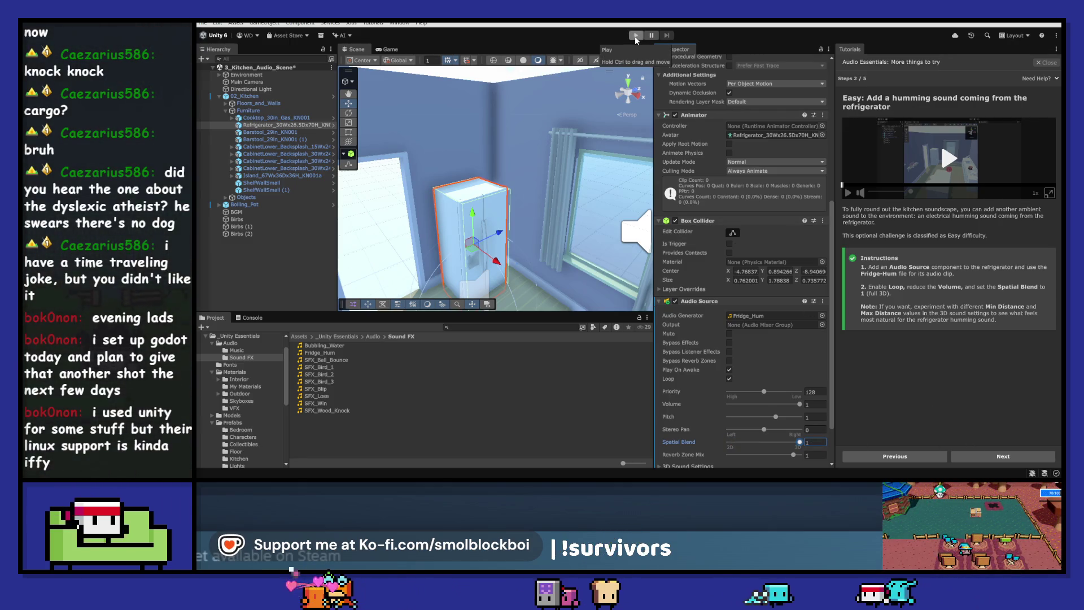
pyautogui.click(635, 37)
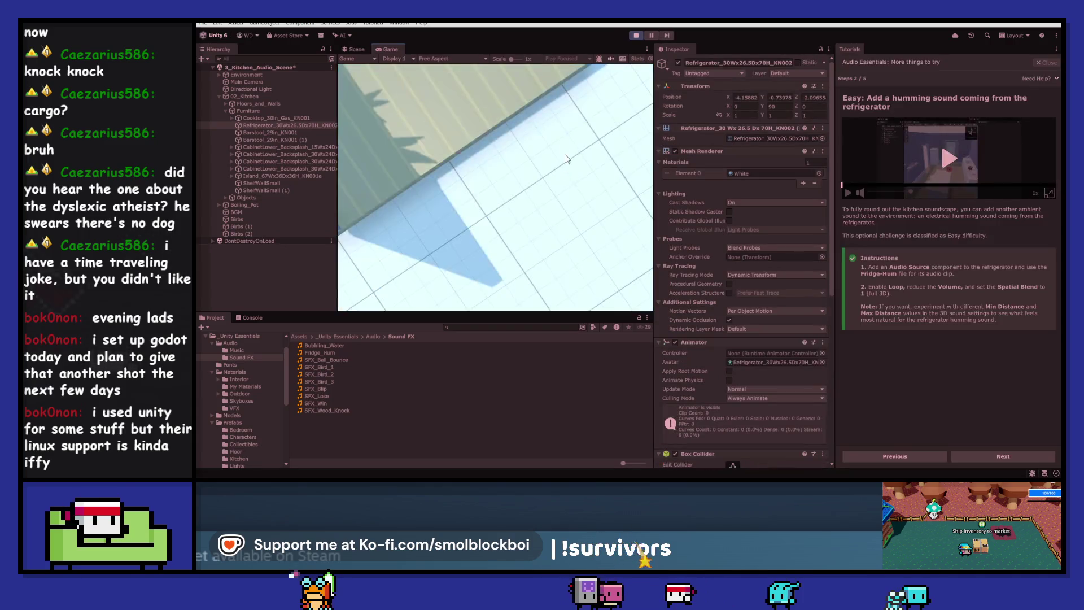
pyautogui.press('w')
pyautogui.press('a')
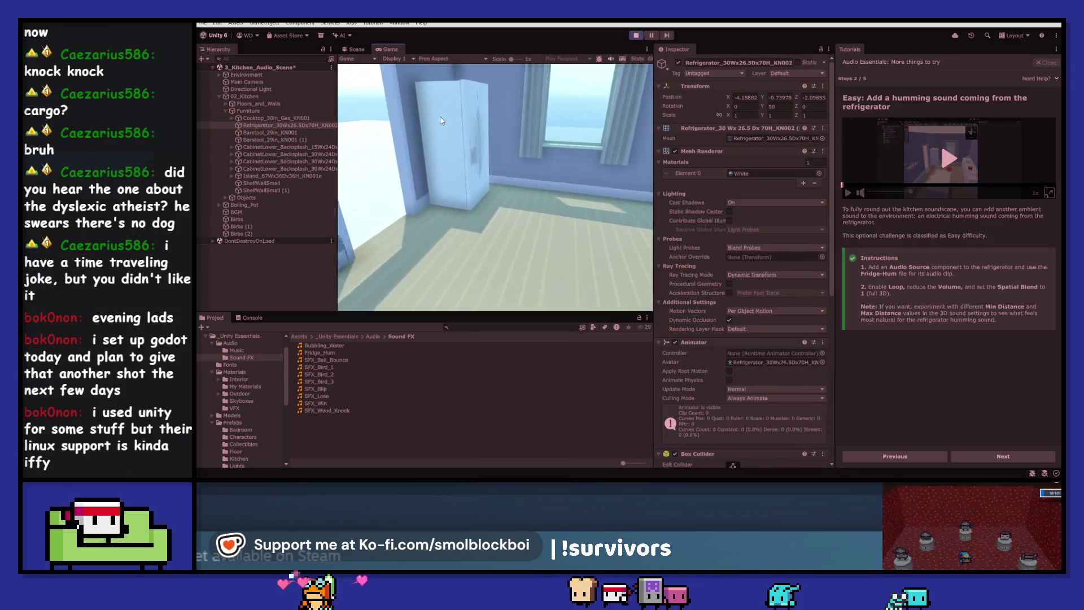
pyautogui.press('w')
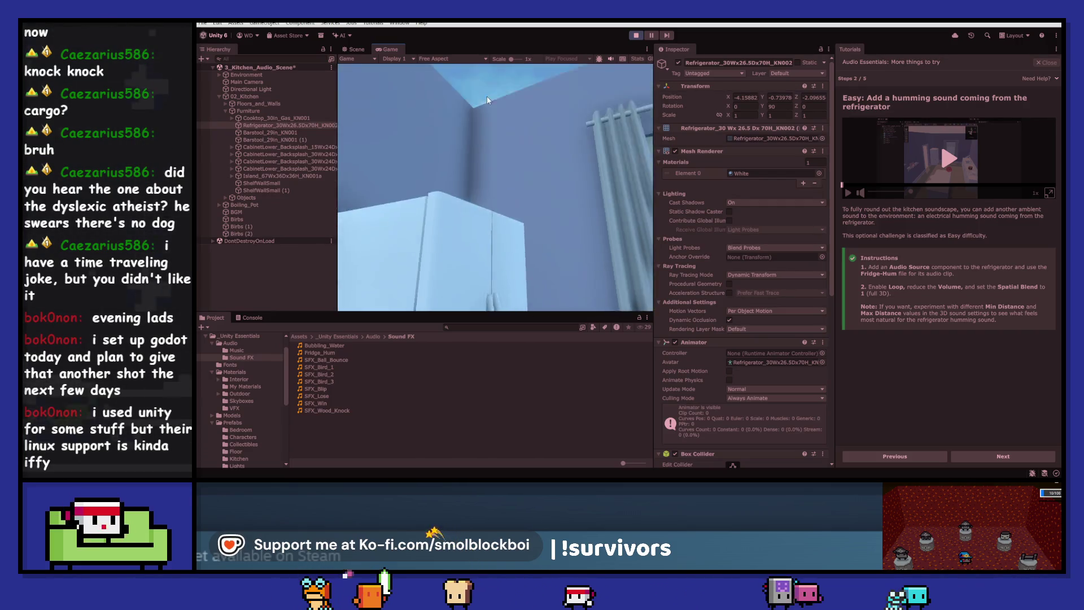
pyautogui.click(635, 37)
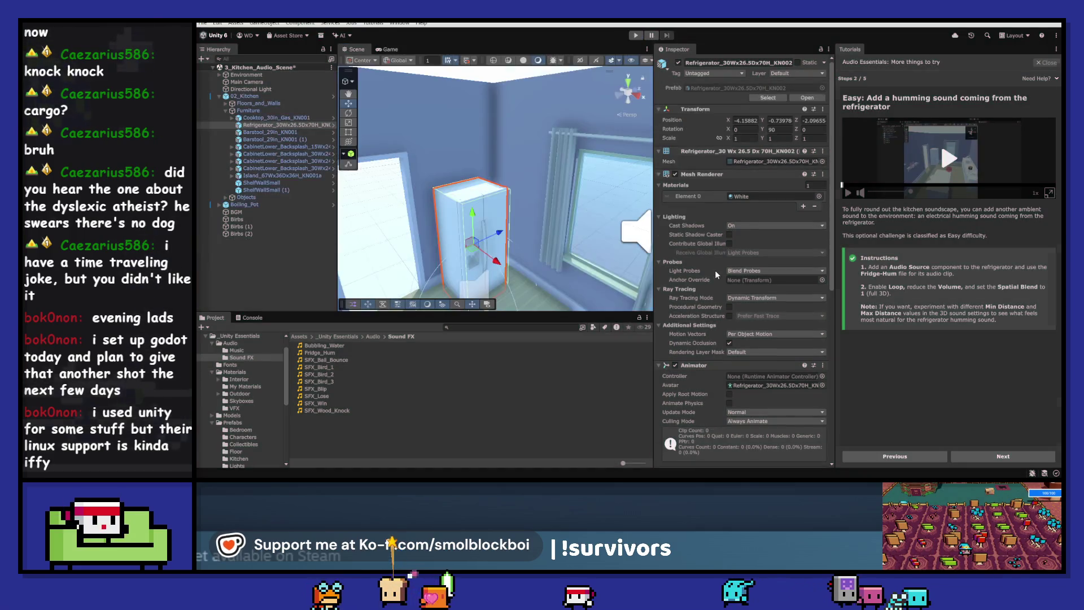
# - Set the fridge Audio Source volume to 0.5 and expand its 3D Sound Settings
pyautogui.scroll(-5, 715, 269)
pyautogui.scroll(-3, 734, 294)
pyautogui.click(813, 360)
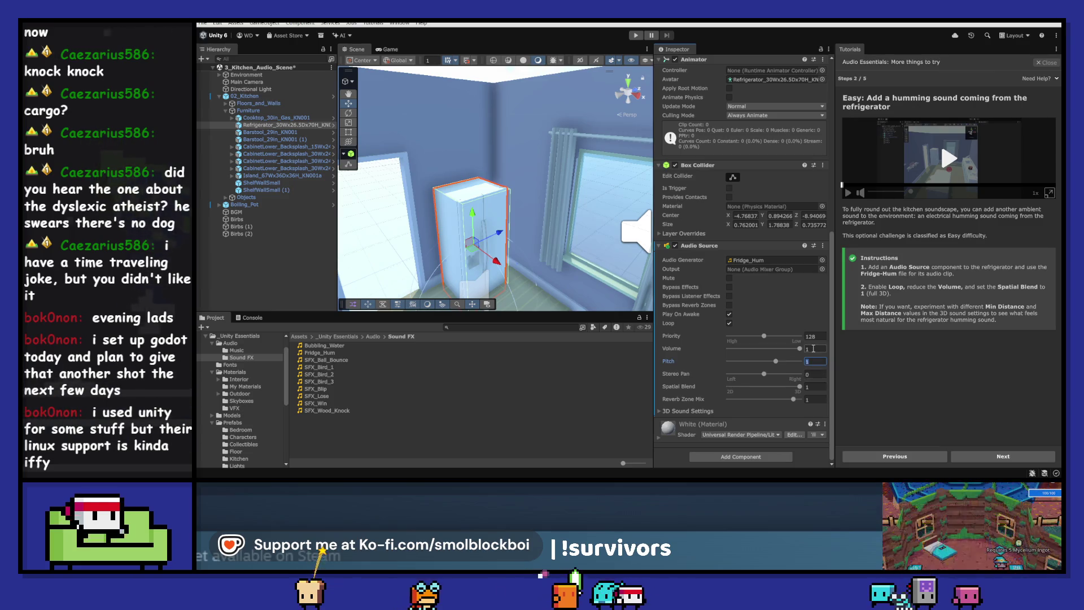
pyautogui.click(813, 348)
pyautogui.write('.5')
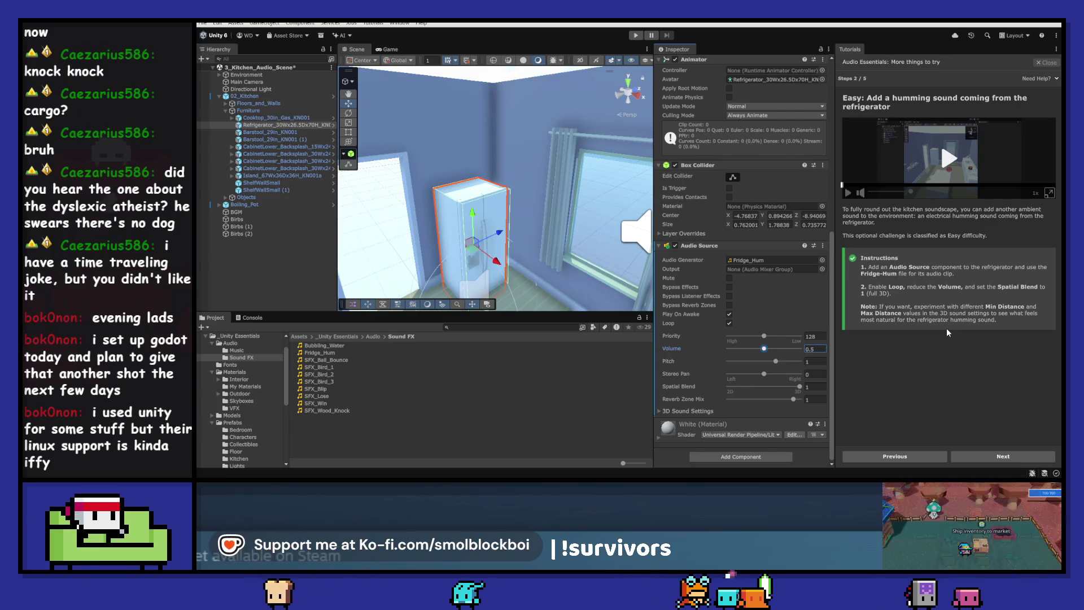
pyautogui.click(667, 412)
pyautogui.scroll(-4, 678, 367)
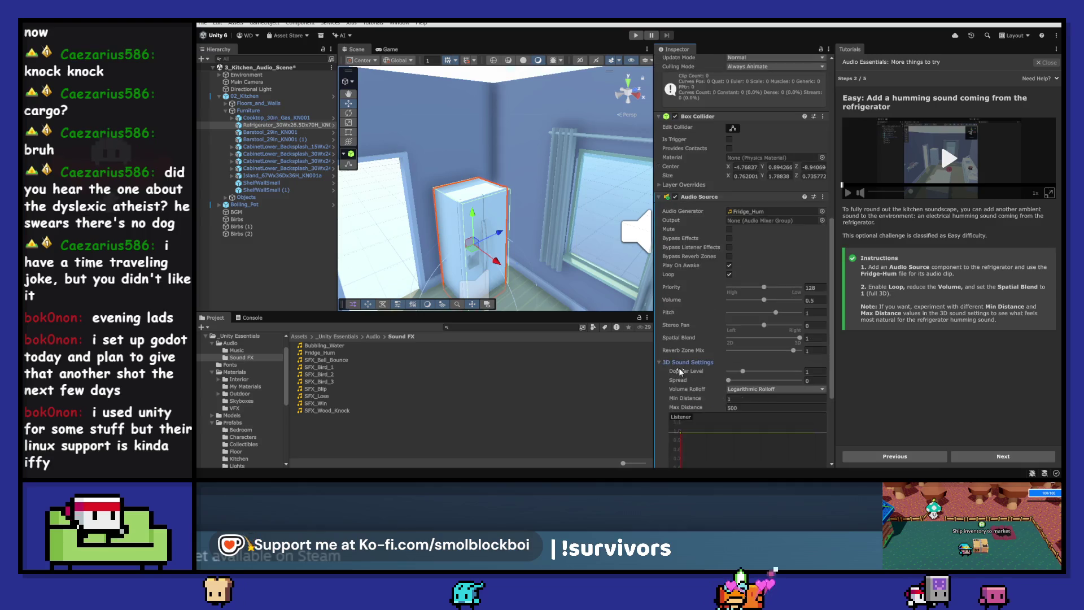
pyautogui.scroll(-1, 683, 323)
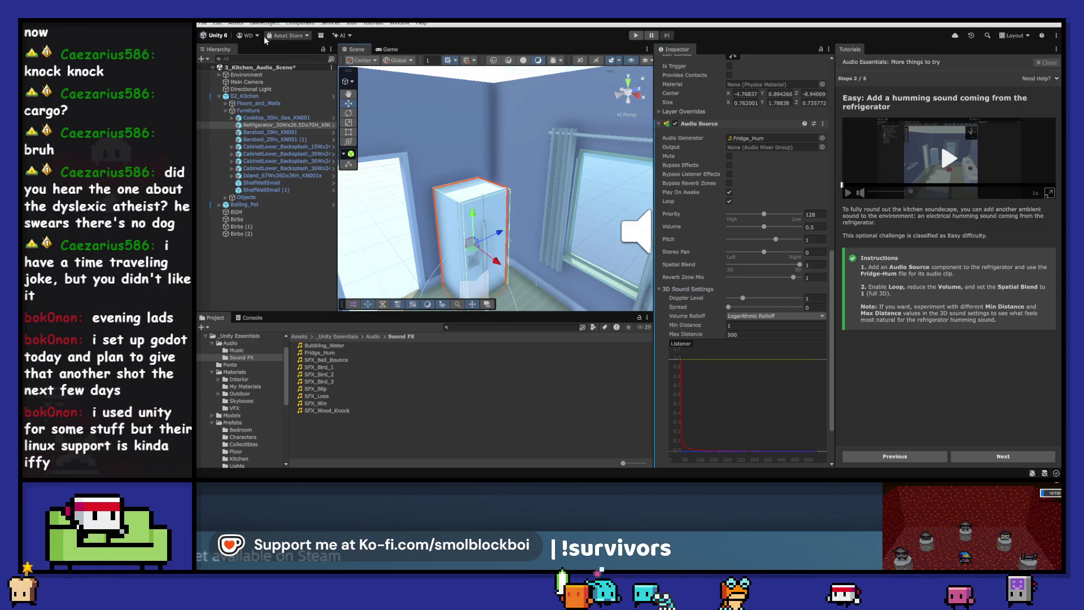
# - Play-test the kitchen, walking toward the fridge to hear the hum, then stop
pyautogui.click(635, 35)
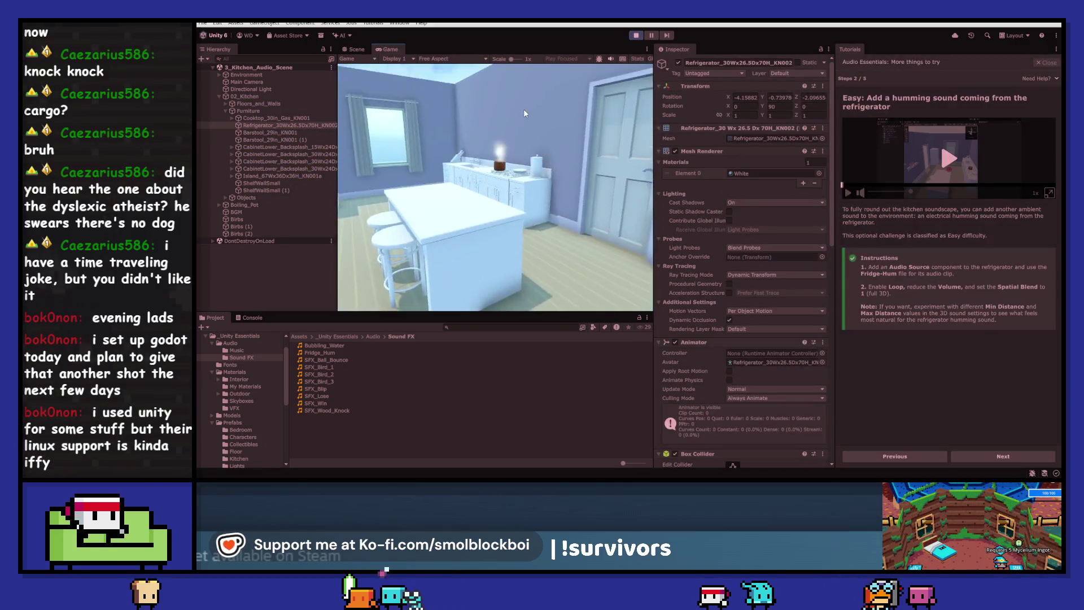
pyautogui.press('w')
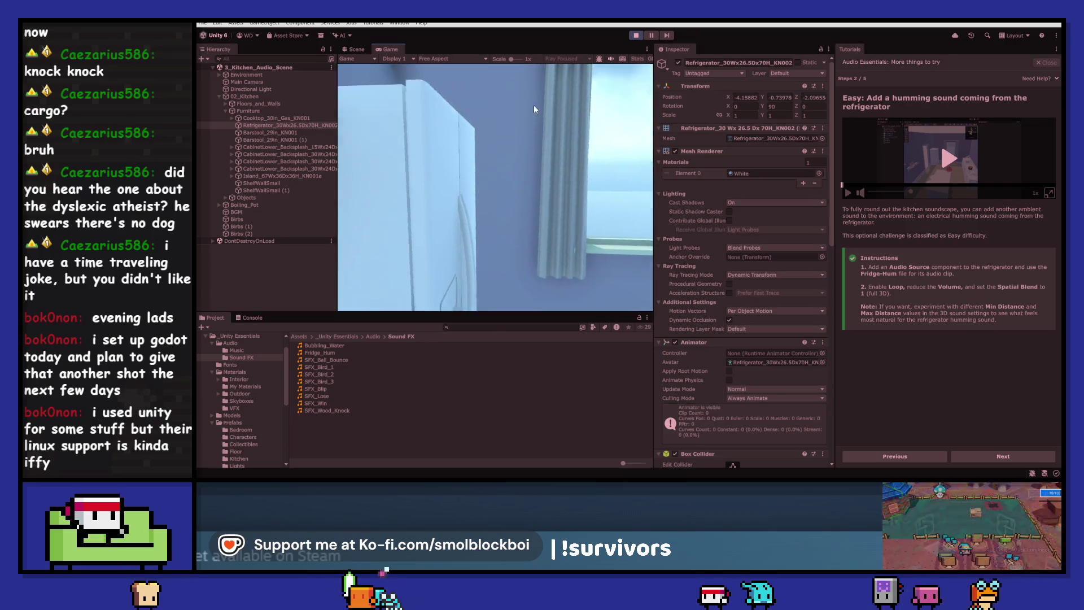
pyautogui.hotkey('ctrl', 'p')
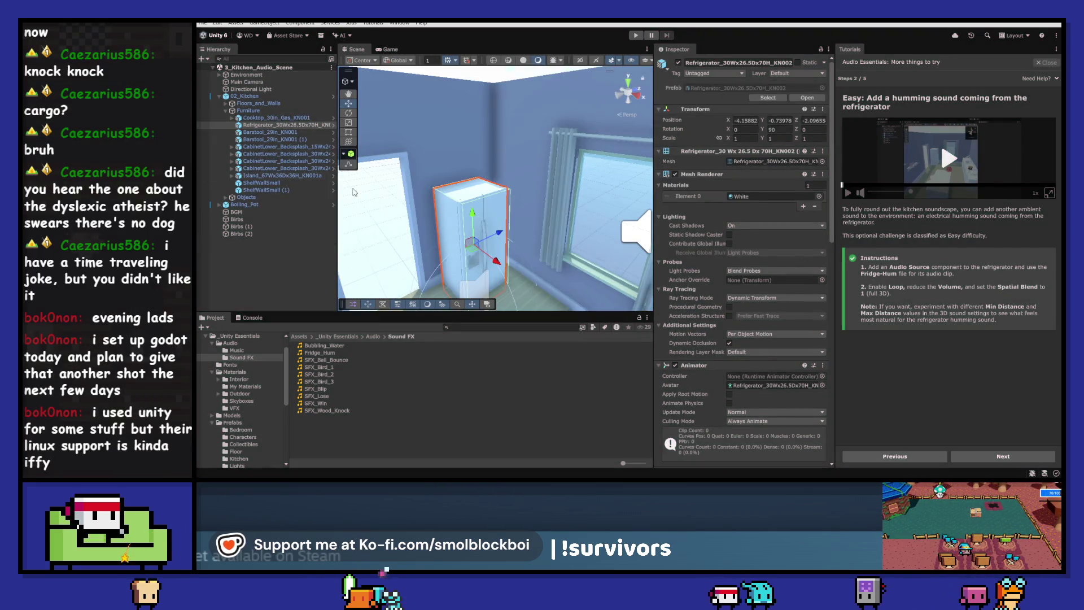
# - Lower the fridge hum volume to 0.1 and play-test again near the refrigerator
pyautogui.scroll(-15, 793, 317)
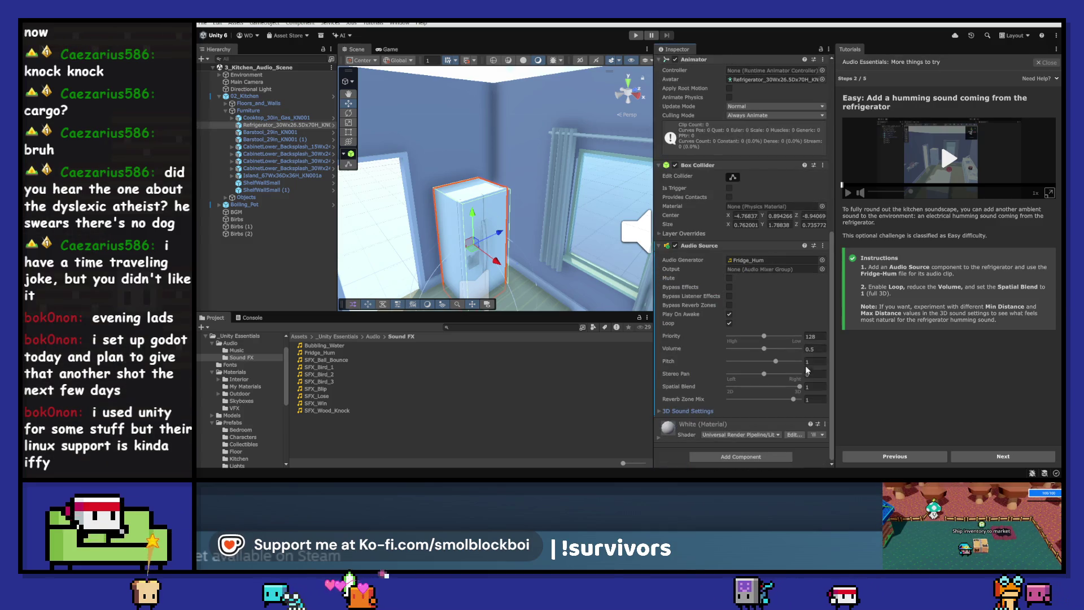
pyautogui.click(820, 345)
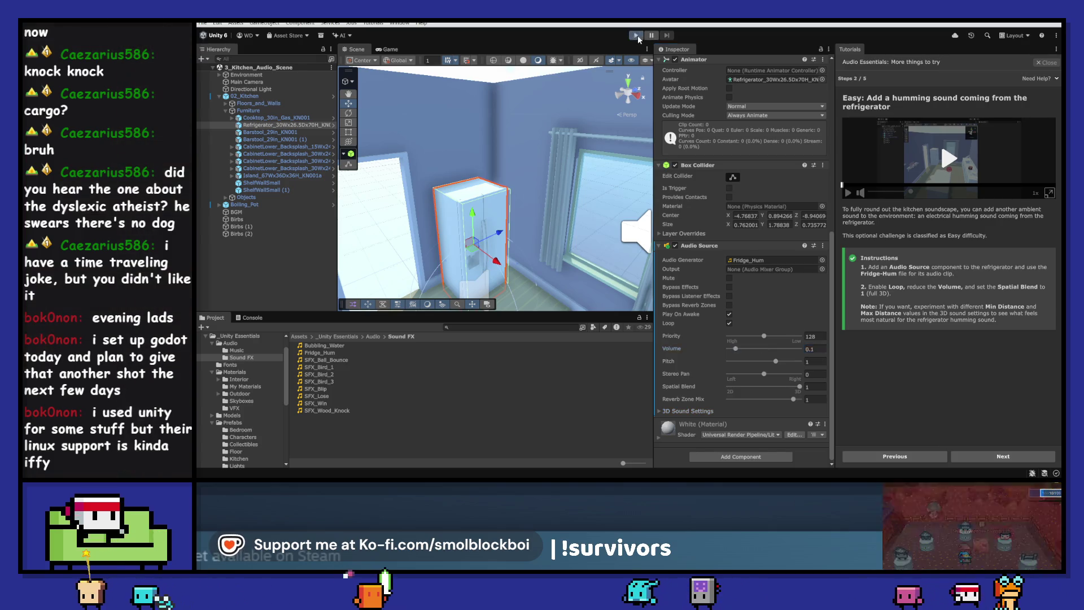
pyautogui.hotkey('ctrl', 'p')
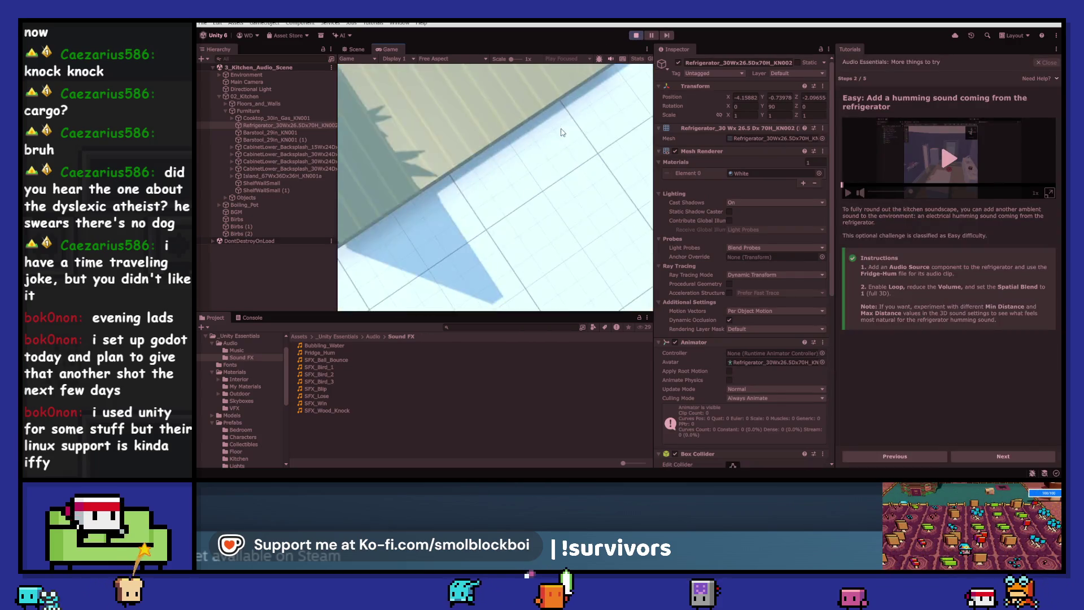
pyautogui.press('w')
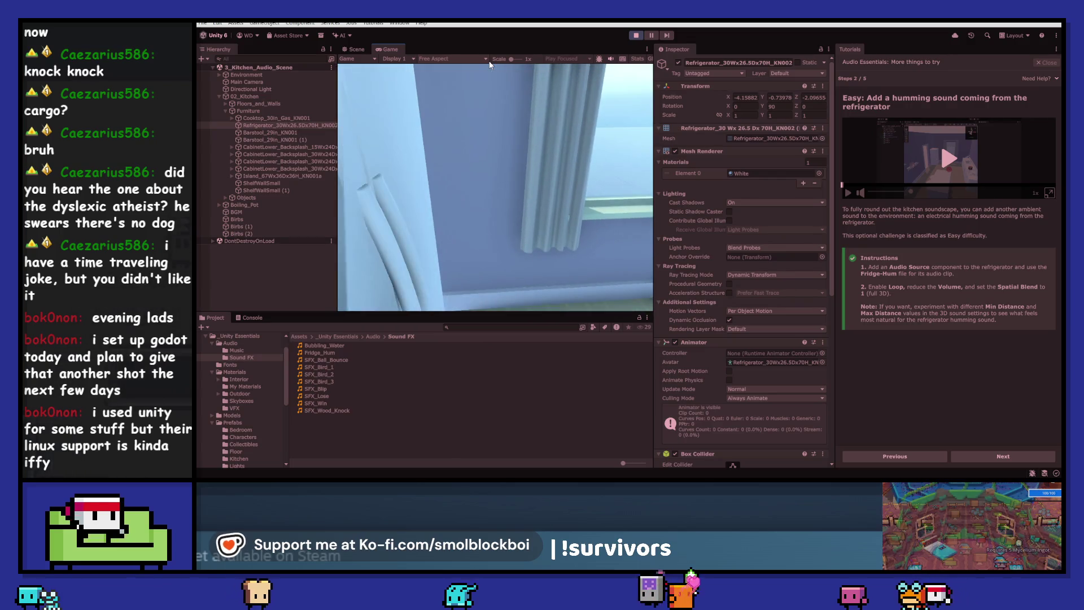
pyautogui.moveTo(631, 64)
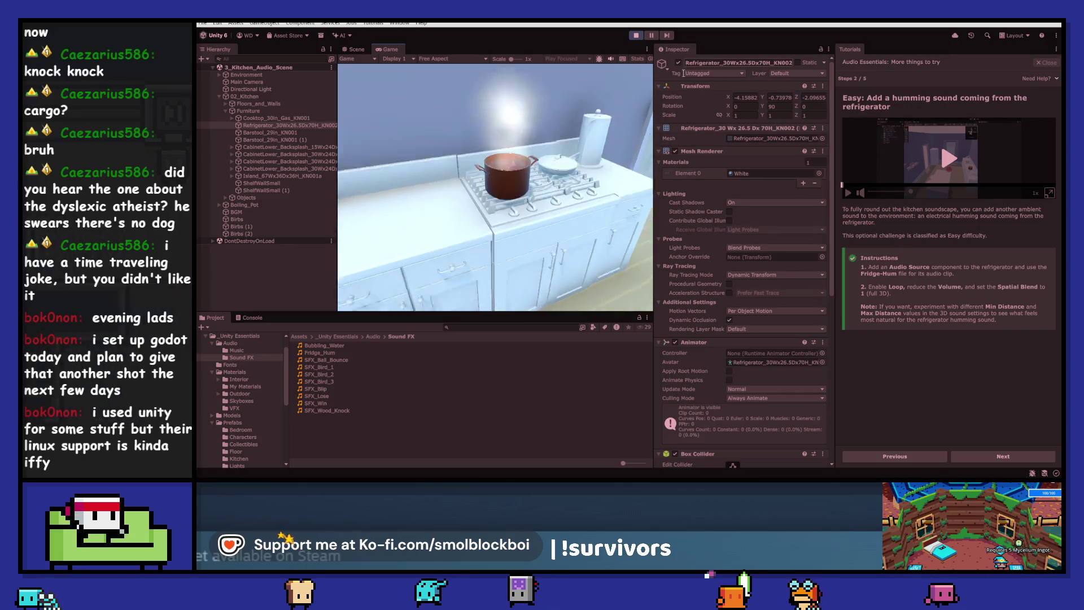
pyautogui.click(637, 35)
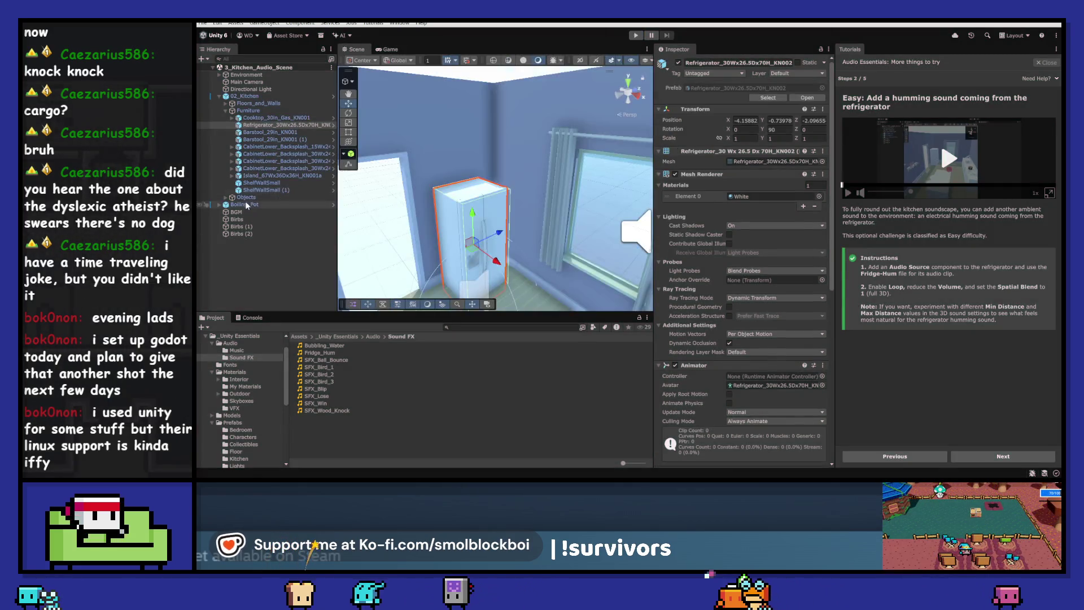
# - Set the Boiling_Pot Audio Source volume to 0.2 and advance the tutorial to background music
pyautogui.click(247, 205)
pyautogui.press('f')
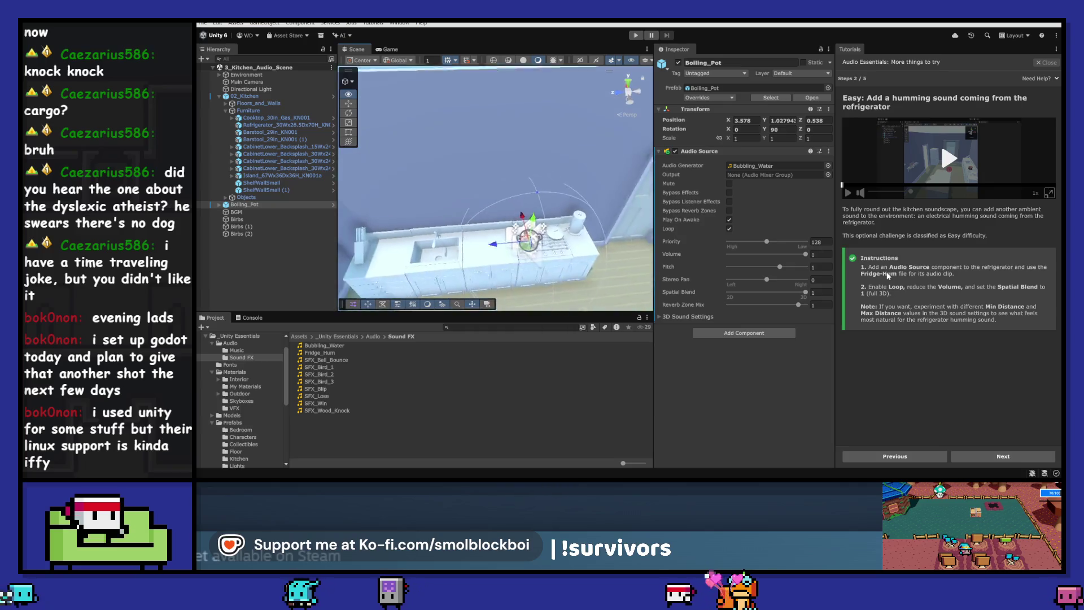
pyautogui.click(822, 254)
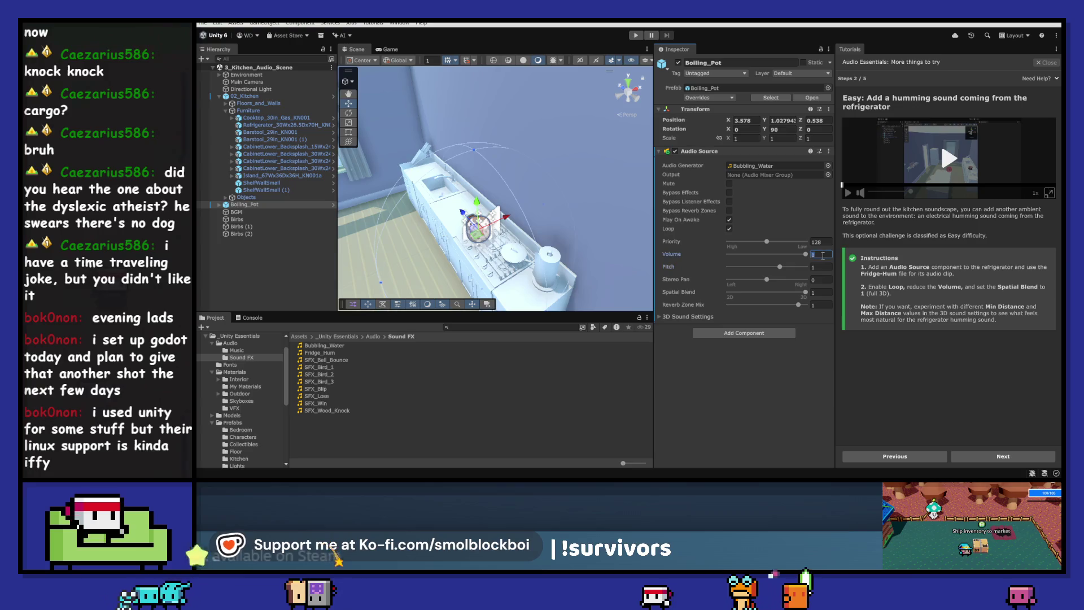
pyautogui.write('0.2')
pyautogui.press('Return')
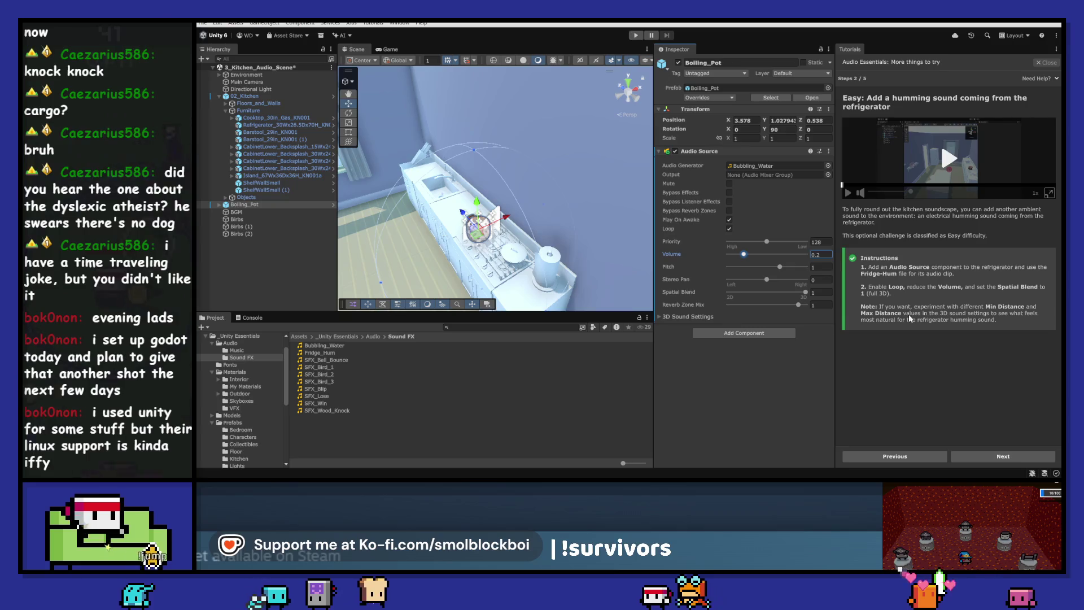
pyautogui.click(1003, 456)
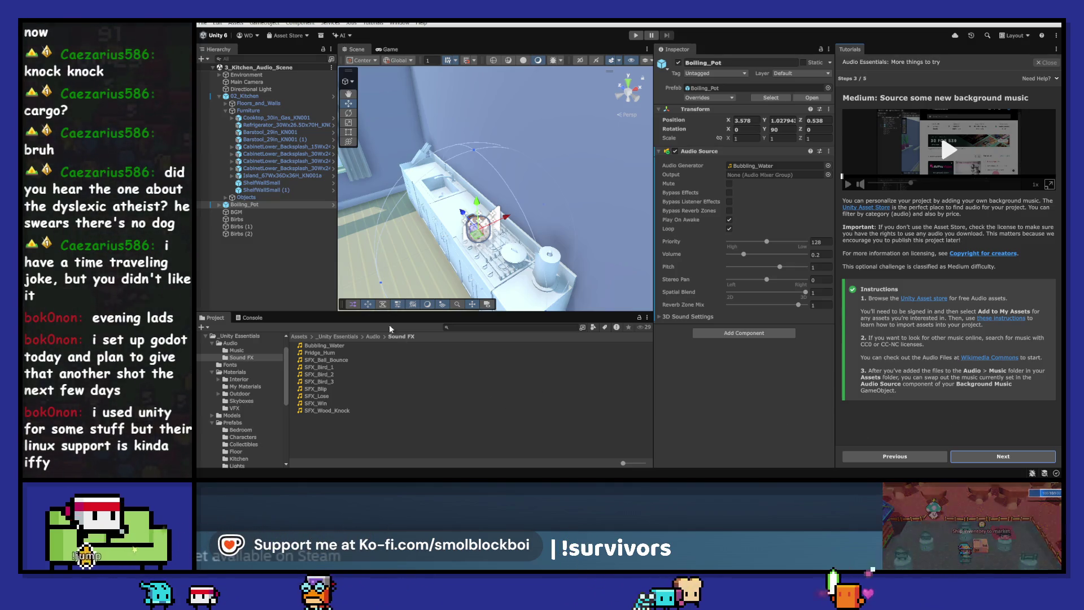
# - Open the Audio > Music folder and advance the tutorial to the reverb zones challenge
pyautogui.click(375, 337)
pyautogui.doubleClick(358, 343)
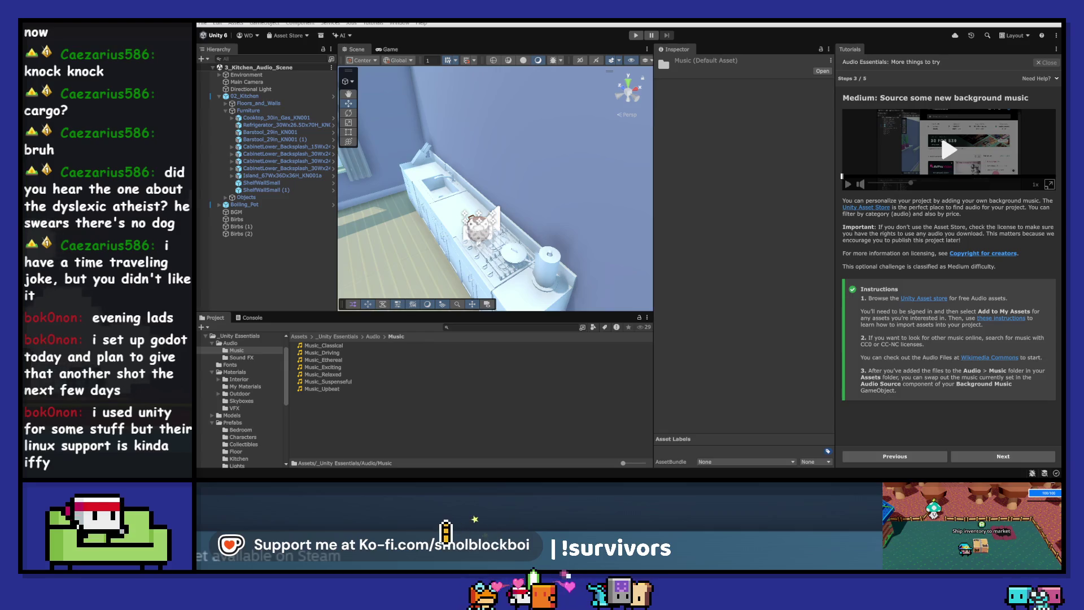
pyautogui.click(985, 455)
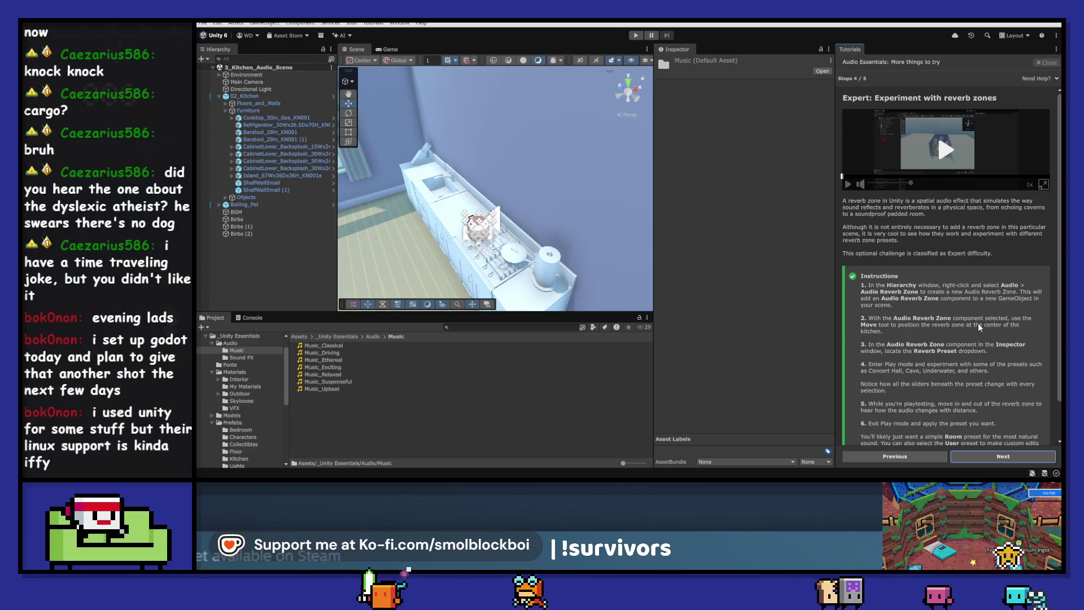
# - Finish the optional challenges tutorial and open the quiz checkpoint's Unity Learn mission page
pyautogui.scroll(-1, 978, 323)
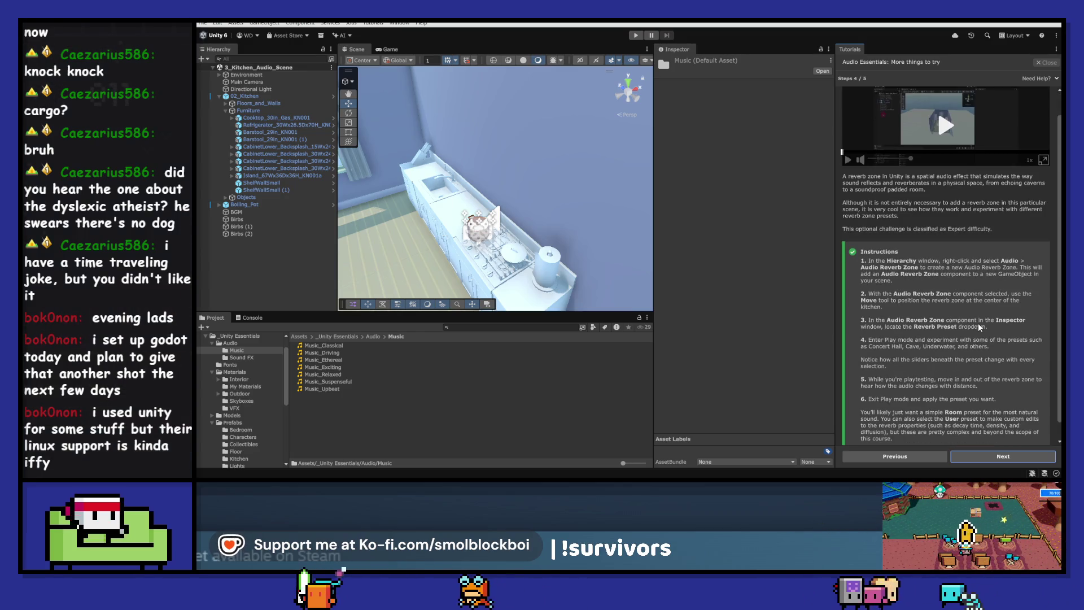
pyautogui.scroll(-1, 977, 323)
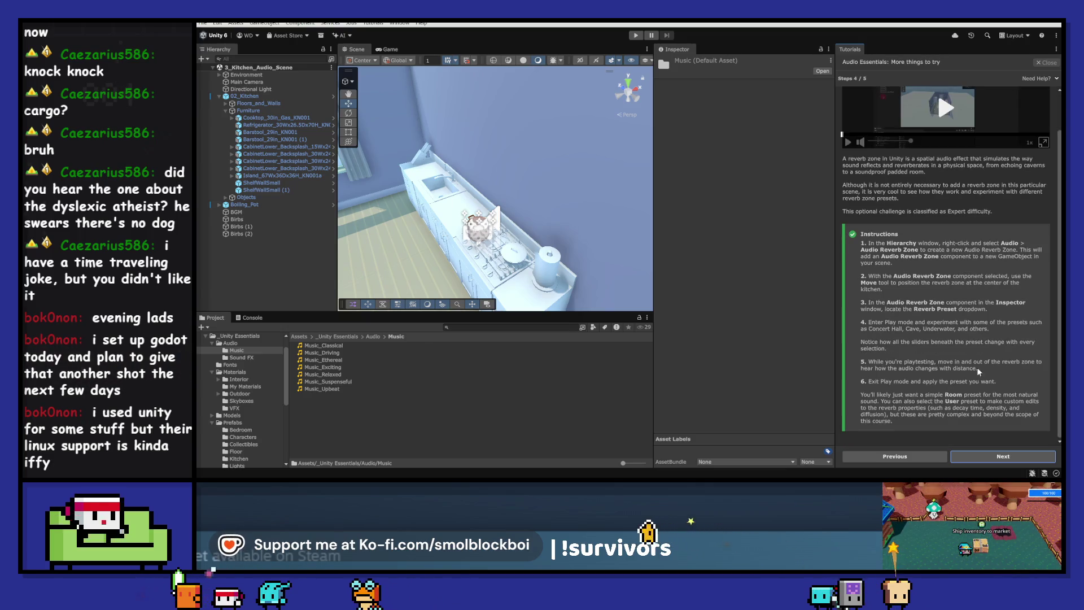
pyautogui.click(994, 451)
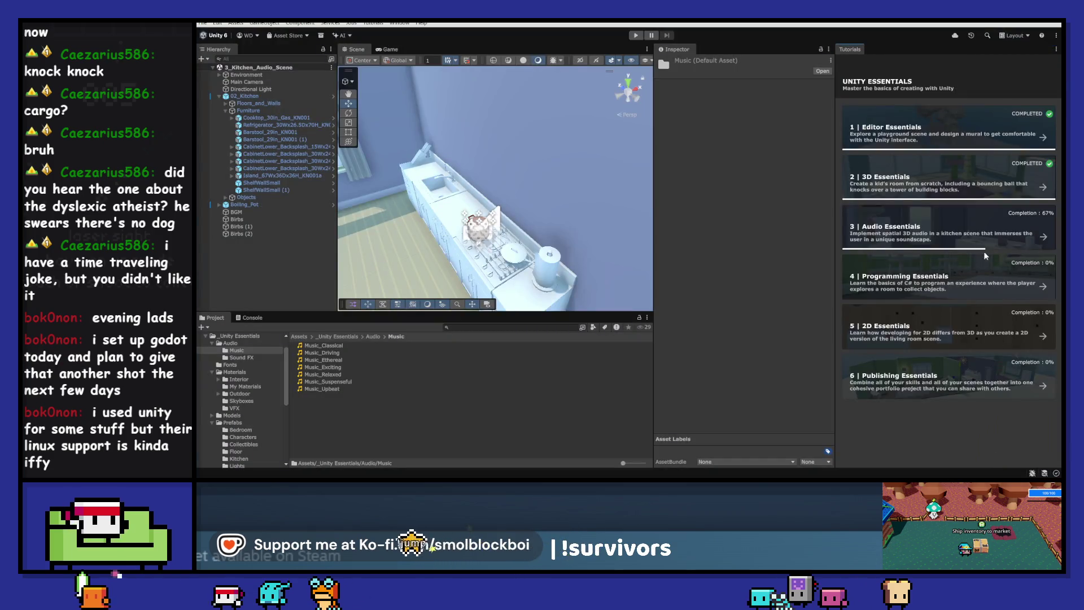
pyautogui.click(976, 229)
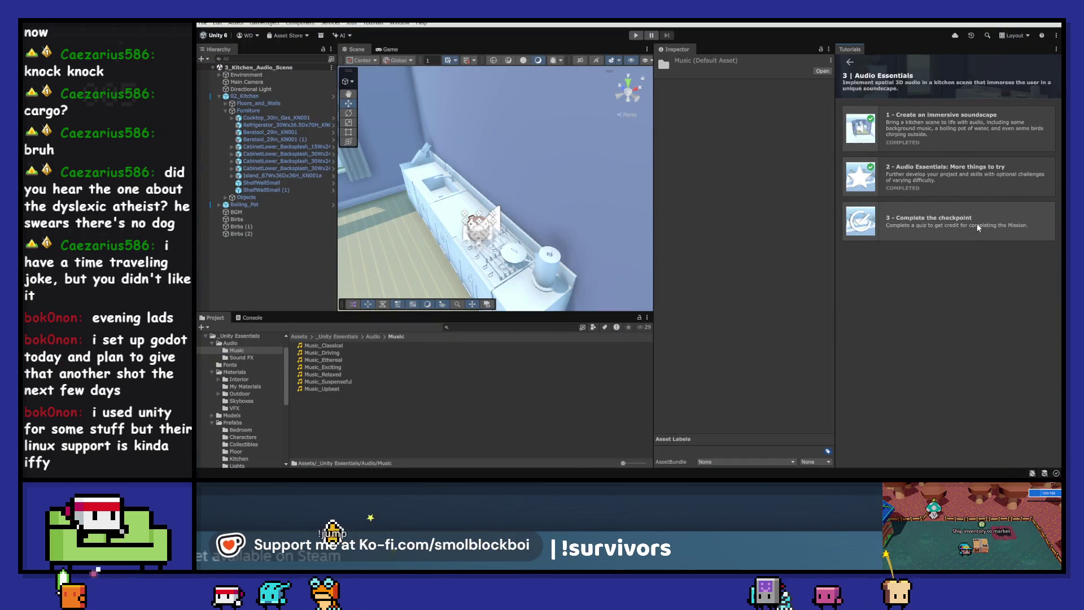
pyautogui.click(977, 227)
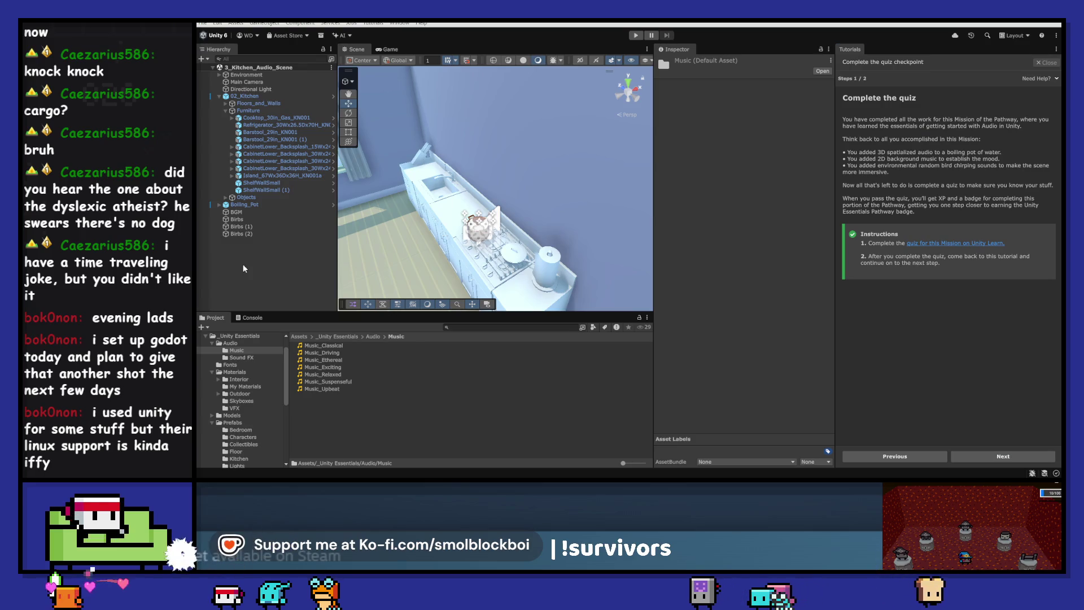
pyautogui.click(960, 242)
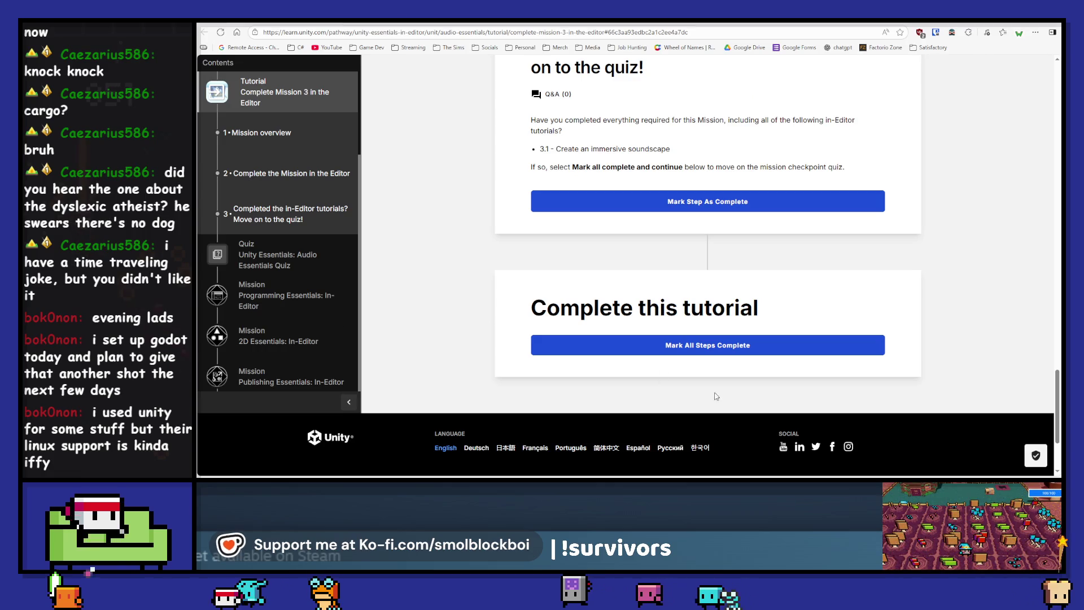
# - Mark all steps of Complete Mission 3 in the Editor complete and open the Audio Essentials Quiz
pyautogui.click(720, 350)
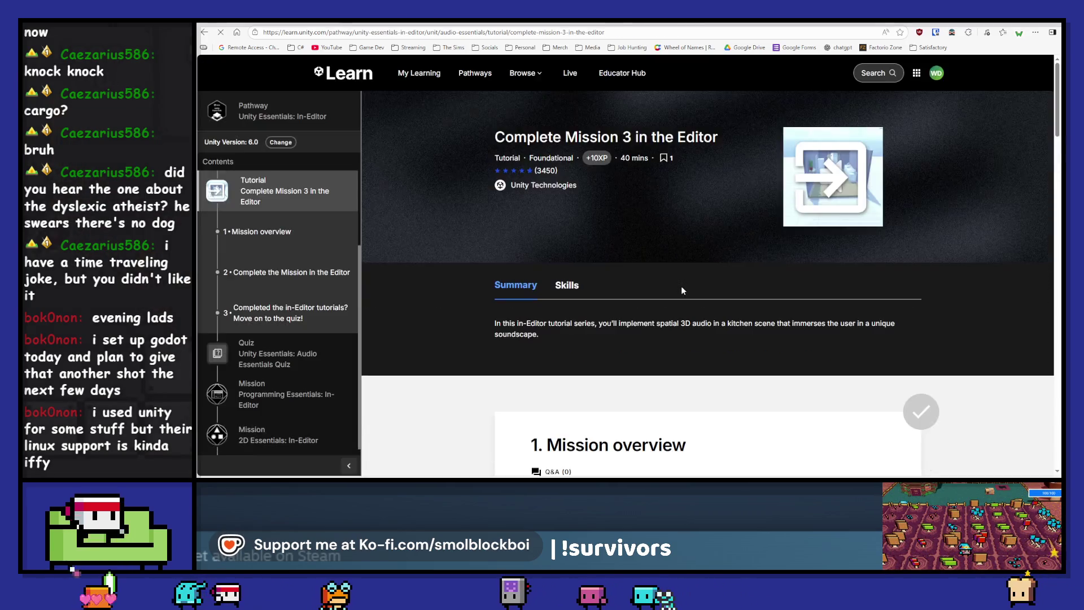
pyautogui.scroll(-10, 680, 286)
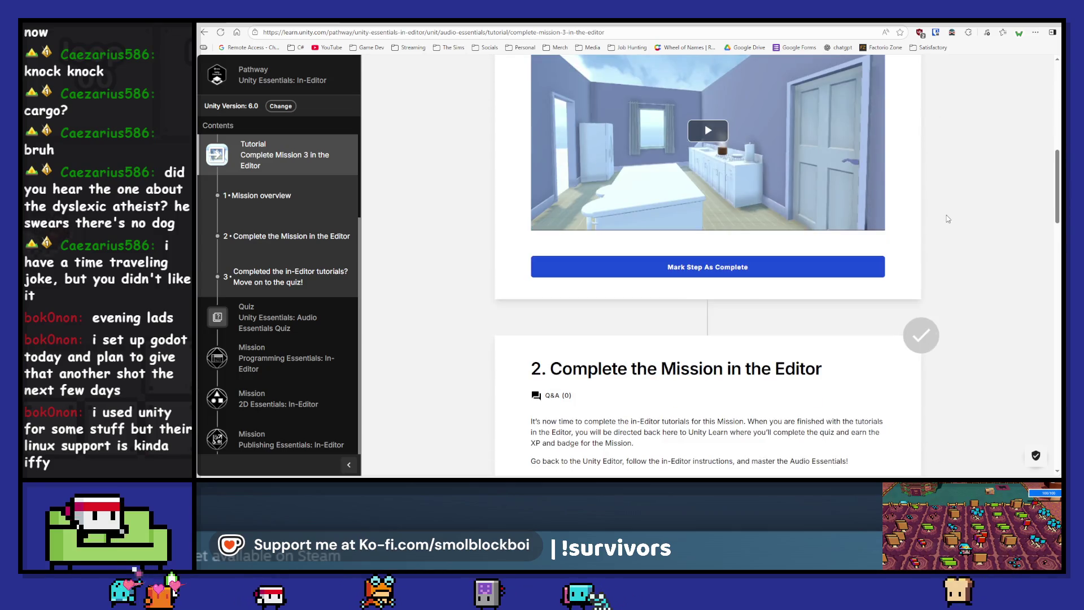
pyautogui.scroll(-15, 682, 287)
pyautogui.click(760, 215)
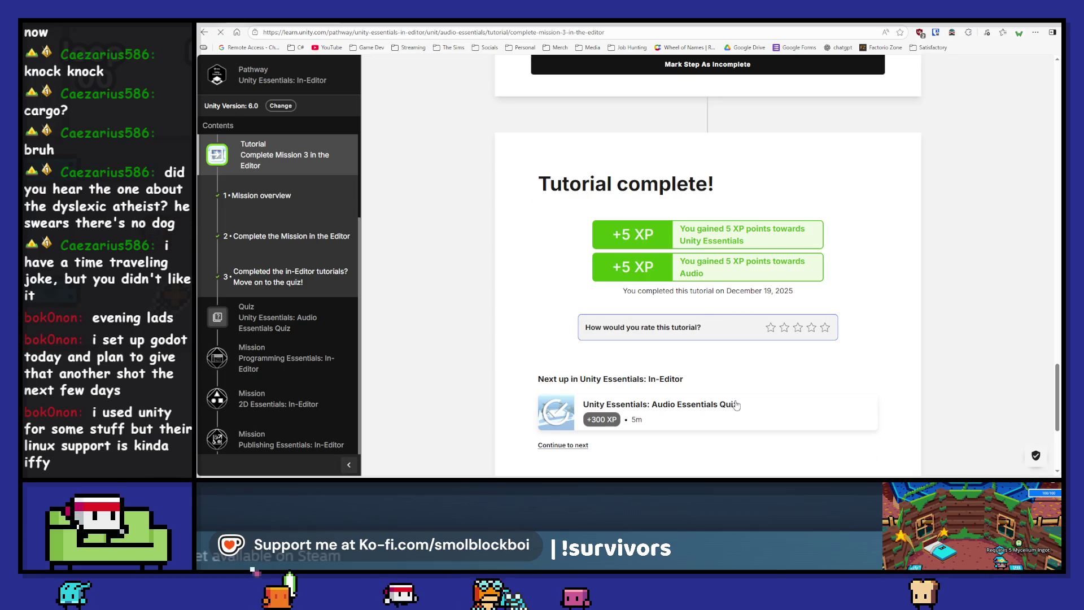
pyautogui.click(736, 405)
pyautogui.scroll(-4, 953, 280)
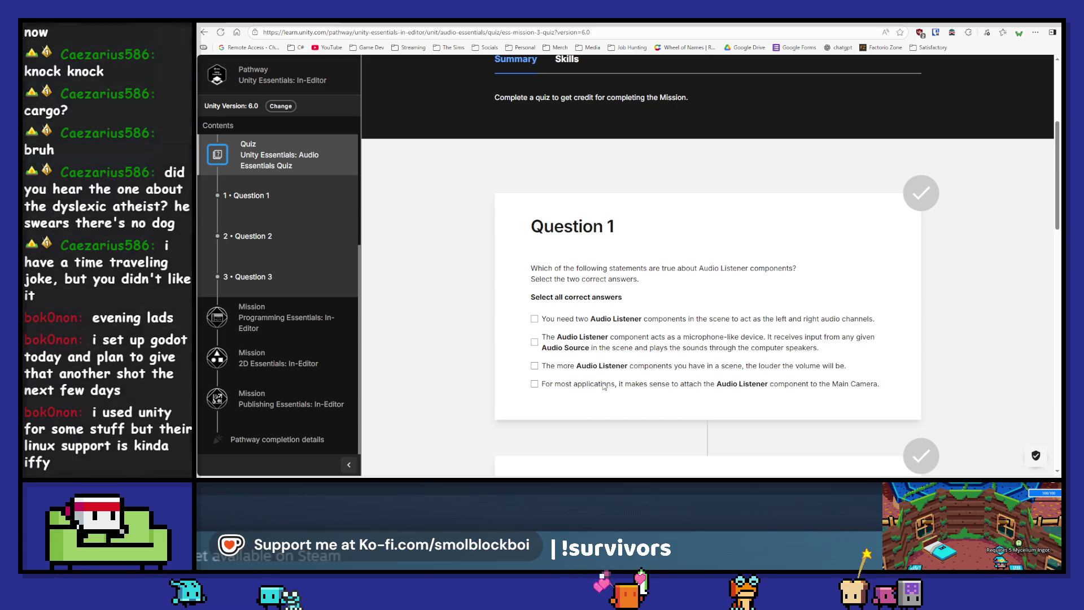
# - Answer Question 1 (microphone-like, on the Main Camera) and Question 2 (Preview panel)
pyautogui.click(599, 343)
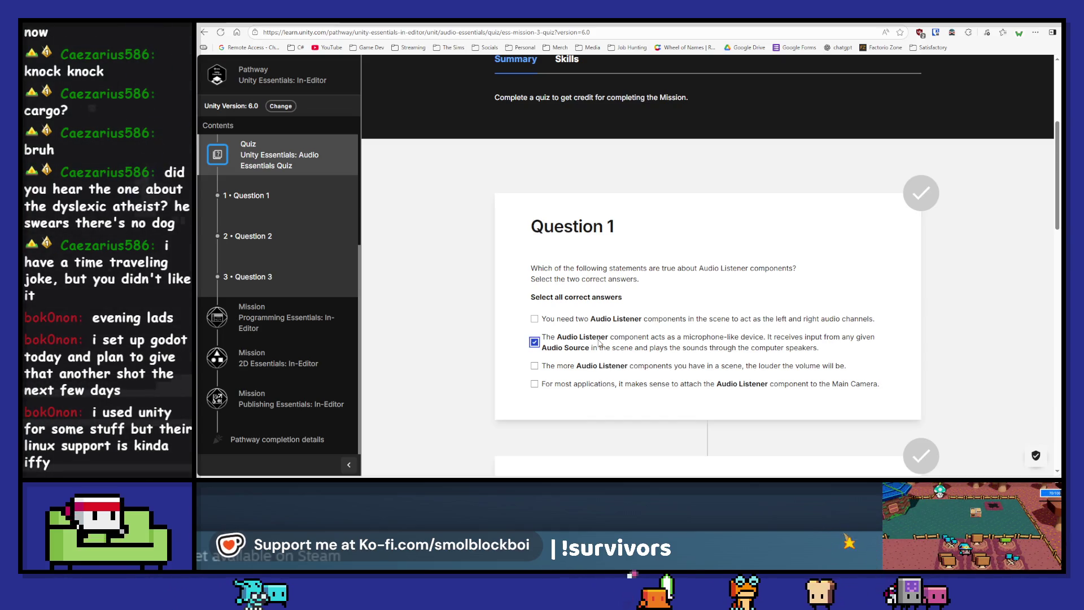
pyautogui.click(609, 383)
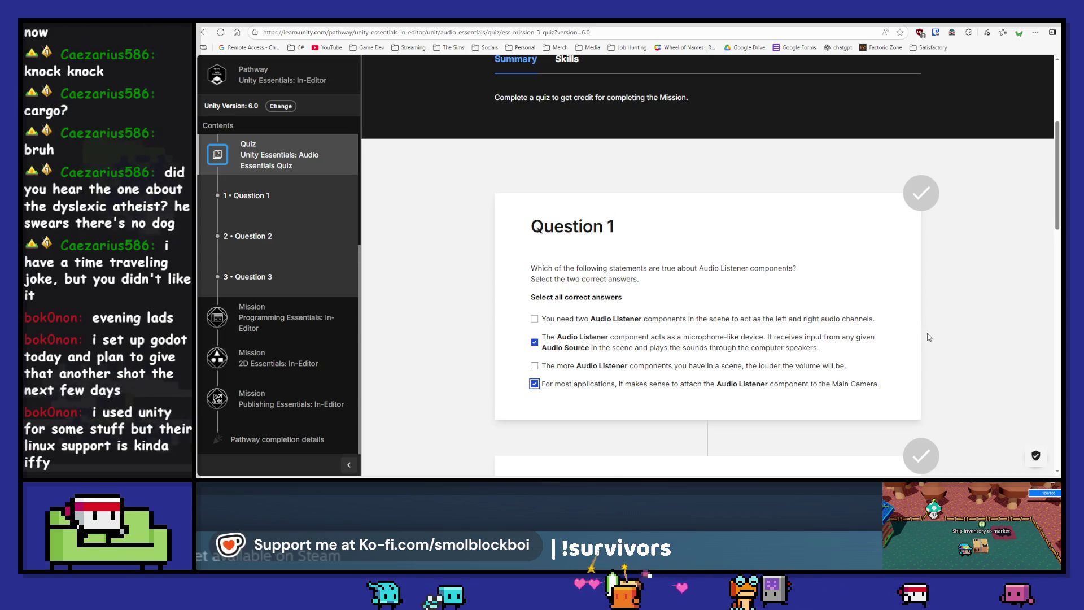
pyautogui.scroll(-1, 927, 337)
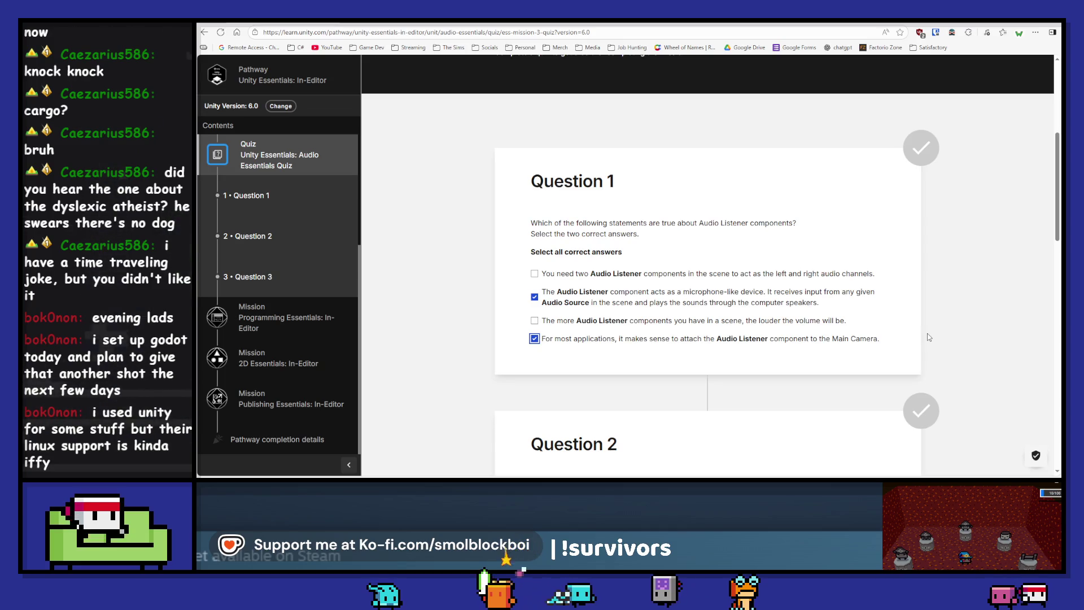
pyautogui.scroll(-3, 974, 283)
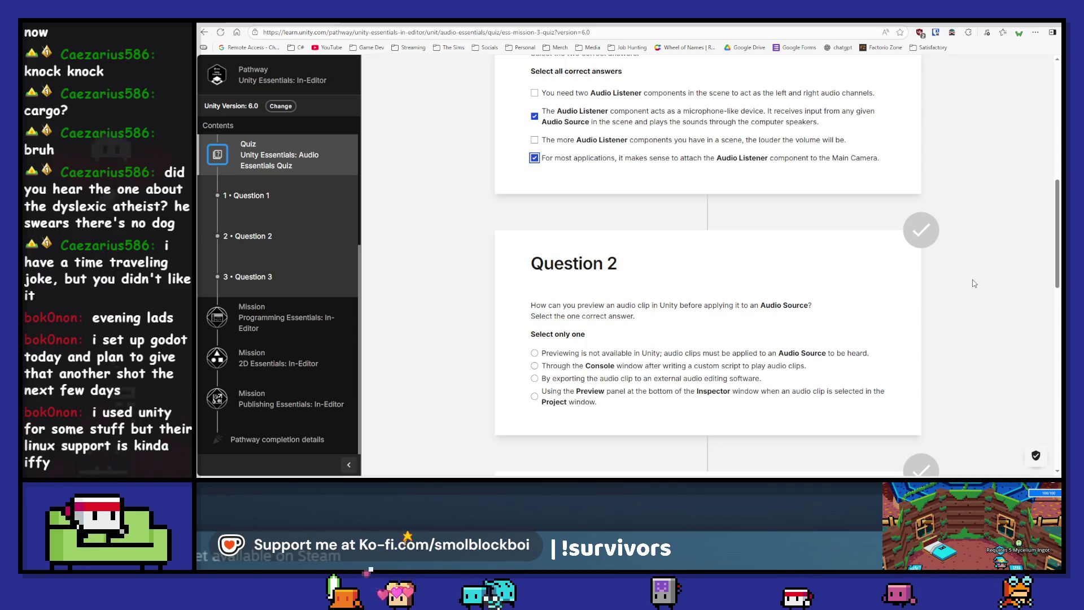
pyautogui.press('Tab')
pyautogui.press('Up')
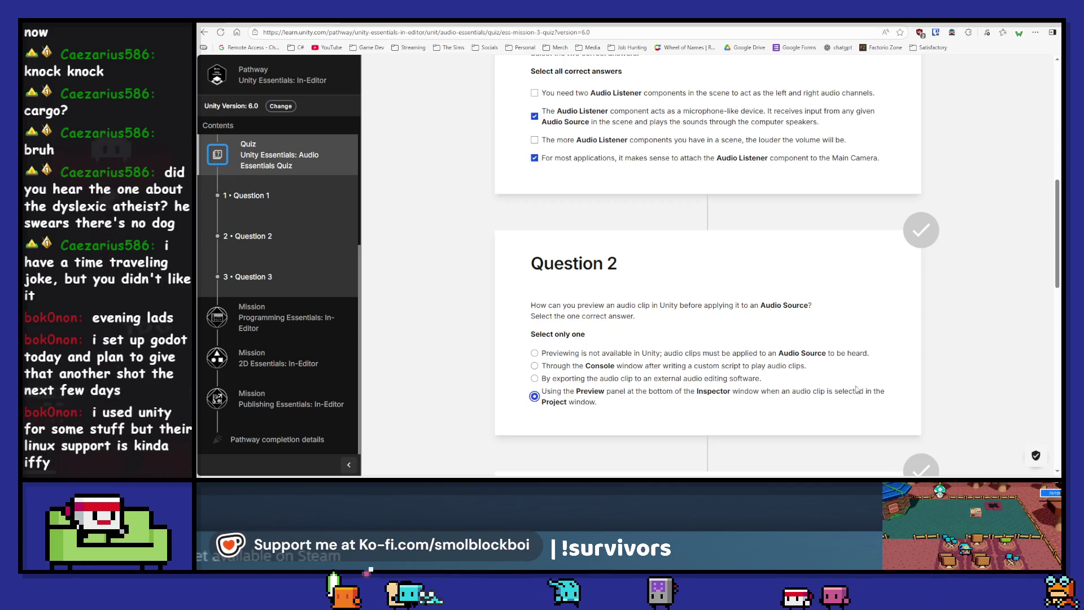
# - Answer Question 3 with the consistent-volume option and submit the quiz
pyautogui.scroll(-1, 989, 296)
pyautogui.scroll(-3, 989, 296)
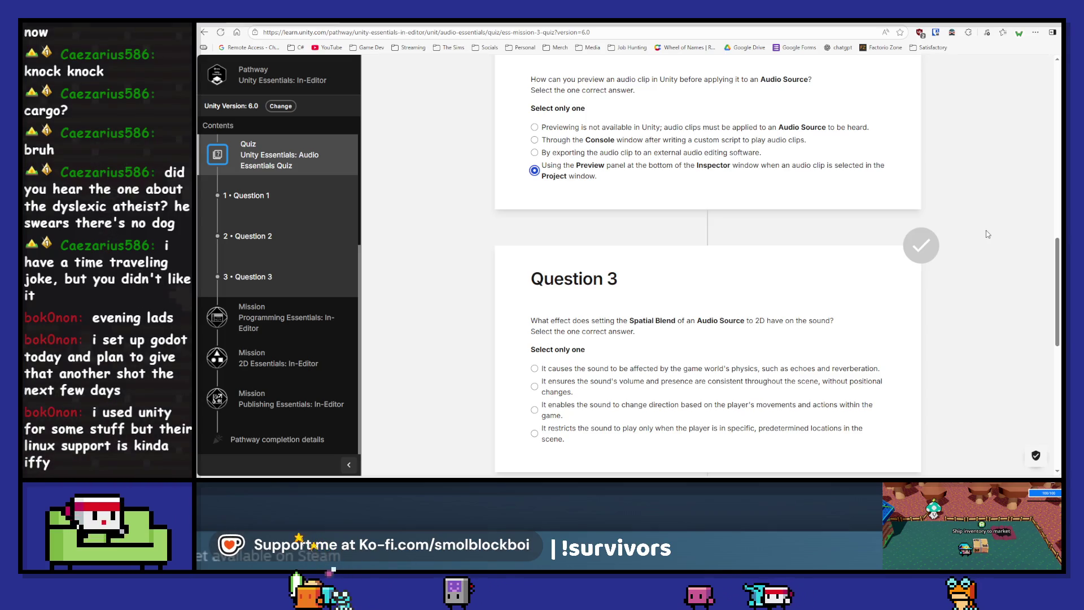
pyautogui.scroll(-1, 987, 234)
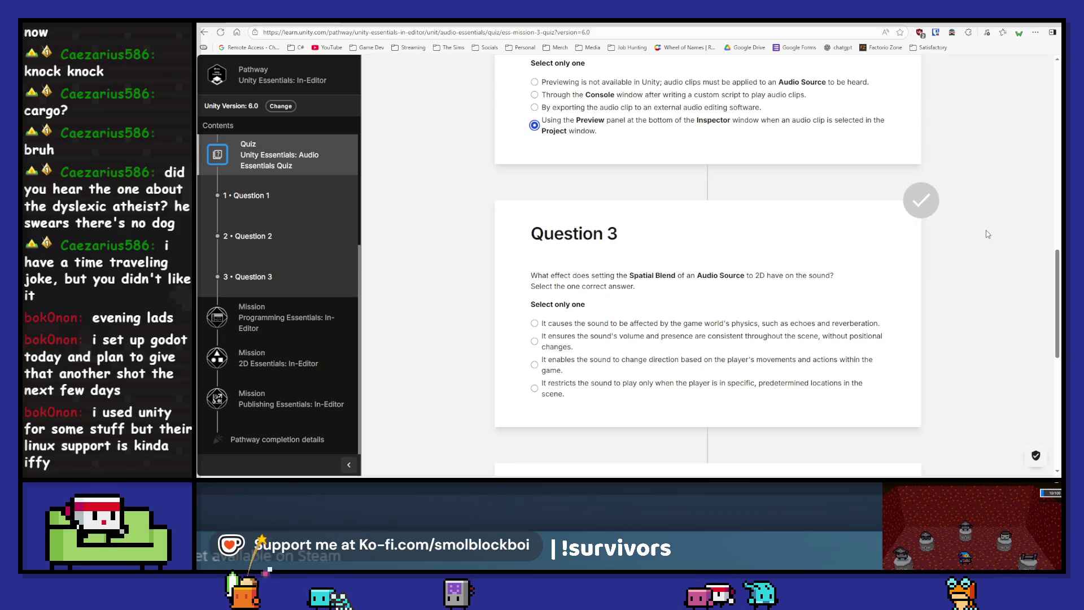
pyautogui.click(579, 344)
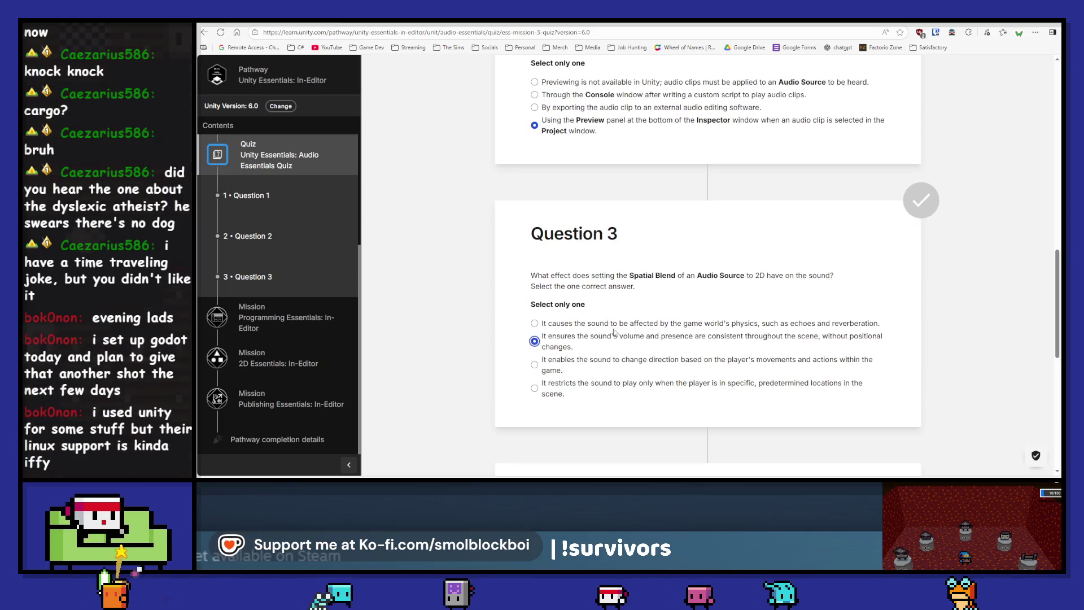
pyautogui.scroll(-3, 826, 294)
pyautogui.click(689, 371)
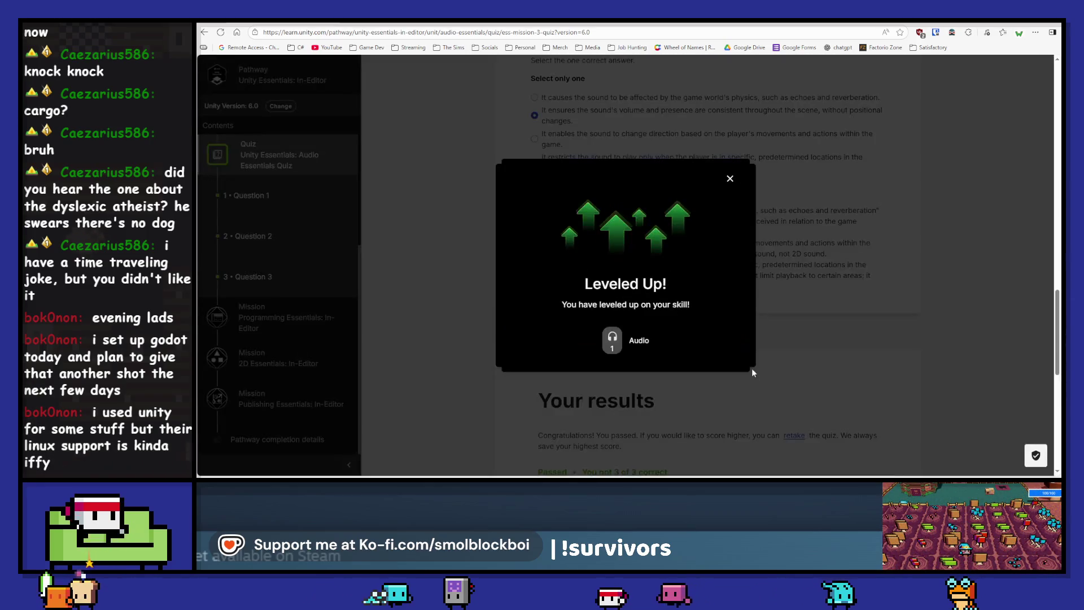
# - Dismiss the Leveled Up and mission complete popups and return to the Unity editor
pyautogui.click(727, 182)
pyautogui.click(729, 178)
pyautogui.scroll(5, 884, 281)
pyautogui.scroll(8, 884, 281)
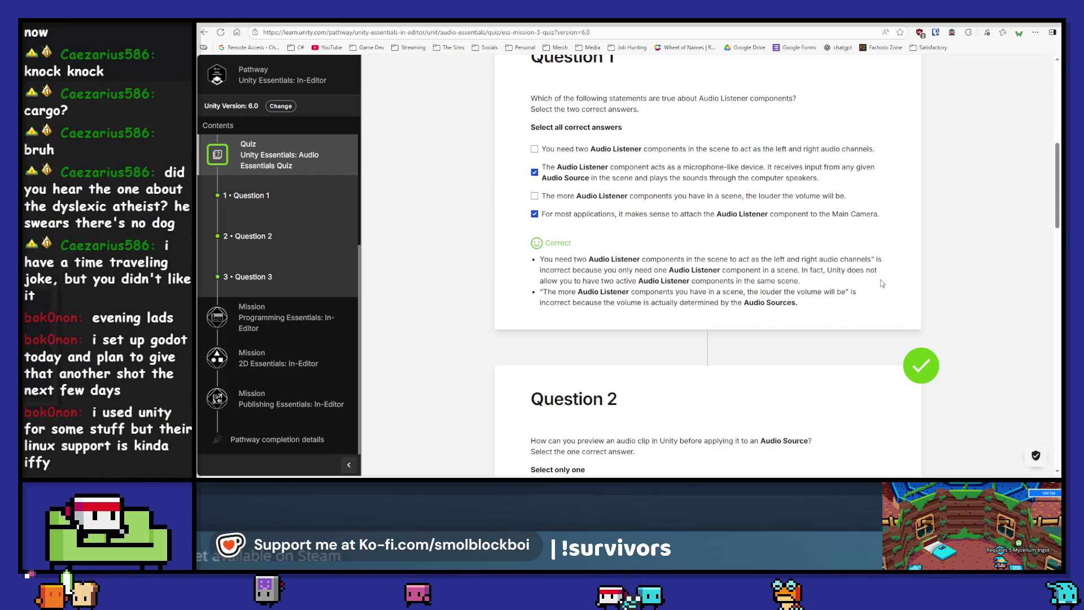
pyautogui.scroll(-5, 900, 271)
pyautogui.scroll(-15, 900, 271)
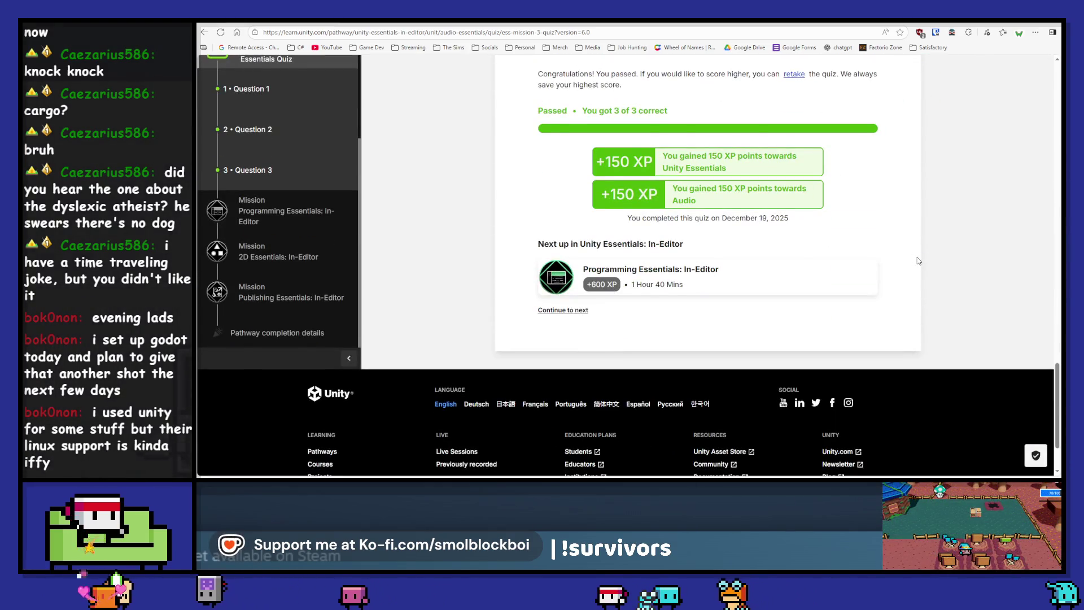
pyautogui.scroll(2, 918, 261)
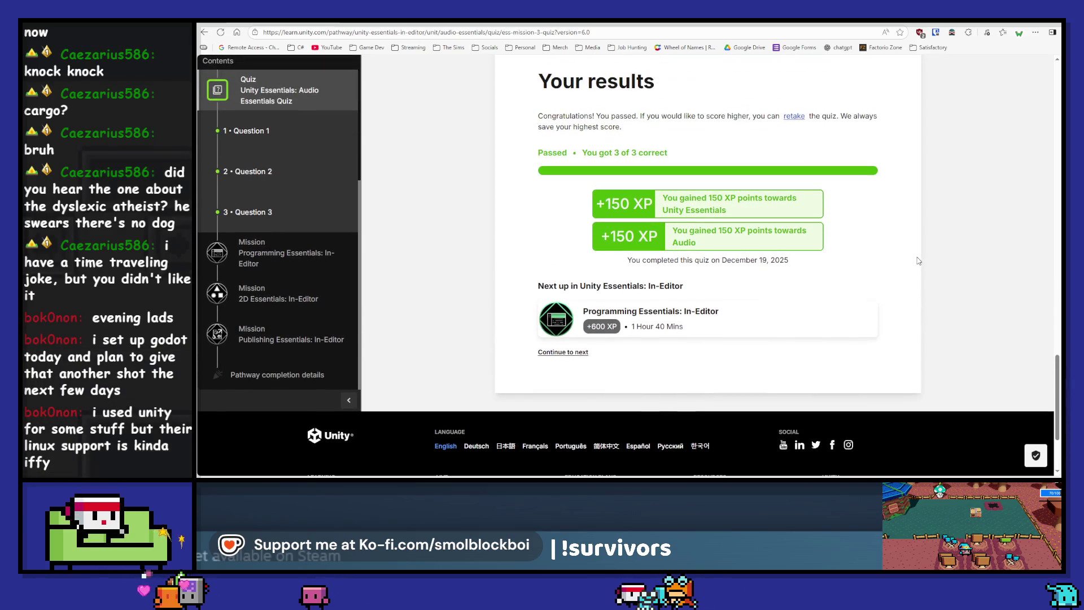
pyautogui.hotkey('alt', 'Tab')
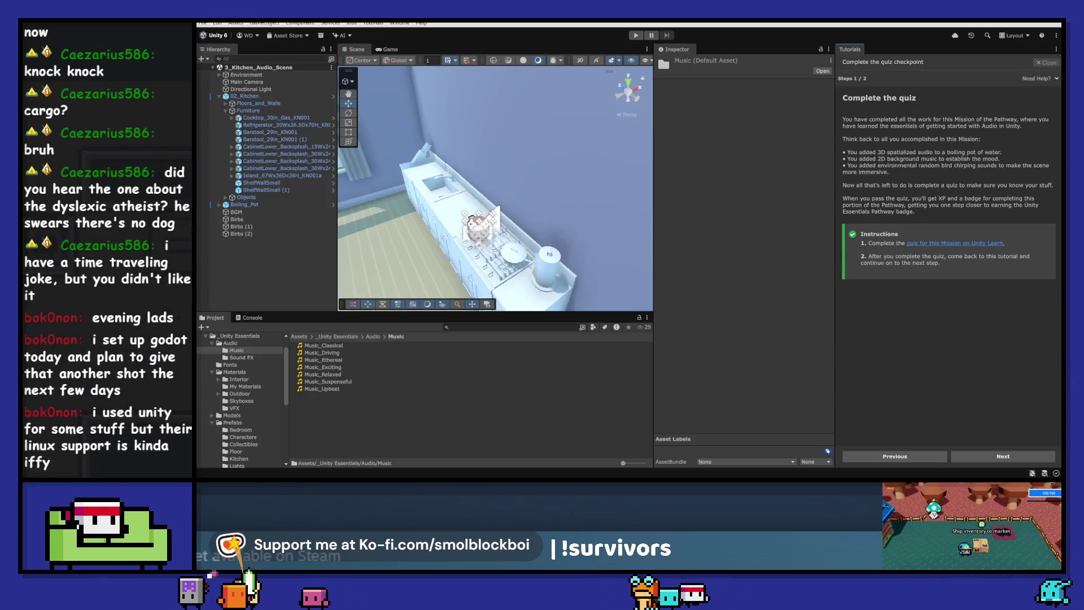
# - Finish the quiz checkpoint and start Programming Essentials' 1 - Add a movement script tutorial
pyautogui.click(982, 456)
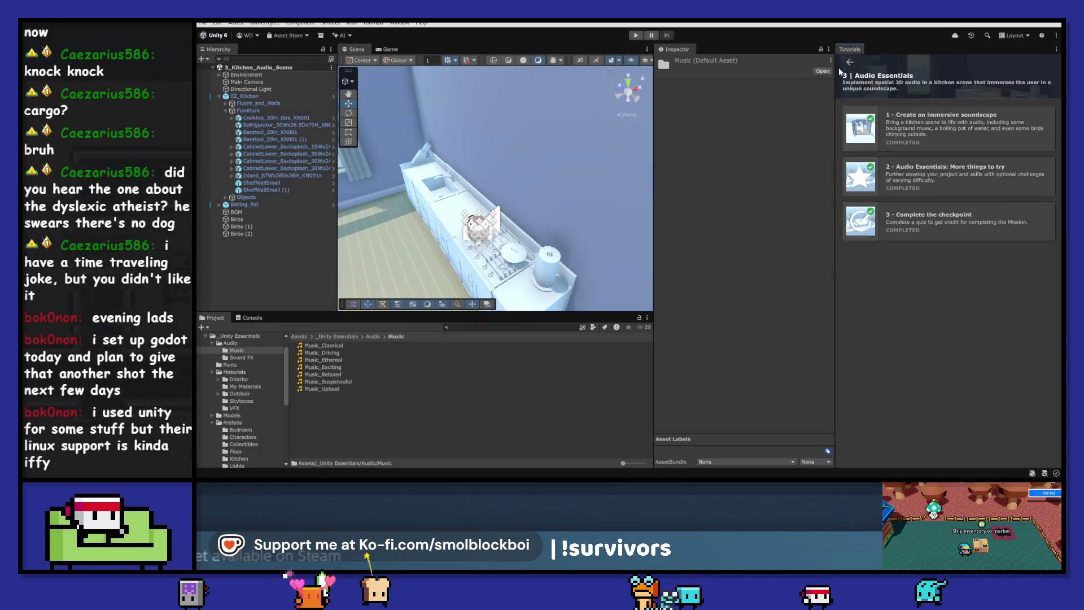
pyautogui.click(848, 63)
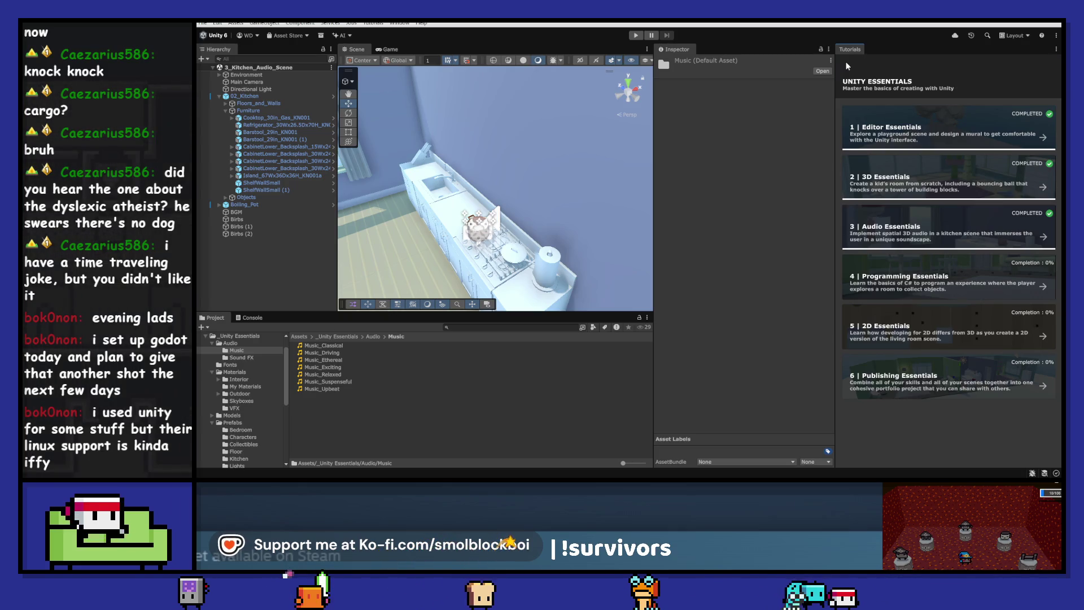
pyautogui.click(962, 272)
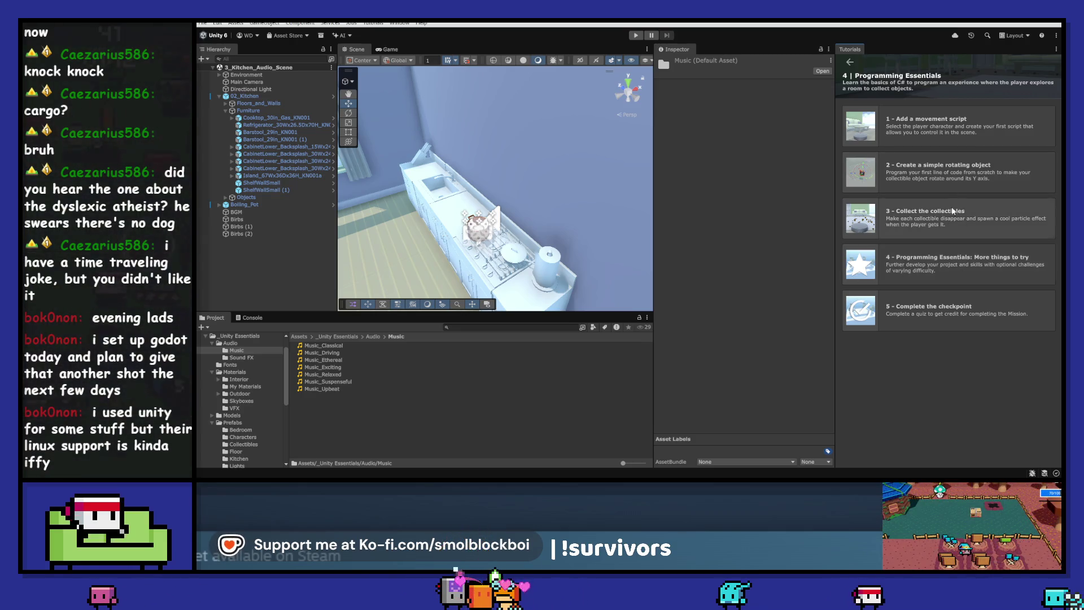
pyautogui.click(944, 124)
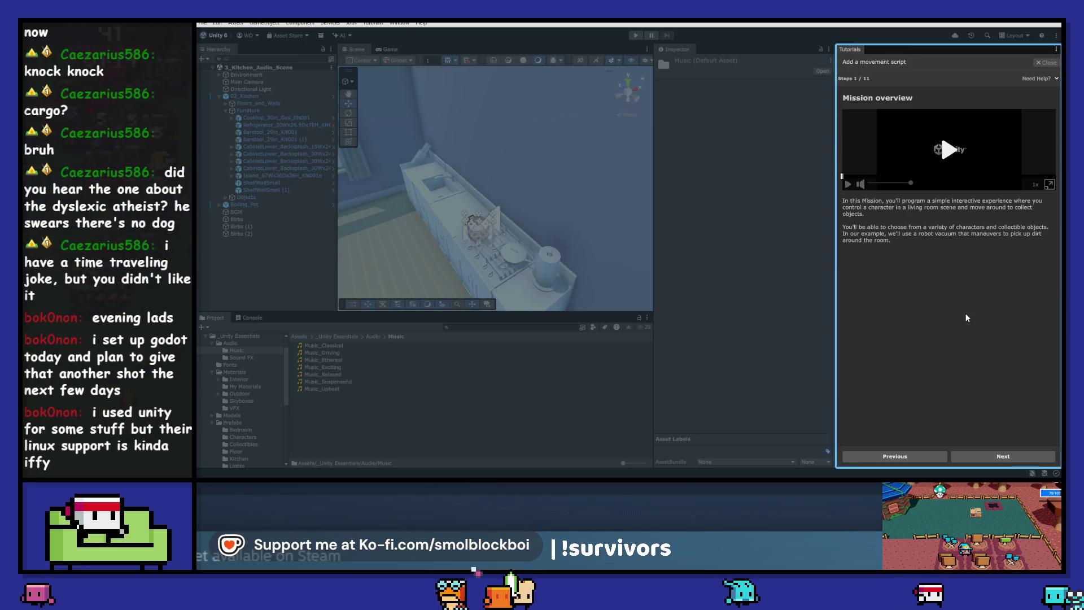
pyautogui.moveTo(489, 478)
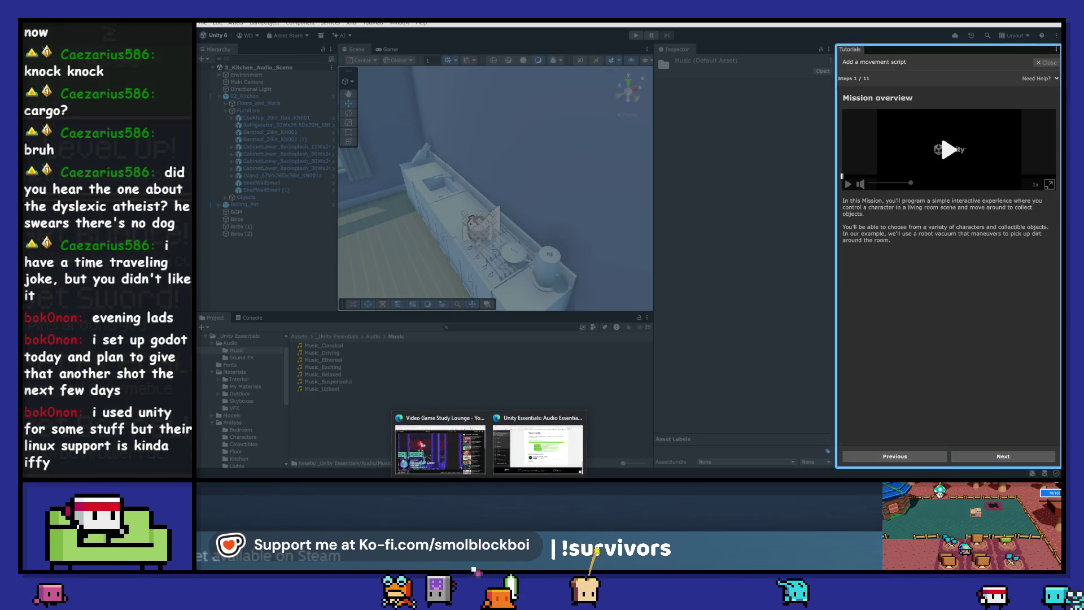
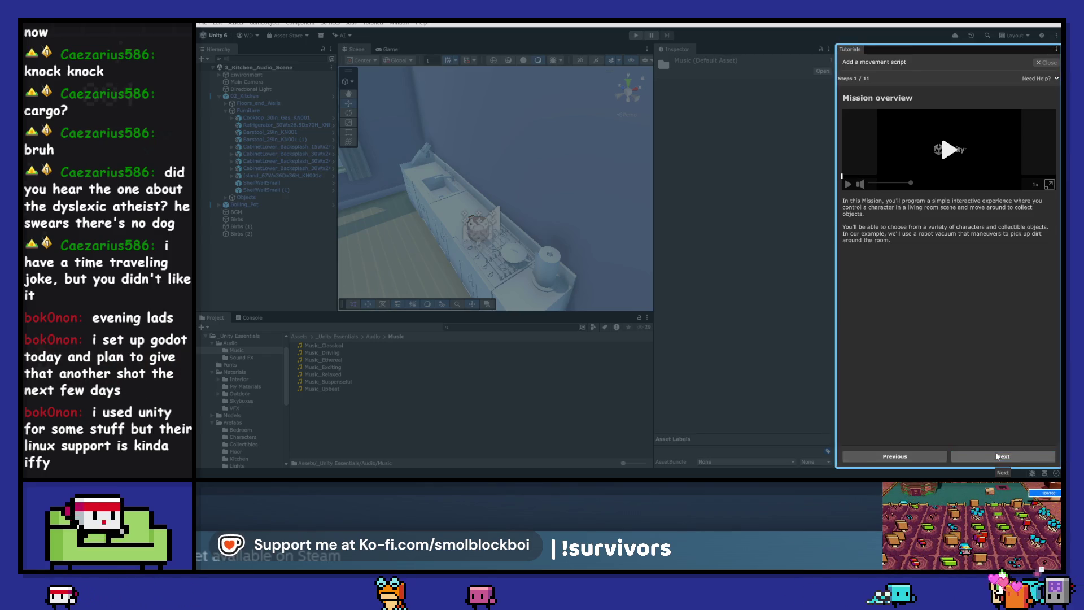
# - Advance the movement-script tutorial to step 3/11 and return to the _Unity Essentials folder
pyautogui.click(998, 456)
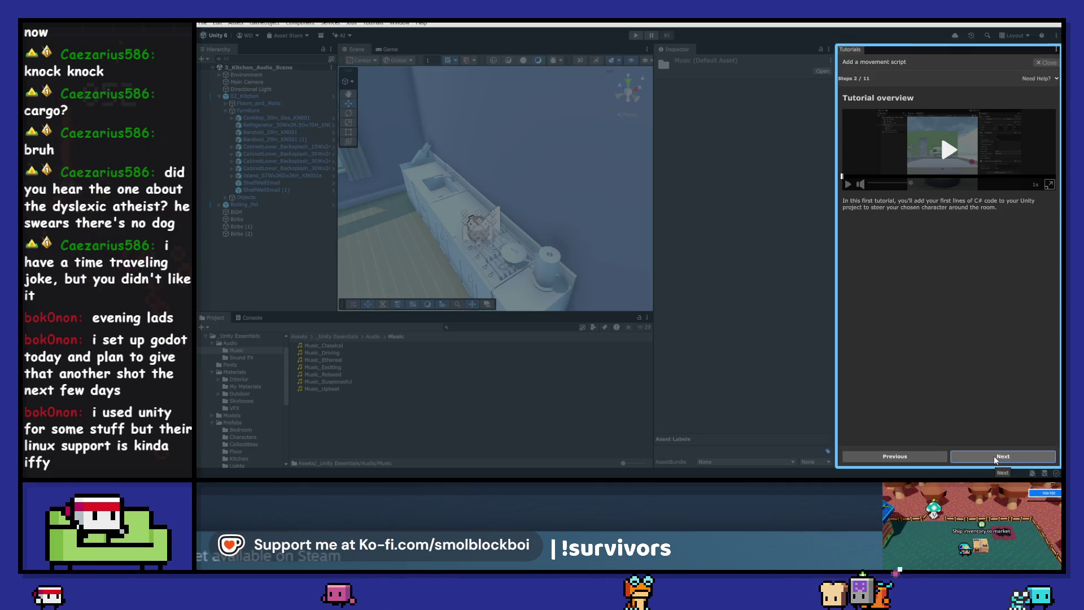
pyautogui.click(994, 459)
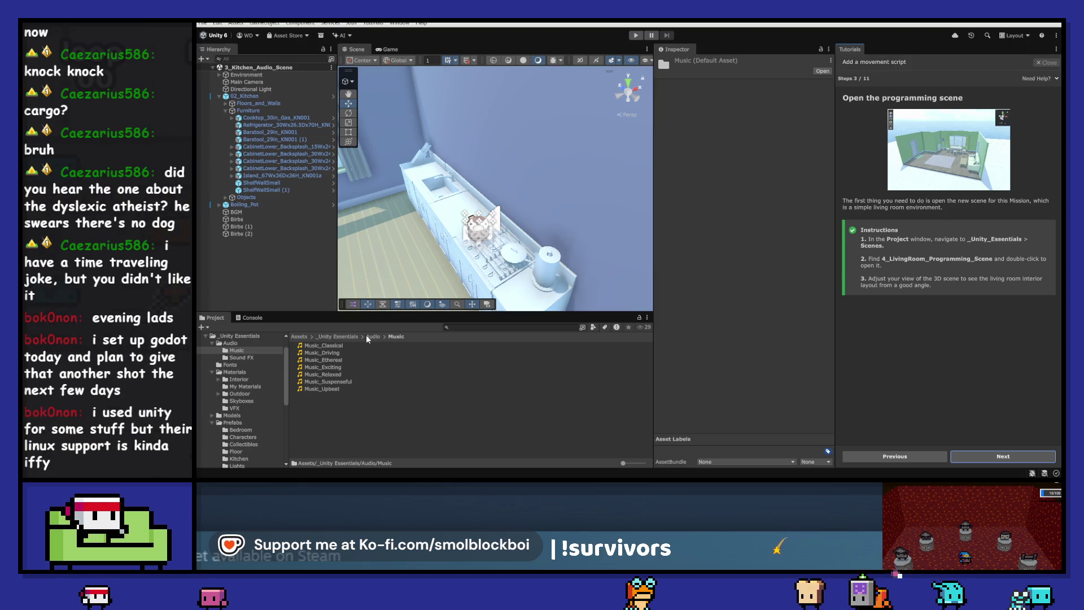
pyautogui.click(347, 337)
# - Open 4_LivingRoom_Programming_Scene from the _Unity Essentials Scenes folder
pyautogui.click(313, 383)
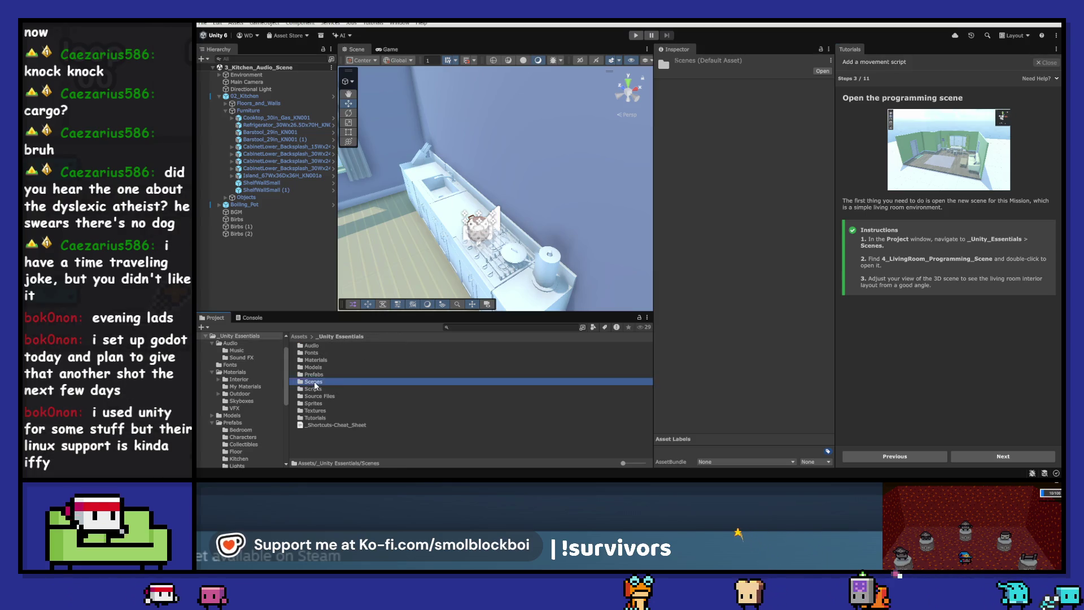
pyautogui.doubleClick(314, 383)
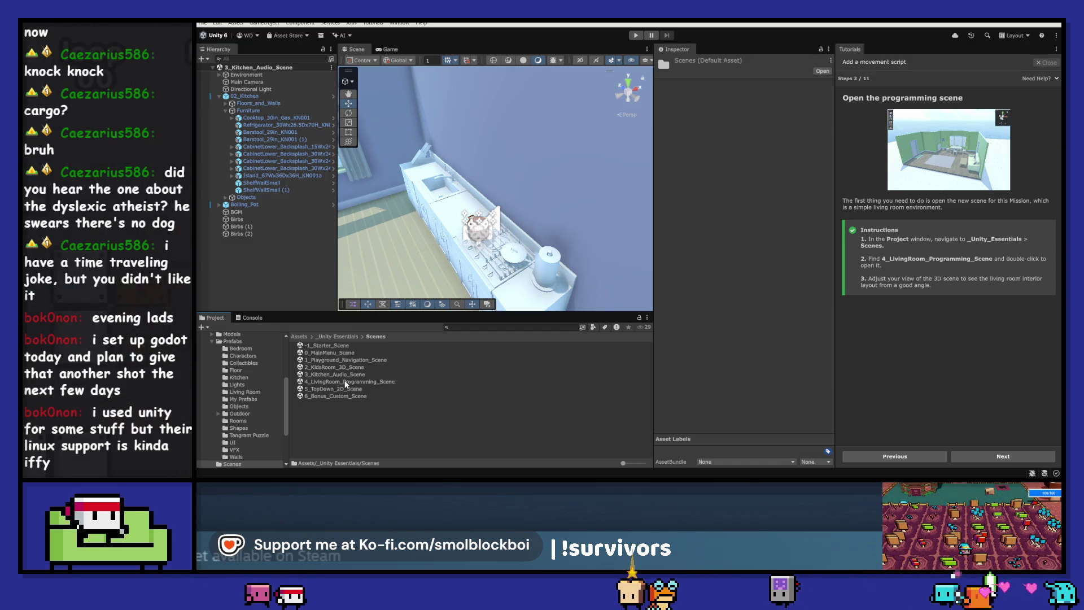
pyautogui.click(345, 382)
pyautogui.doubleClick(344, 382)
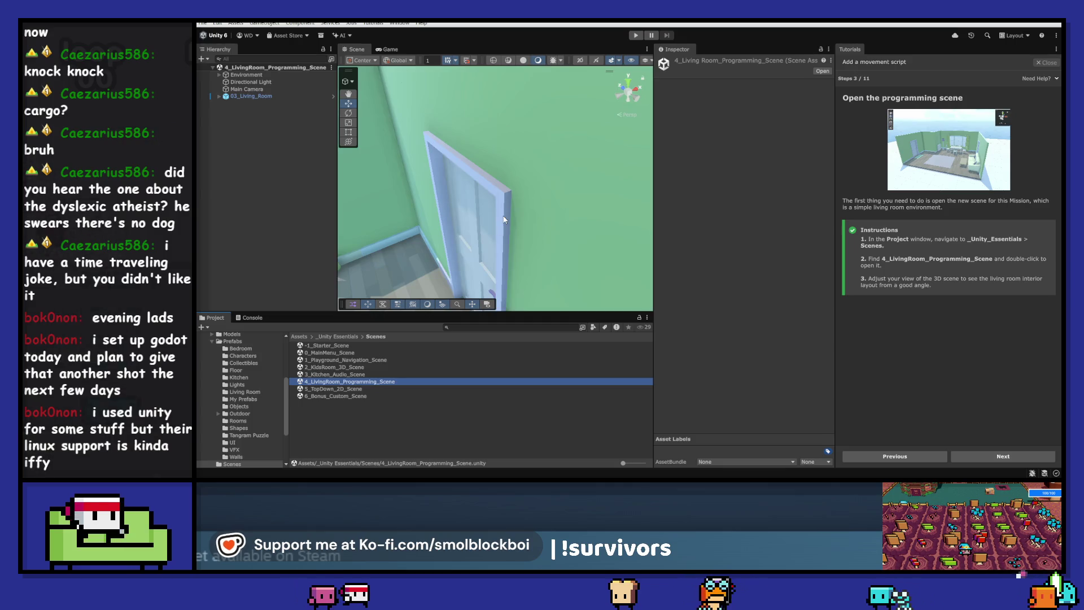
# - Frame Environment and 03_Living_Room, orbit to see the whole room, and advance the tutorial to step 4
pyautogui.click(276, 74)
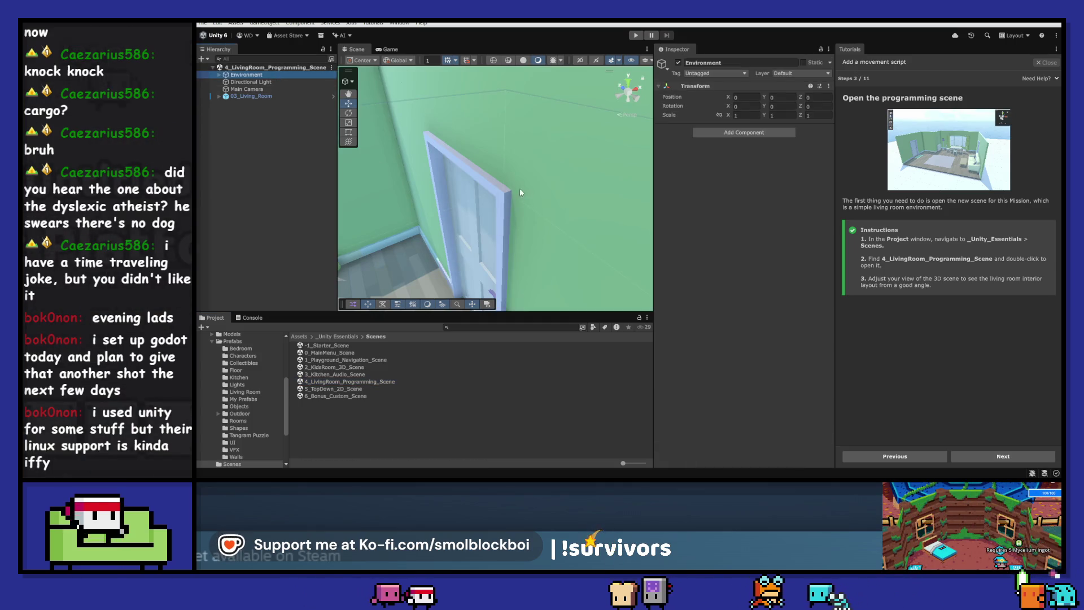
pyautogui.press('f')
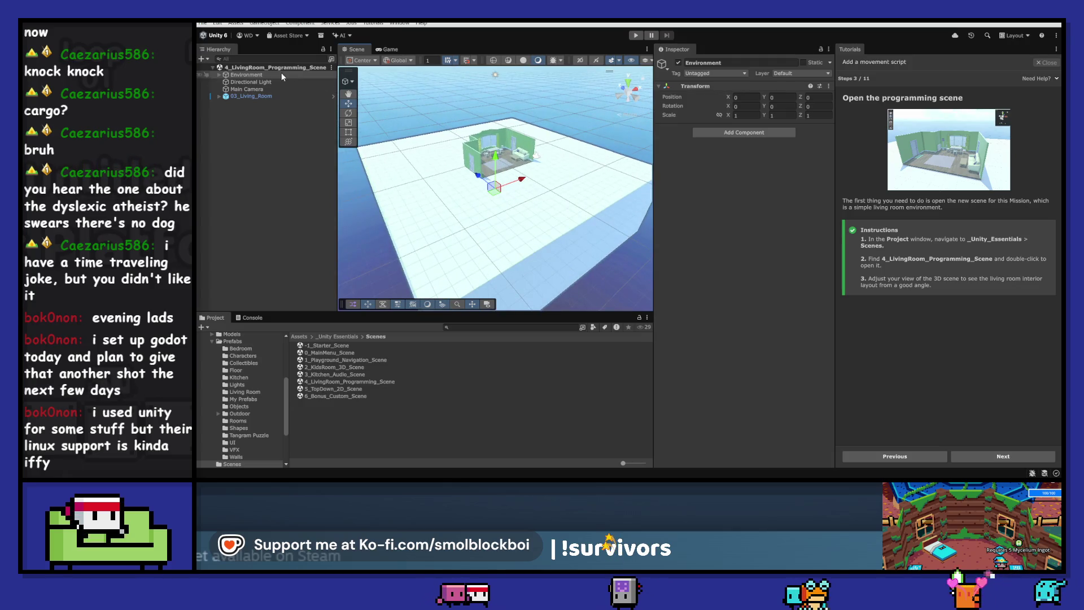
pyautogui.doubleClick(265, 96)
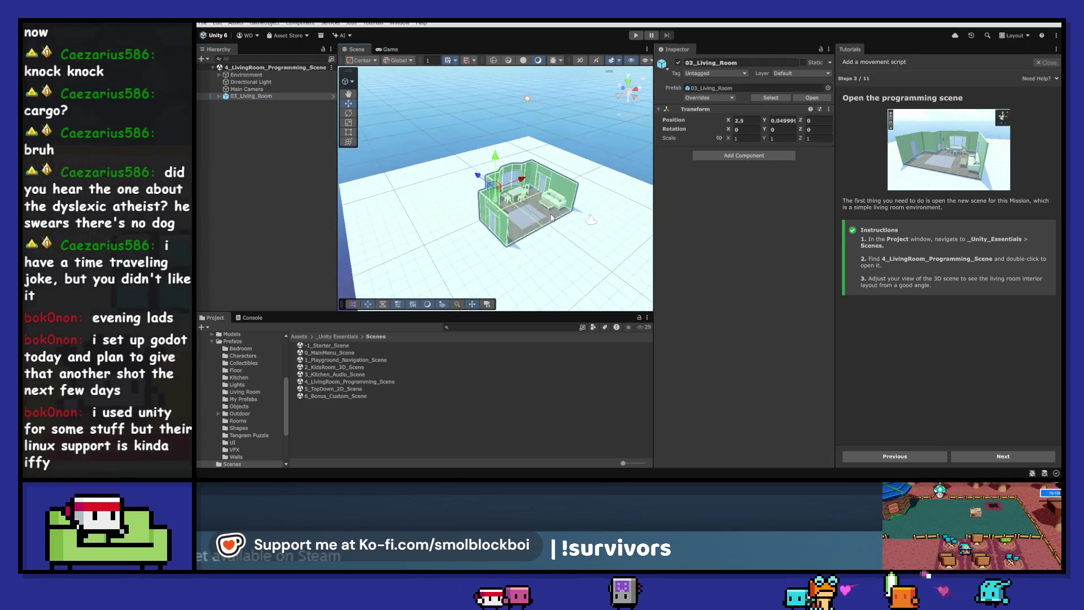
pyautogui.scroll(10, 553, 220)
pyautogui.moveTo(542, 223)
pyautogui.mouseDown()
pyautogui.moveTo(482, 233)
pyautogui.moveTo(427, 222)
pyautogui.mouseUp()
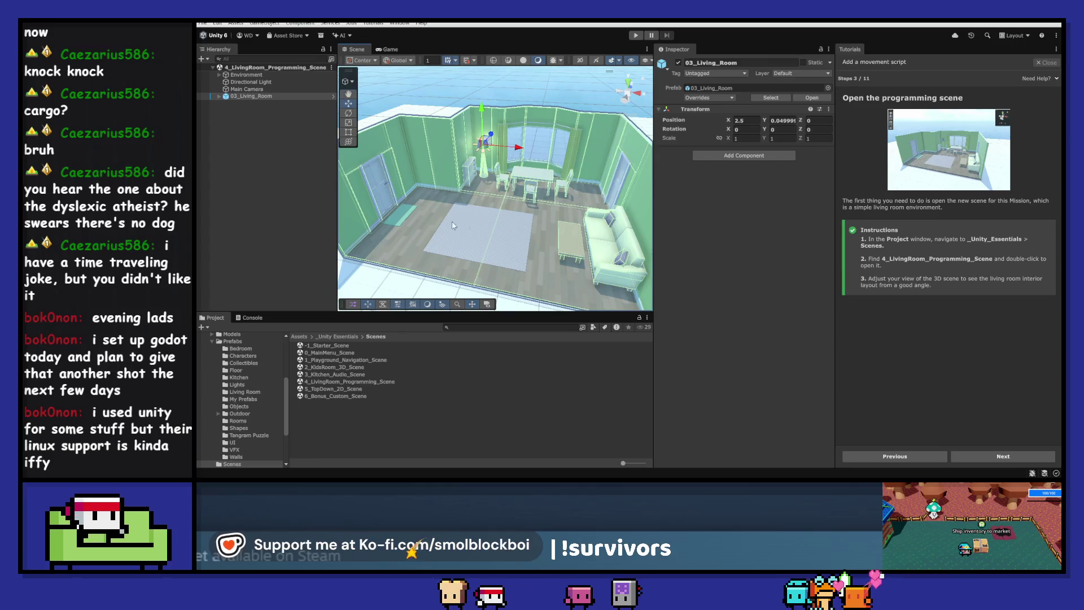
pyautogui.scroll(-3, 578, 193)
pyautogui.moveTo(579, 194); pyautogui.dragTo(536, 168)
pyautogui.click(994, 462)
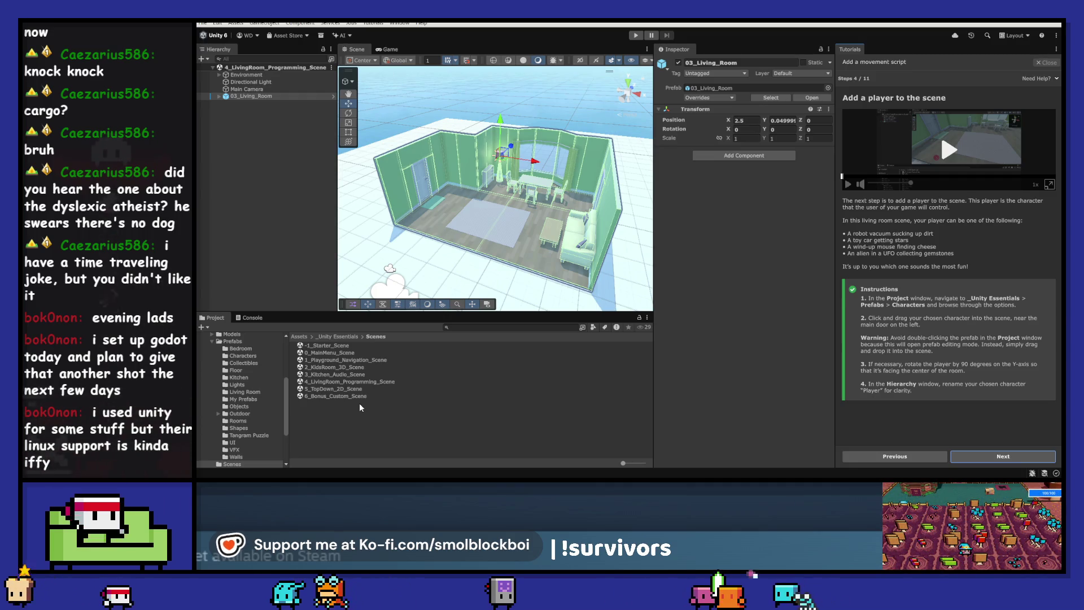
# - Browse the Project window to _Unity Essentials > Prefabs > Characters
pyautogui.click(350, 337)
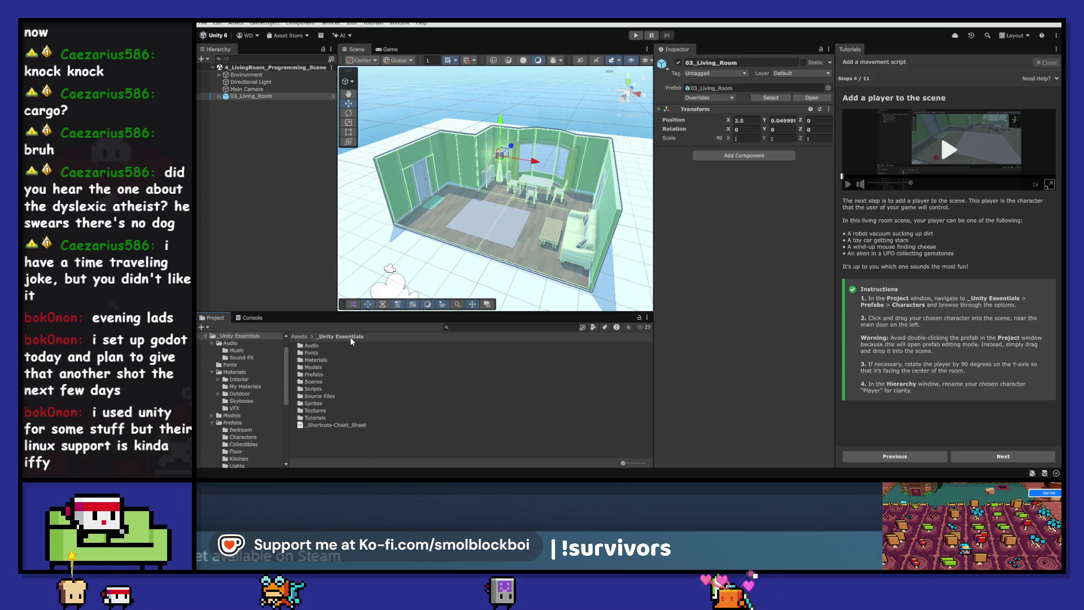
pyautogui.doubleClick(312, 375)
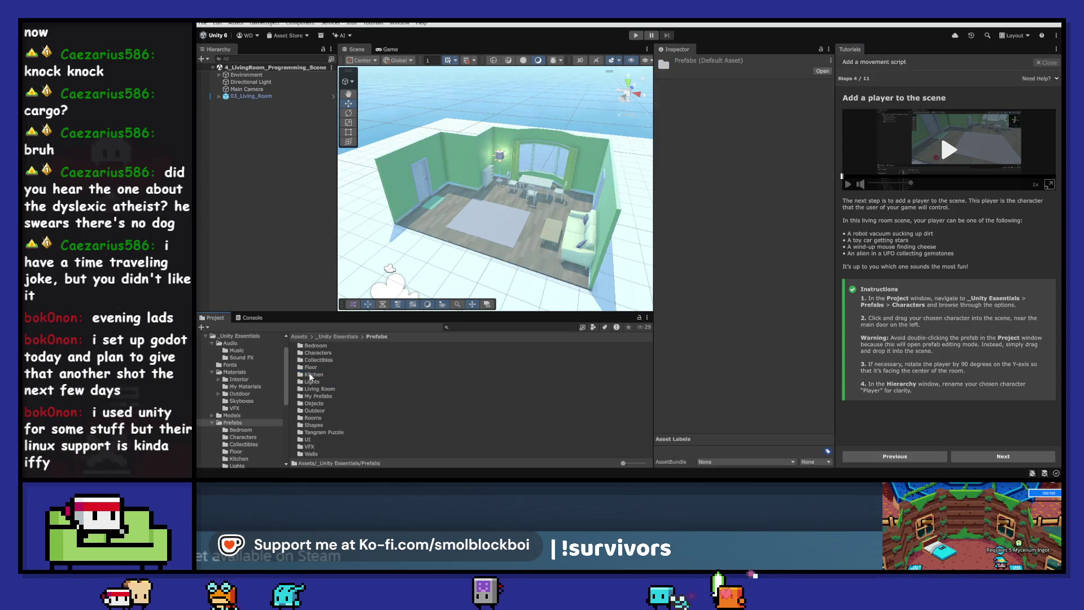
pyautogui.doubleClick(313, 352)
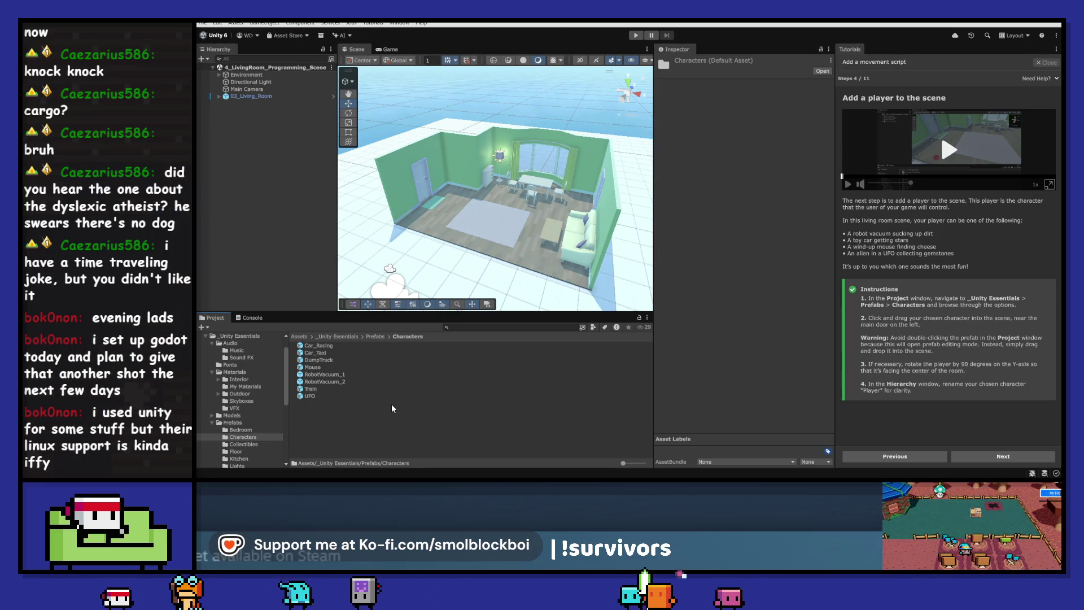
# - Preview Mouse, RobotVacuum_1, RobotVacuum_2, Train and UFO, then select RobotVacuum_2
pyautogui.click(325, 367)
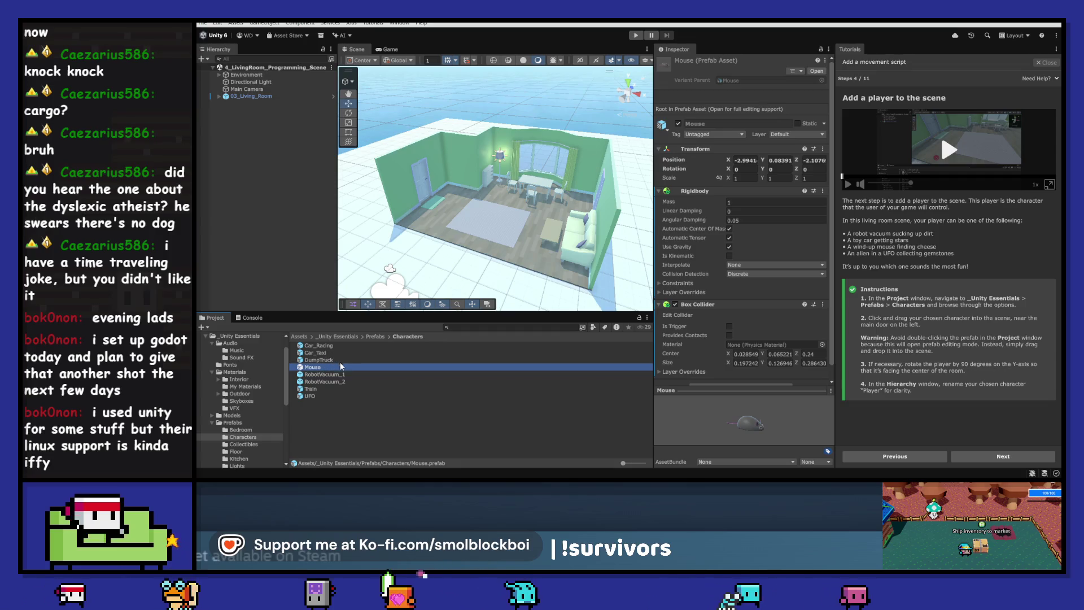
pyautogui.click(336, 375)
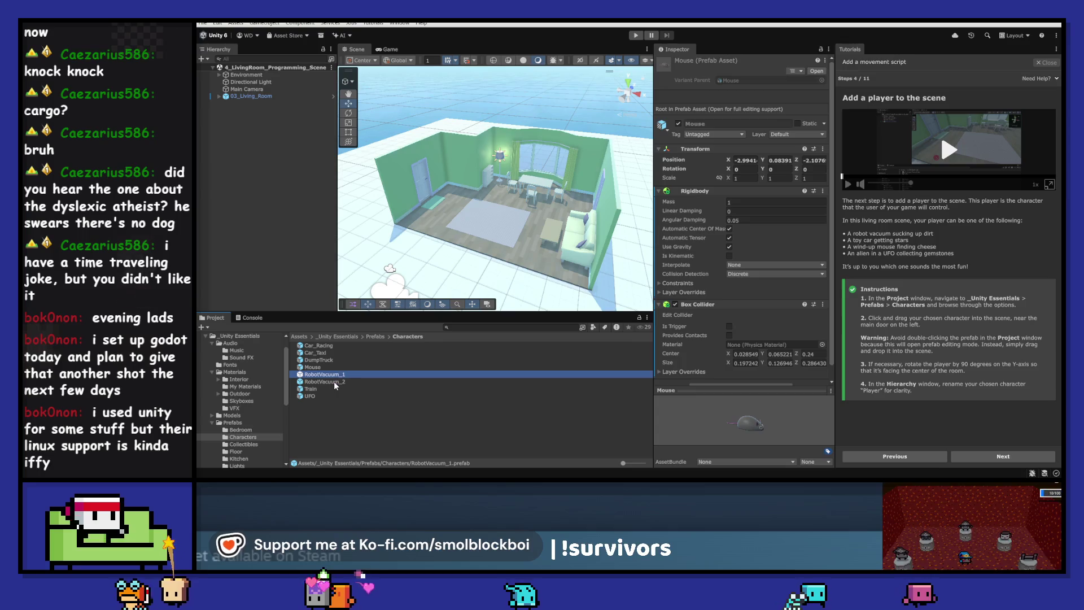
pyautogui.click(334, 381)
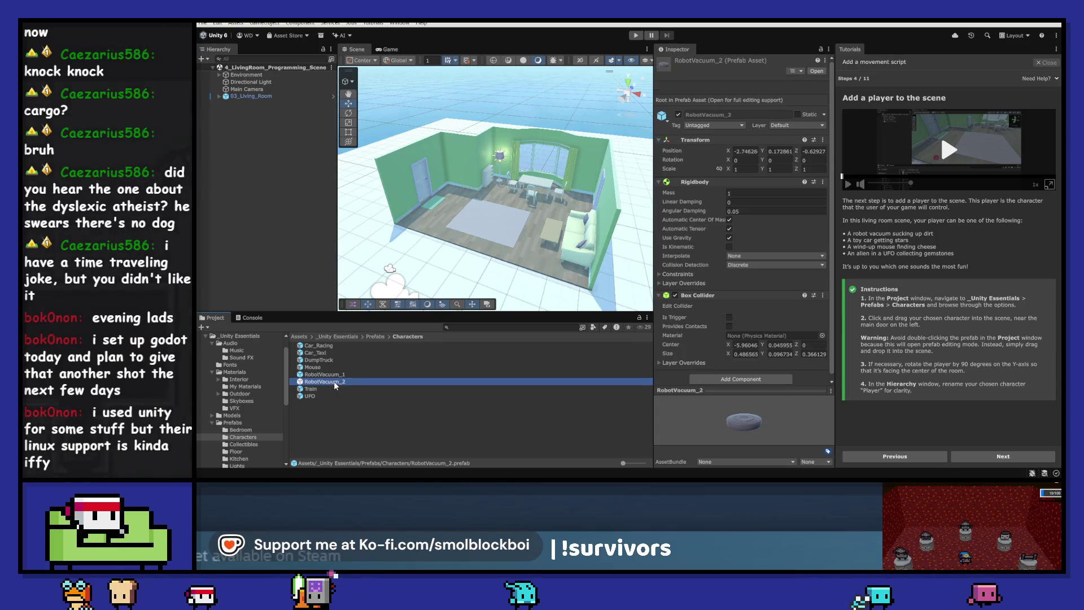
pyautogui.click(327, 388)
pyautogui.click(326, 395)
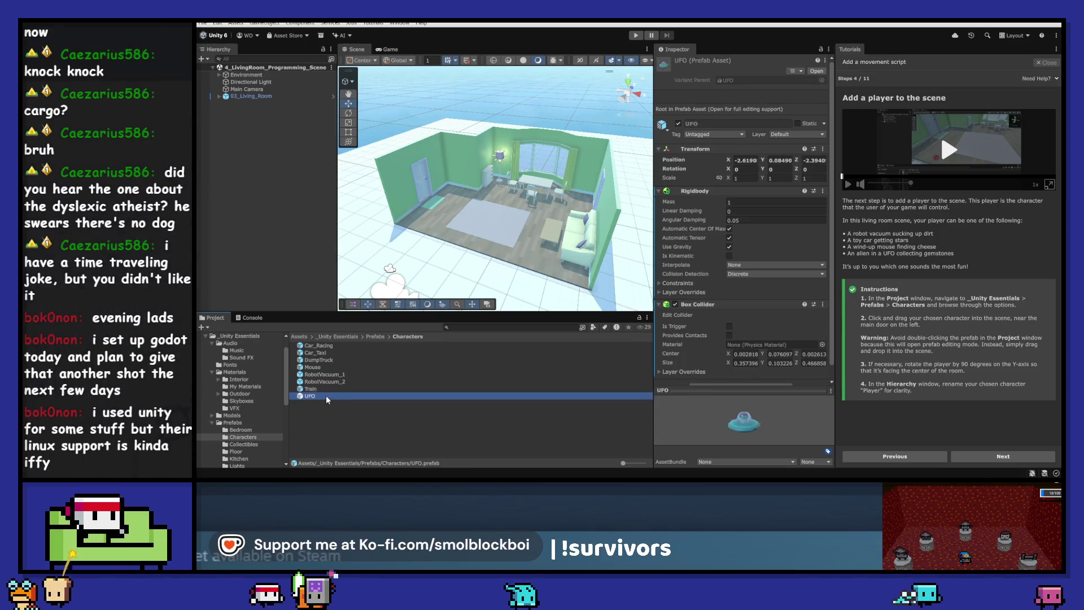
pyautogui.click(327, 382)
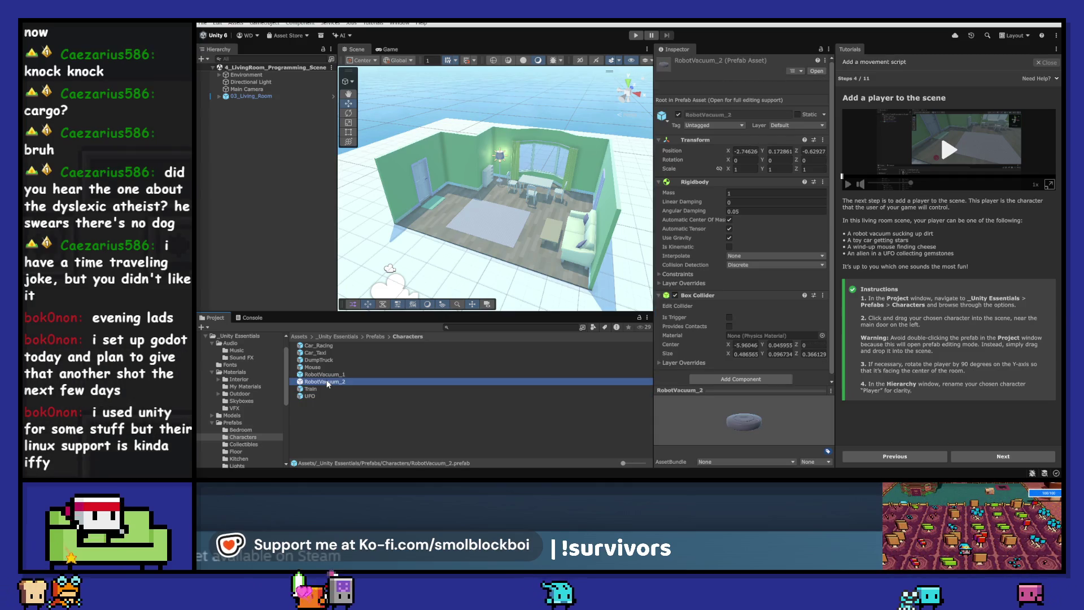
# - Place RobotVacuum_2 in the living room, rotate it 90° on Y, and move it toward the centre
pyautogui.moveTo(332, 379)
pyautogui.mouseDown()
pyautogui.moveTo(449, 205)
pyautogui.moveTo(451, 247)
pyautogui.mouseUp()
pyautogui.rightClick(471, 205)
pyautogui.press('Escape')
pyautogui.rightClick(470, 204)
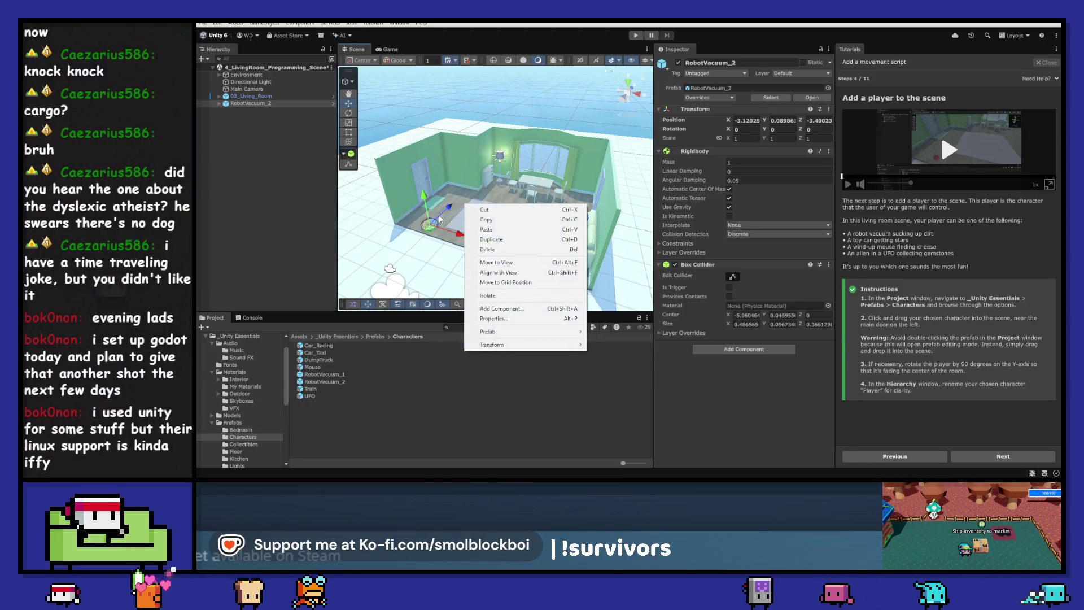
pyautogui.click(443, 238)
pyautogui.press('e')
pyautogui.click(429, 225)
pyautogui.moveTo(438, 249)
pyautogui.mouseDown()
pyautogui.moveTo(405, 267)
pyautogui.moveTo(418, 254)
pyautogui.moveTo(393, 258)
pyautogui.mouseUp()
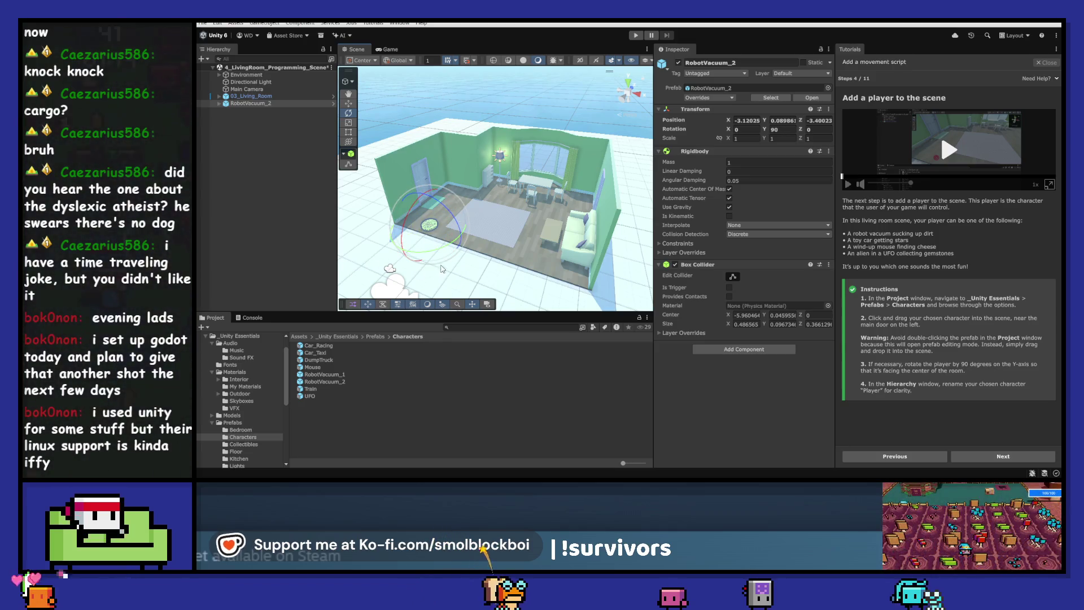
pyautogui.press('w')
pyautogui.moveTo(449, 210); pyautogui.dragTo(470, 191)
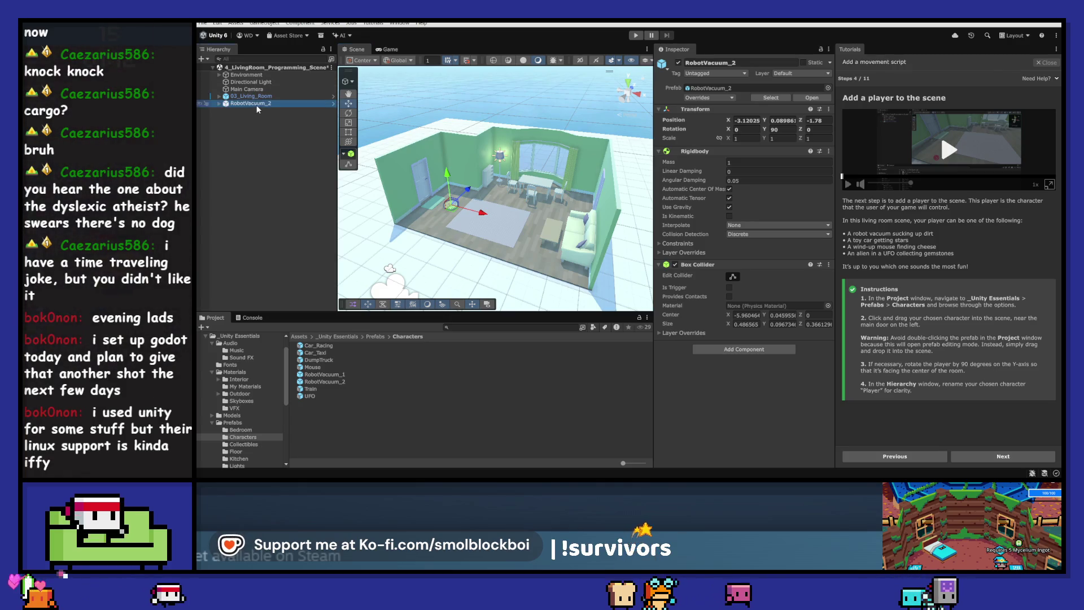
# - Rename the vacuum to Player and advance the tutorial to step 5
pyautogui.press('F2')
pyautogui.write('Player')
pyautogui.press('Return')
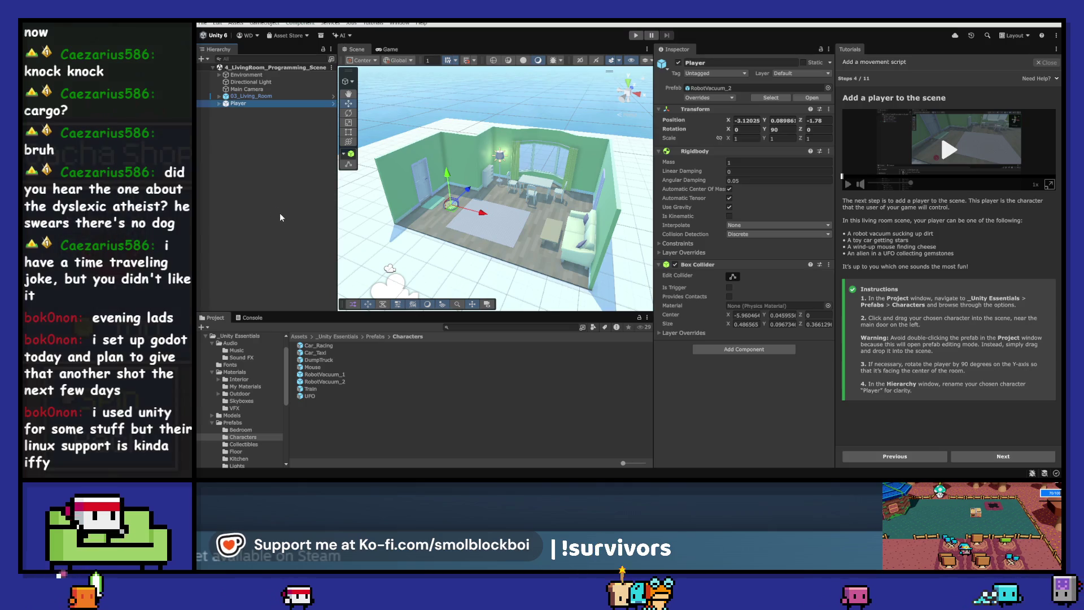
pyautogui.click(989, 457)
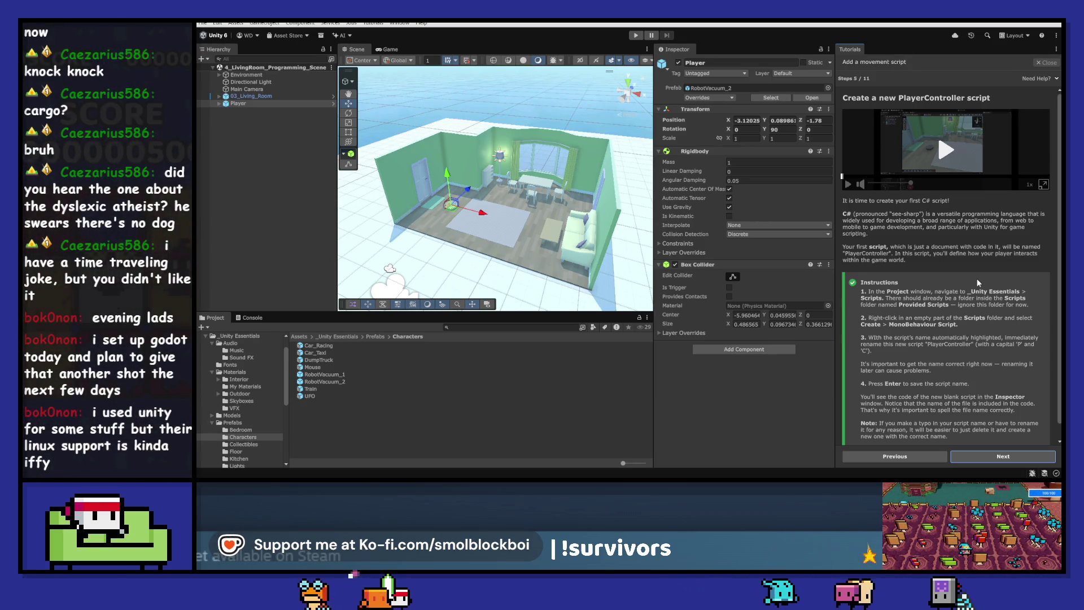
# - Navigate the Project window to the _Unity Essentials Scripts folder
pyautogui.scroll(-1, 978, 281)
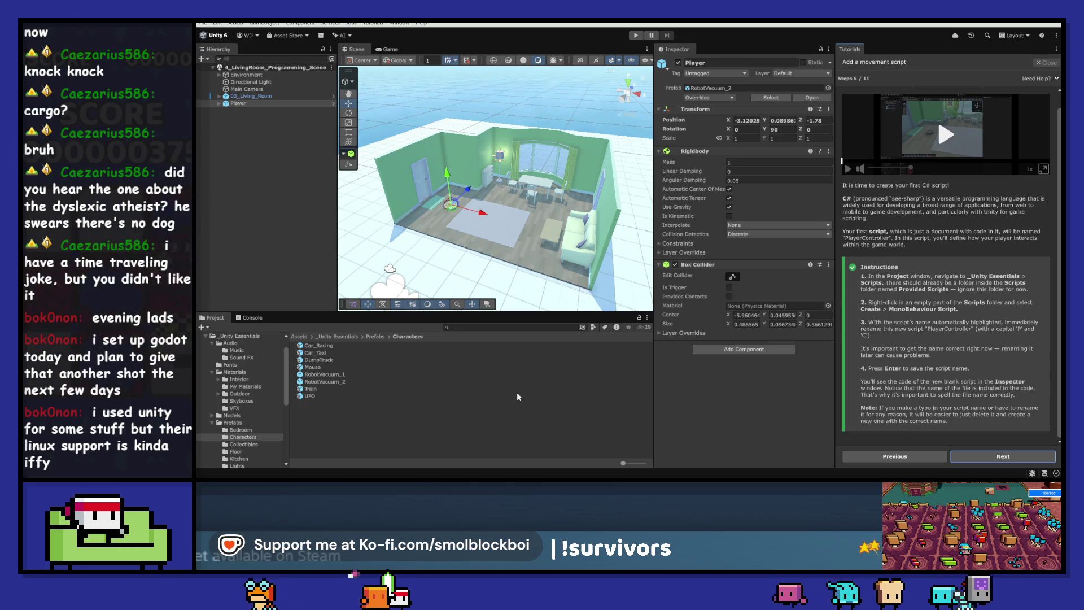
pyautogui.click(370, 337)
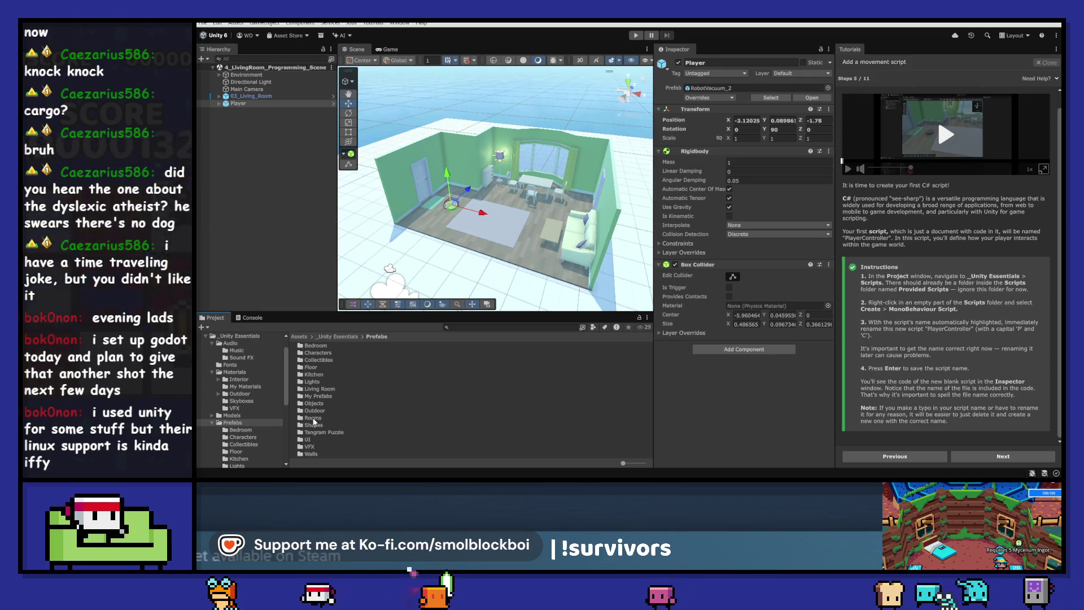
pyautogui.click(346, 335)
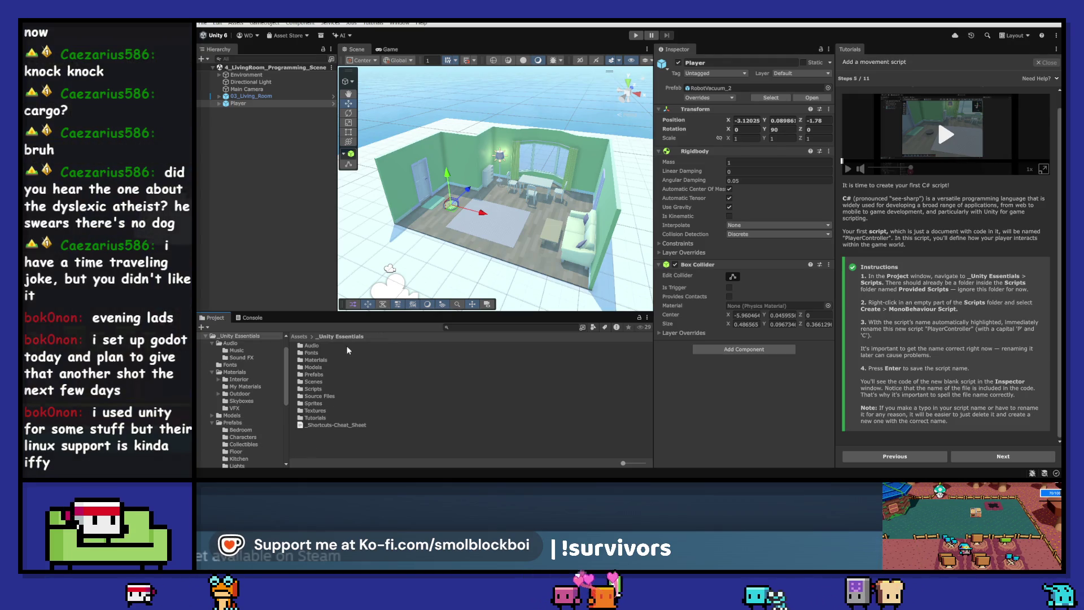
pyautogui.doubleClick(313, 388)
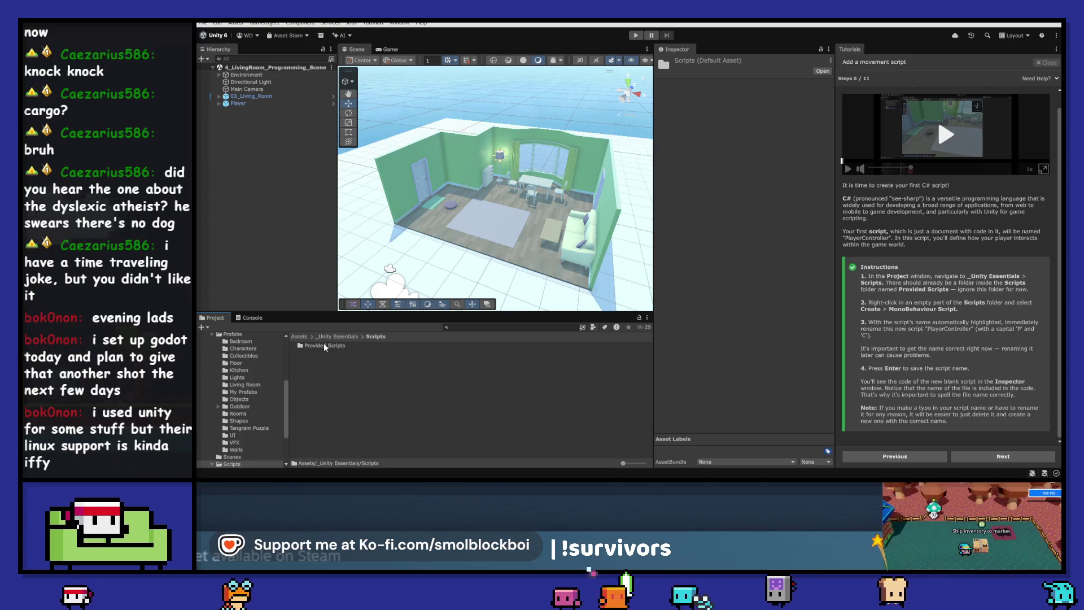
pyautogui.click(321, 365)
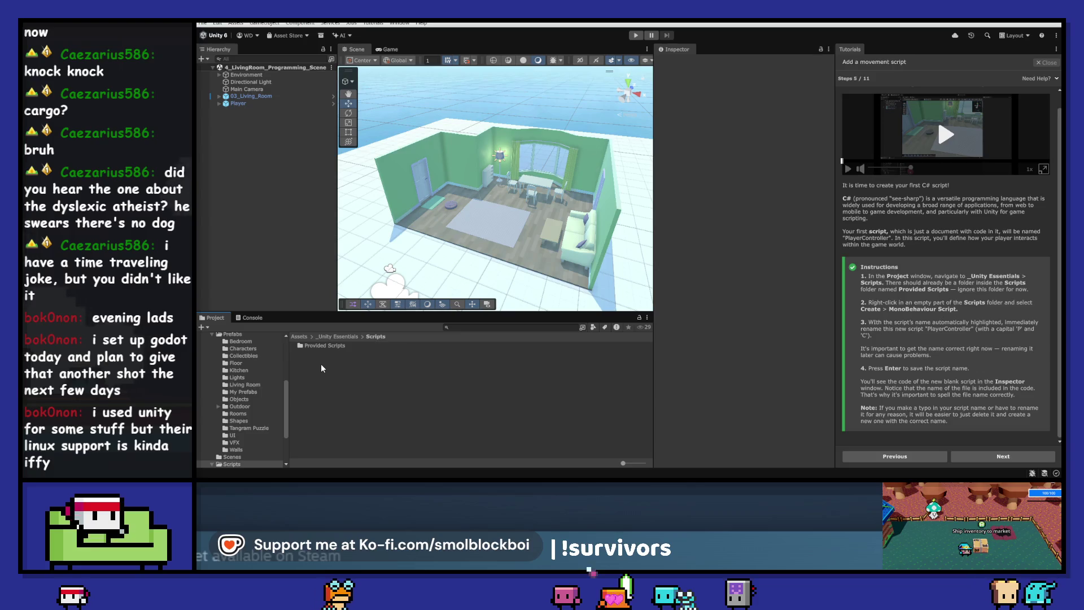
# - Create a MonoBehaviour script named PlayerController and advance the tutorial to step 6
pyautogui.rightClick(321, 365)
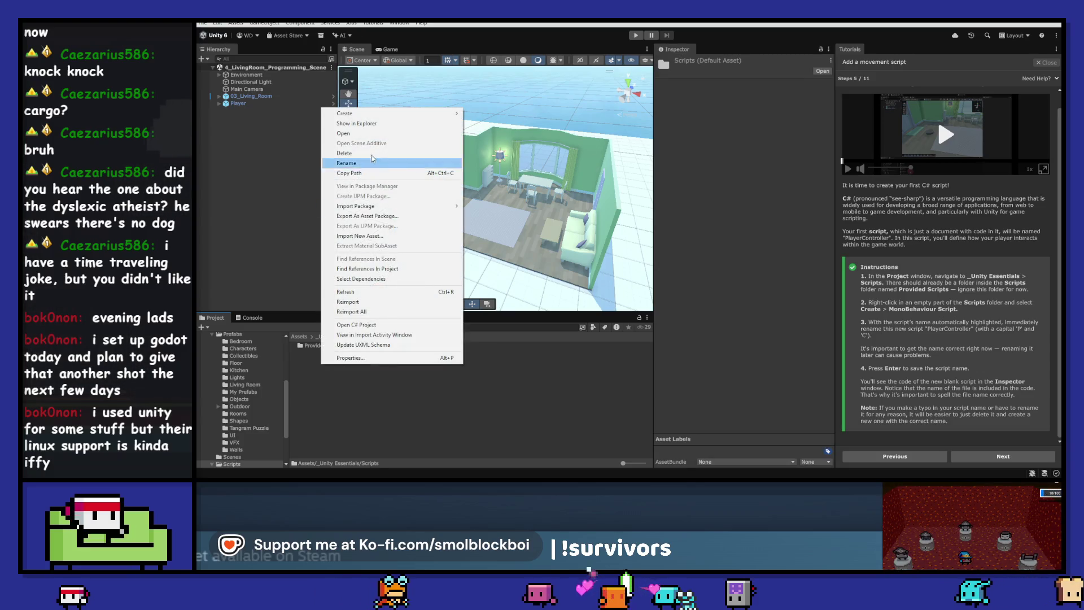
pyautogui.moveTo(381, 117)
pyautogui.click(500, 134)
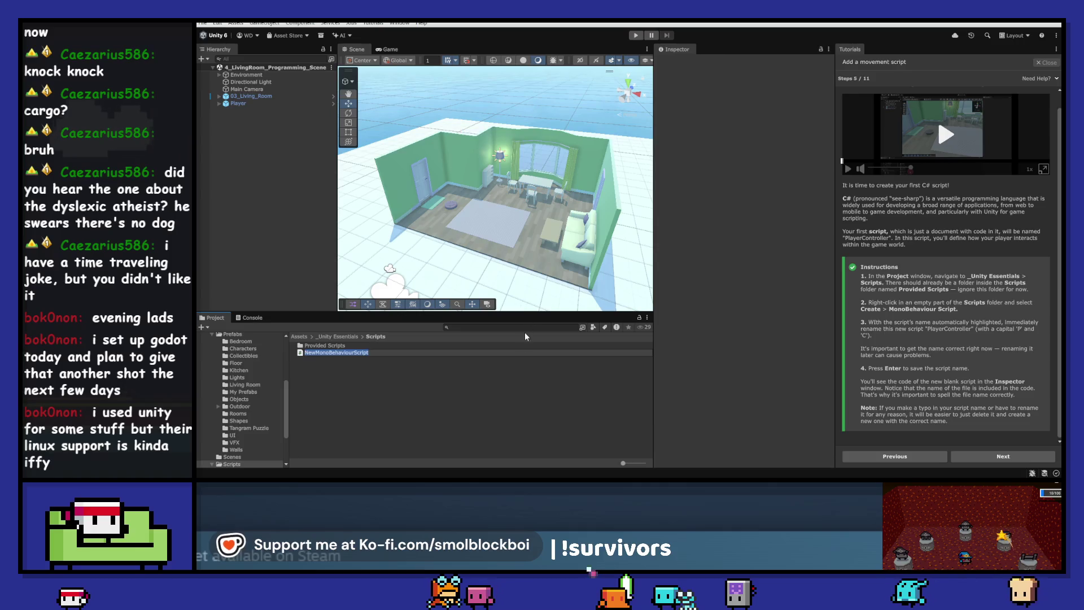
pyautogui.write('PlayerController')
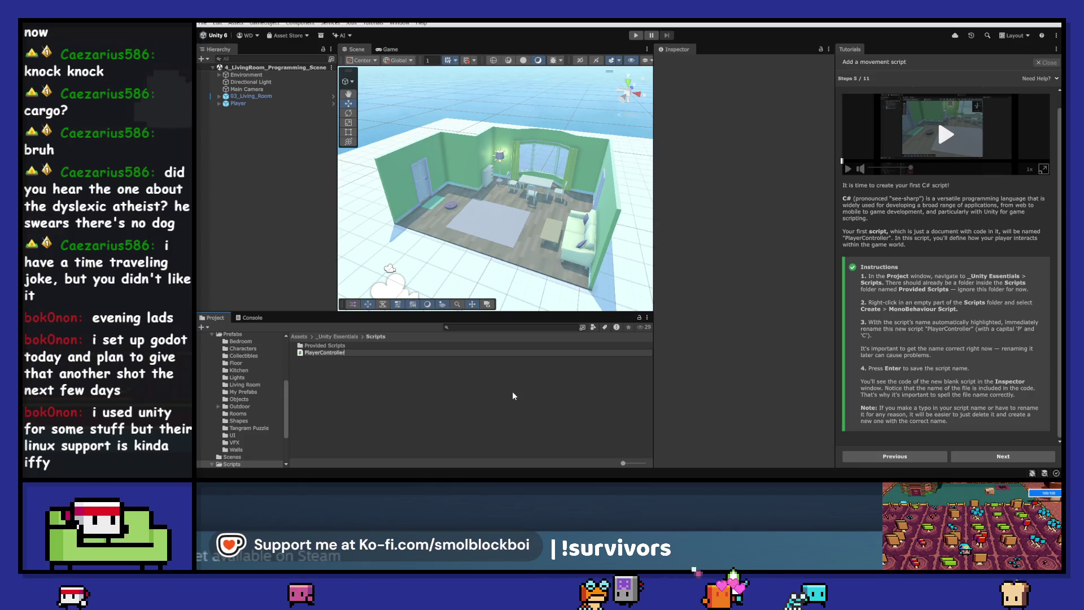
pyautogui.press('Return')
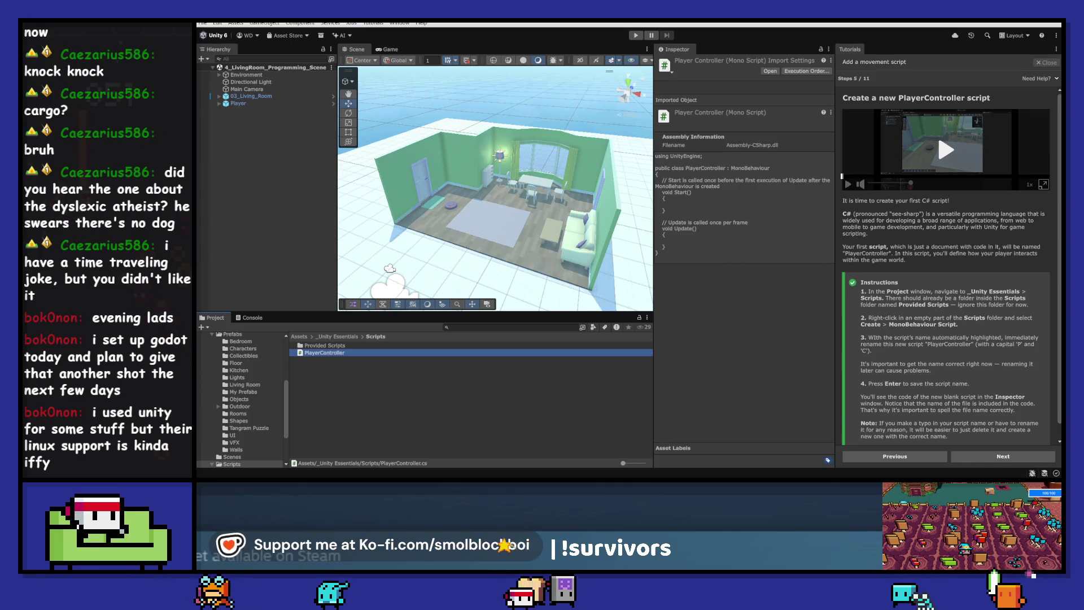
pyautogui.click(1008, 454)
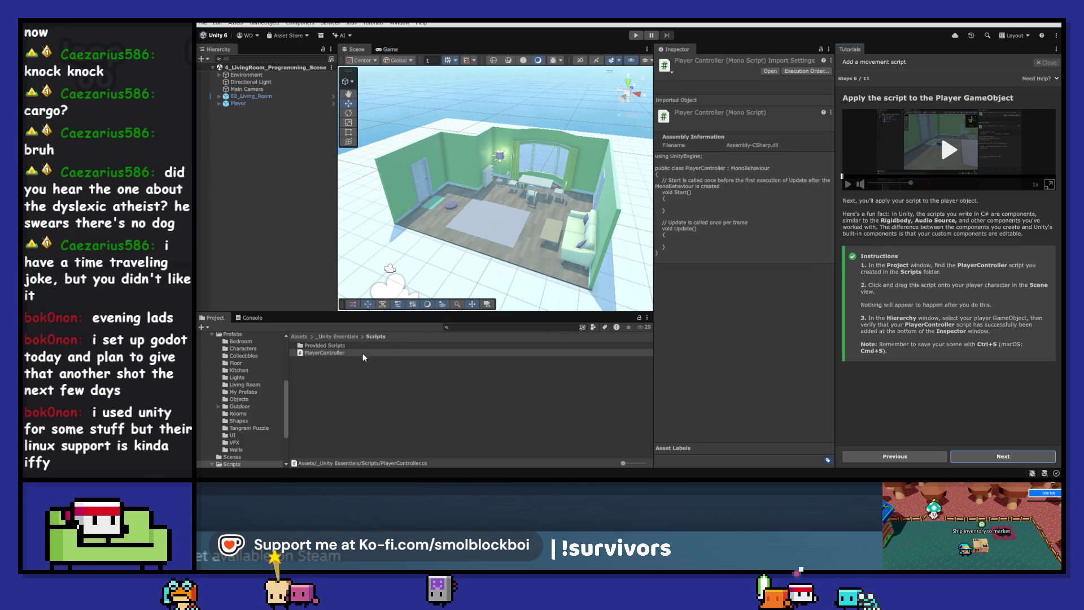
# - Attach PlayerController to the Player object in the Hierarchy and advance the tutorial to step 7
pyautogui.moveTo(362, 353)
pyautogui.mouseDown()
pyautogui.moveTo(294, 237)
pyautogui.moveTo(238, 107)
pyautogui.mouseUp()
pyautogui.click(236, 107)
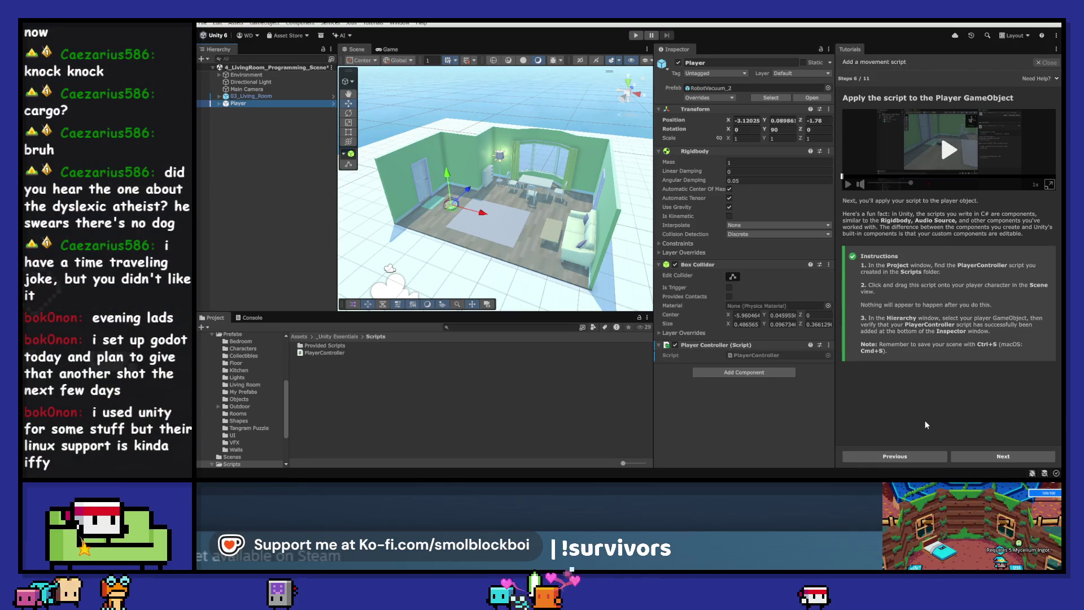
pyautogui.click(975, 457)
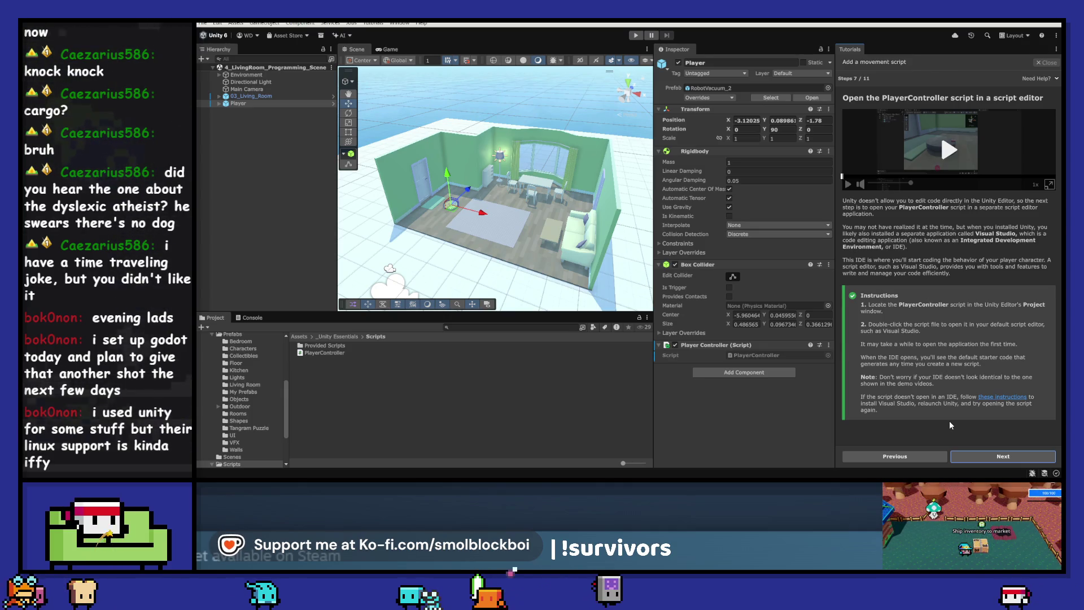
# - Go to tutorial step 8, read through its instructions, and copy the movement code sample
pyautogui.click(978, 461)
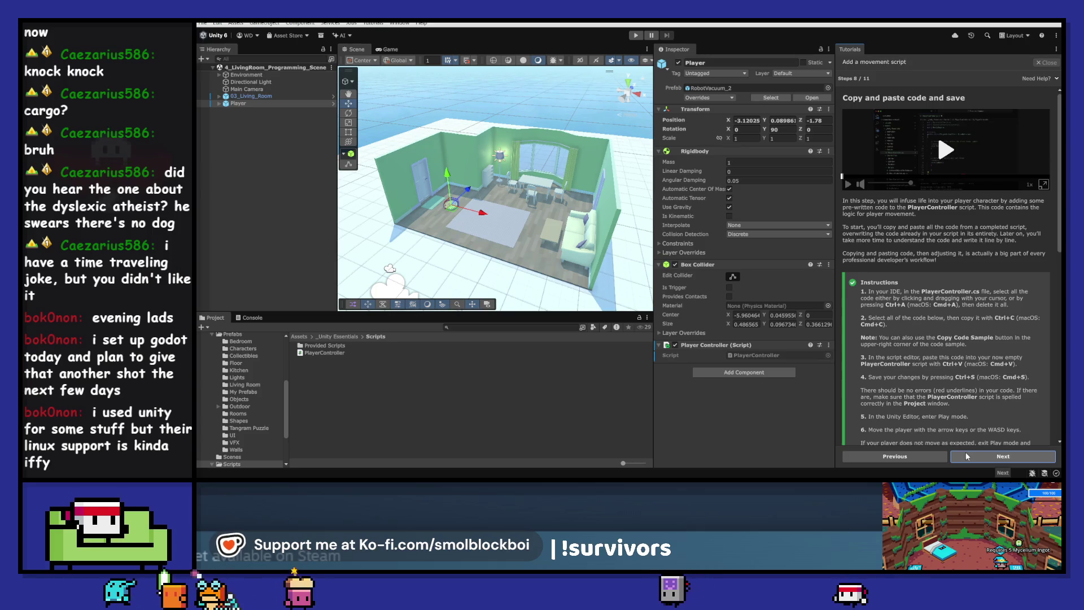
pyautogui.scroll(-3, 961, 379)
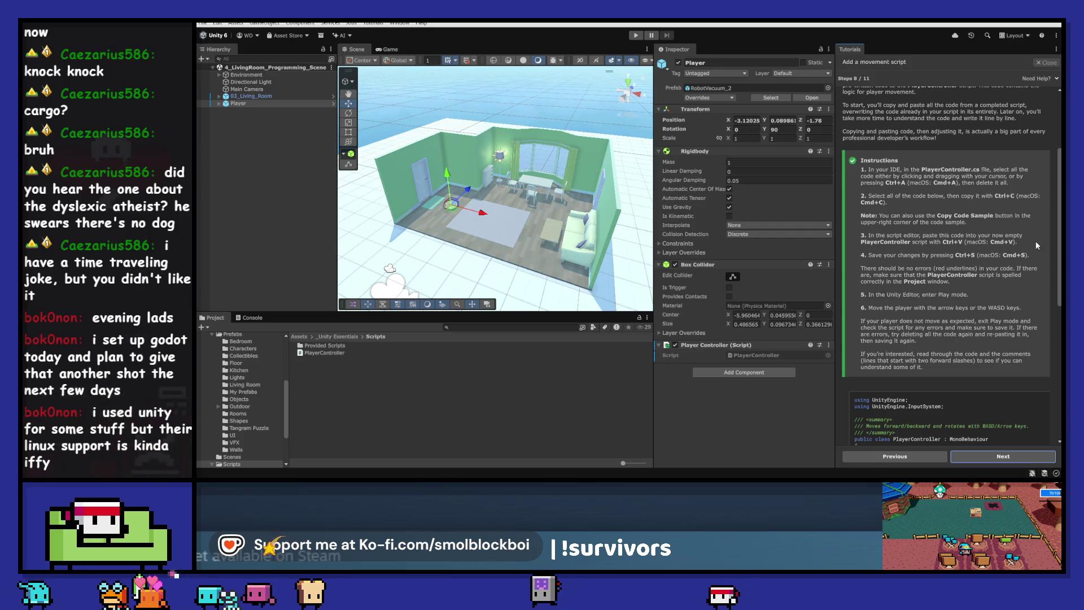
pyautogui.scroll(-6, 1053, 244)
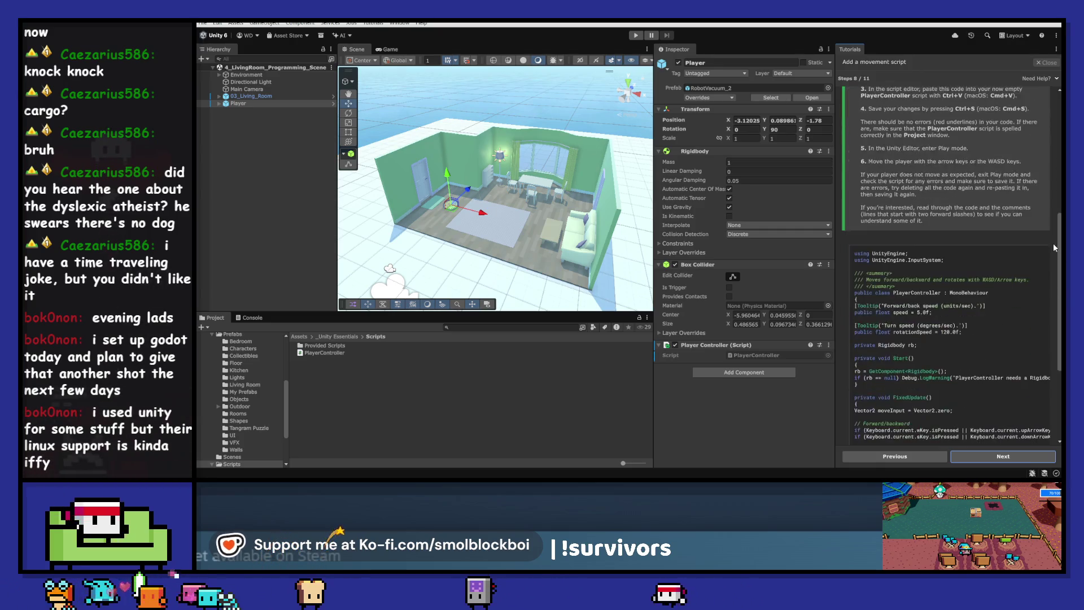
pyautogui.scroll(-2, 1053, 247)
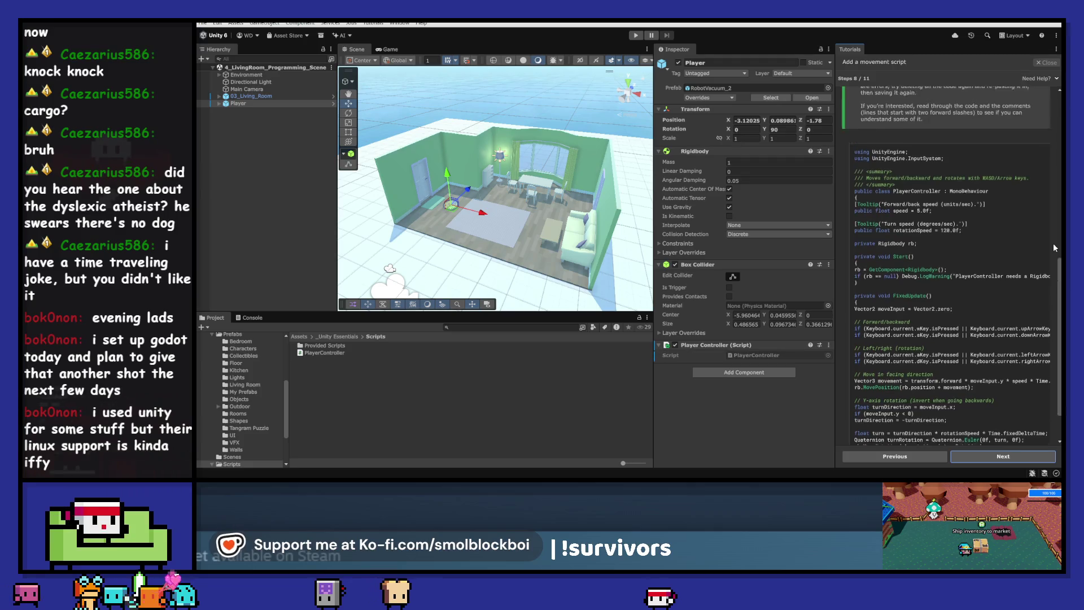
pyautogui.scroll(5, 1053, 245)
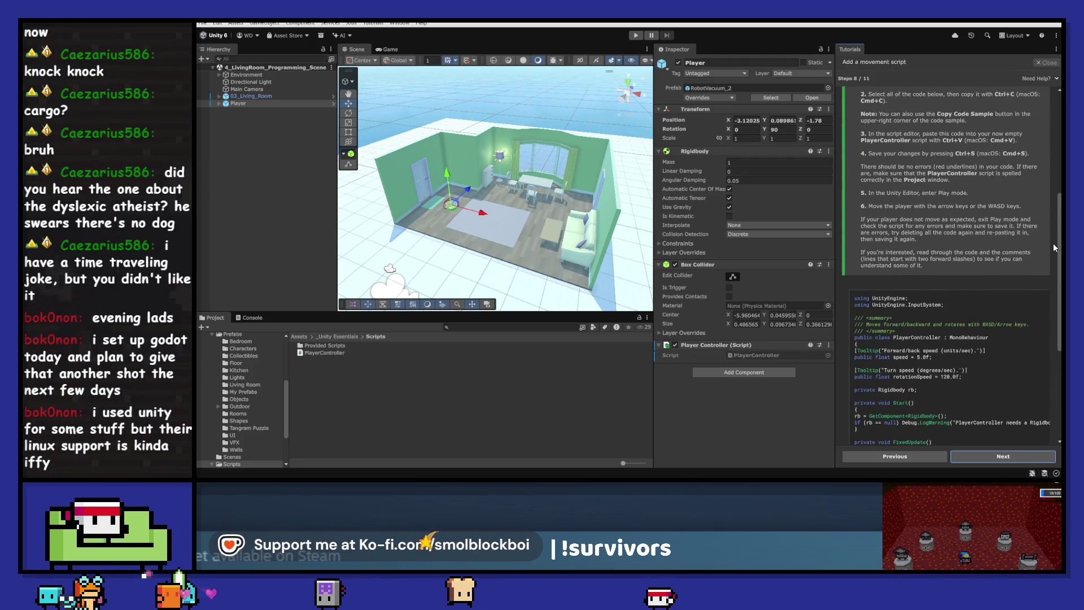
pyautogui.scroll(2, 1053, 247)
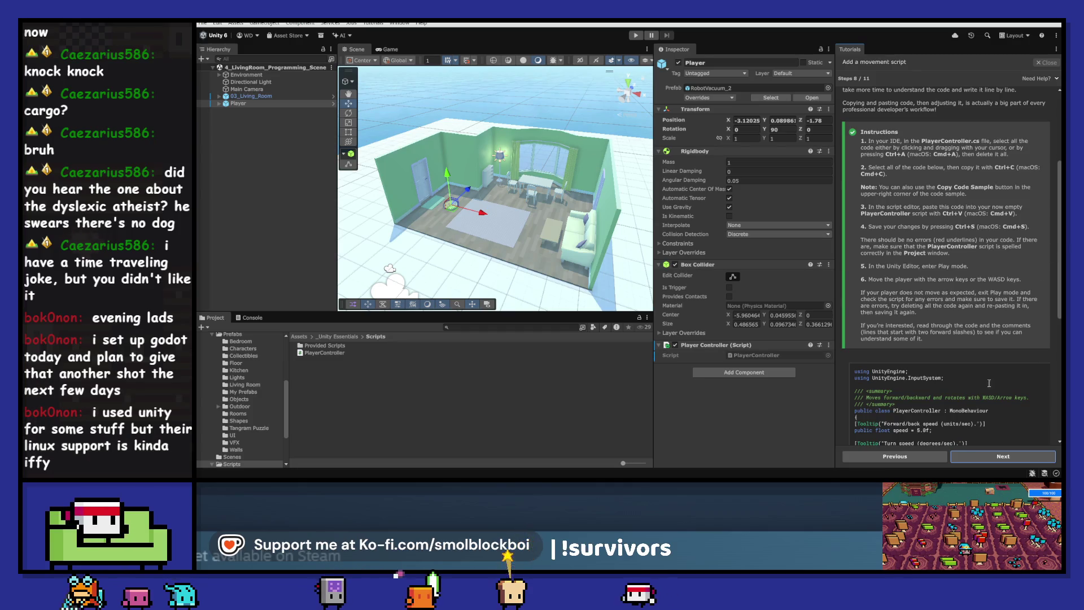
pyautogui.click(1037, 374)
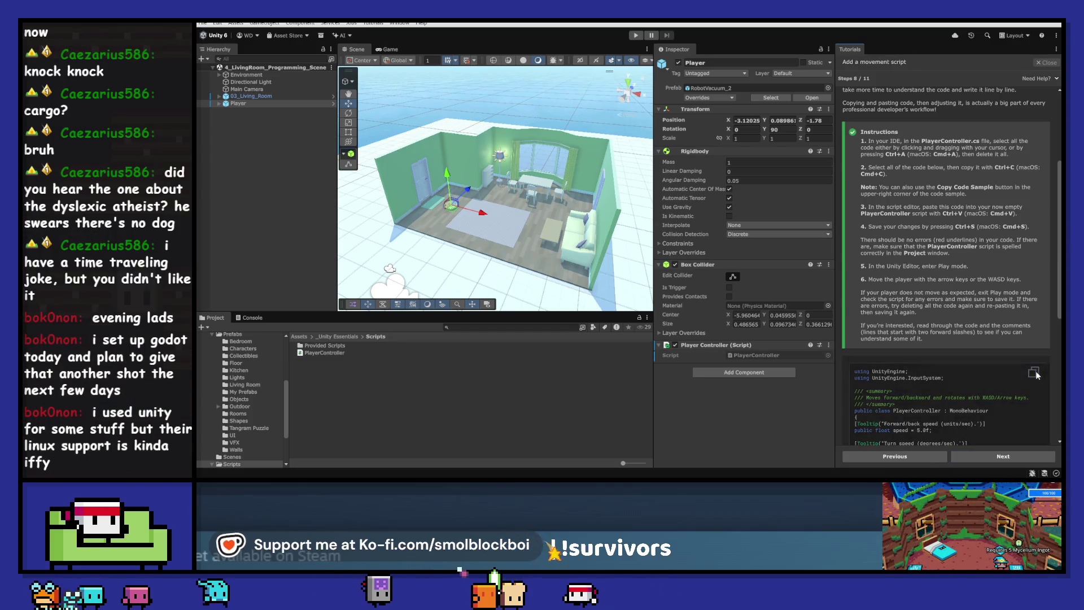
# - Open the PlayerController script in Visual Studio 2022
pyautogui.doubleClick(309, 353)
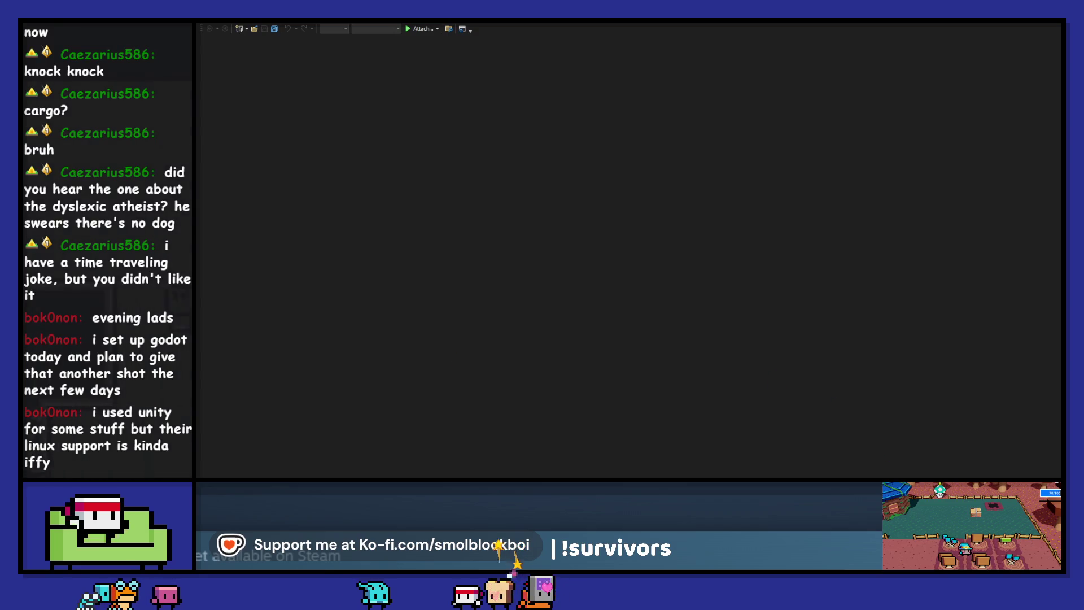
pyautogui.moveTo(939, 478)
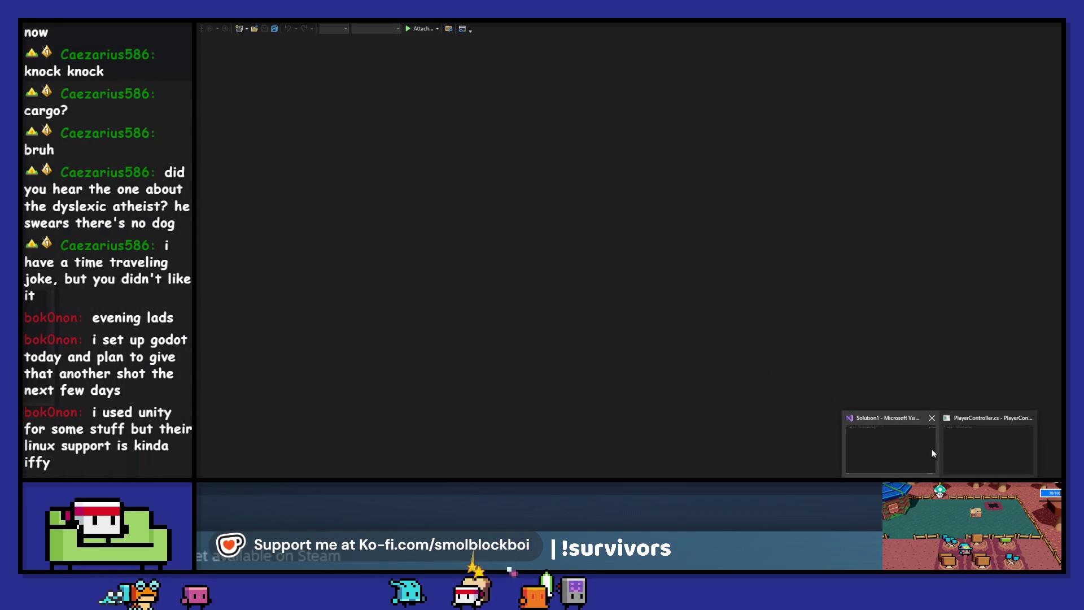
pyautogui.click(931, 419)
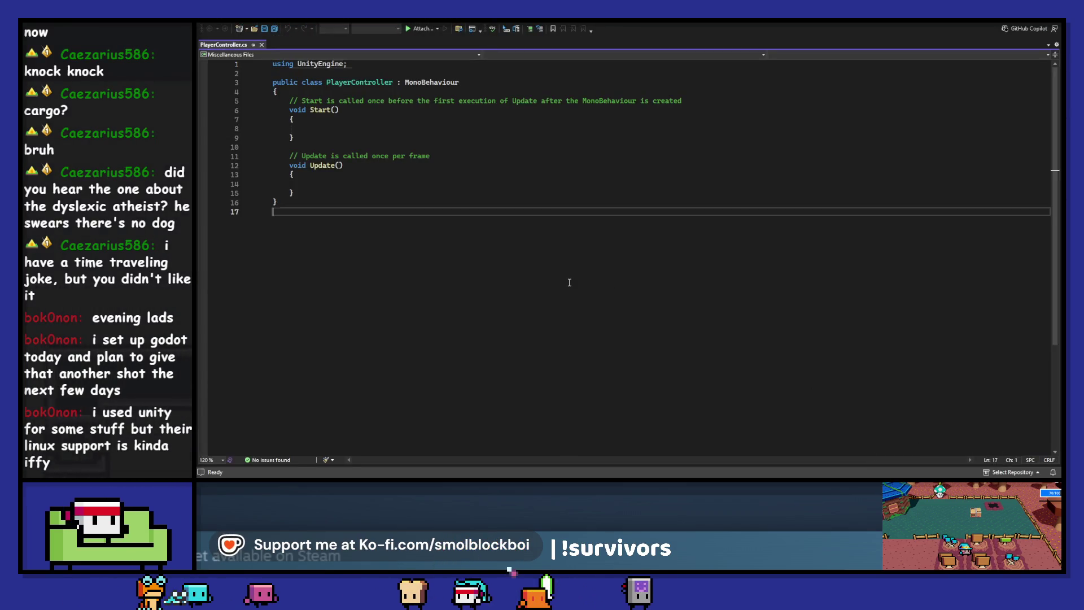
# - Replace the template with the copied movement code, save it, and return to Unity
pyautogui.hotkey('ctrl', 'a')
pyautogui.hotkey('ctrl', 'v')
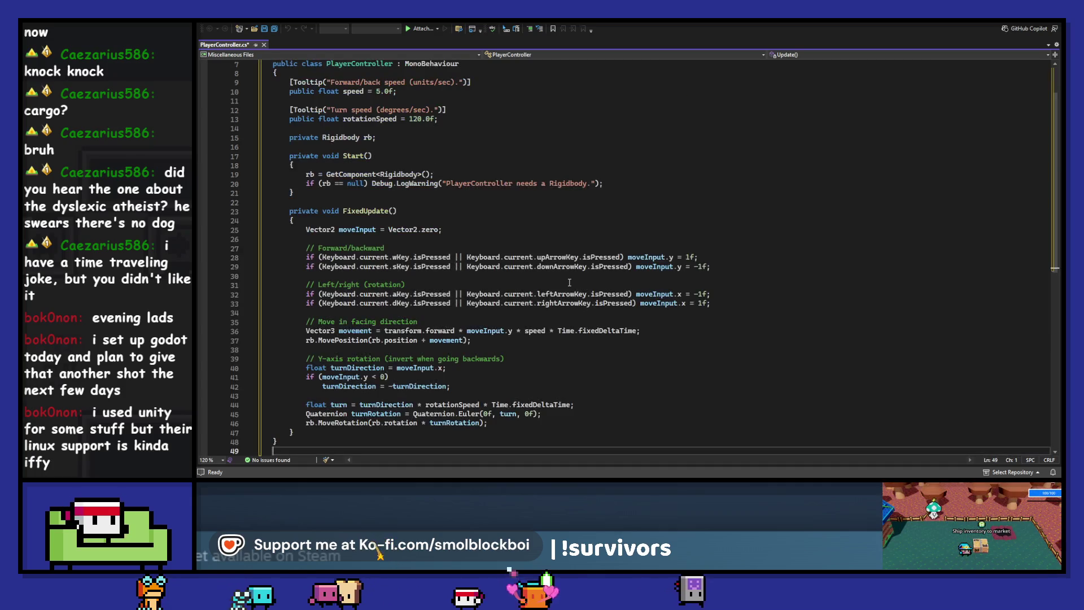
pyautogui.scroll(2, 550, 265)
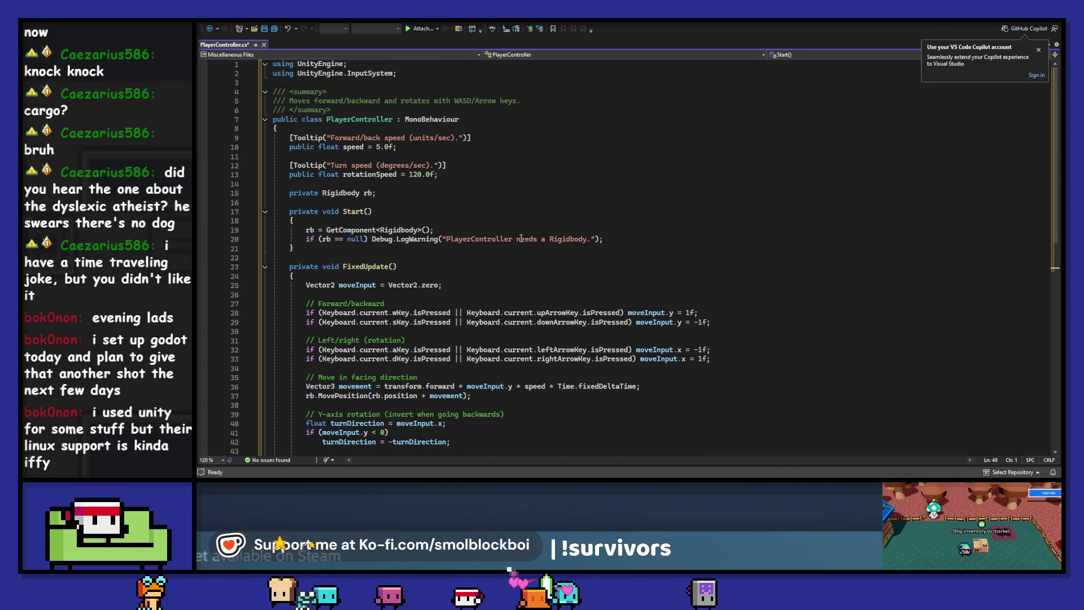
pyautogui.hotkey('ctrl', 's')
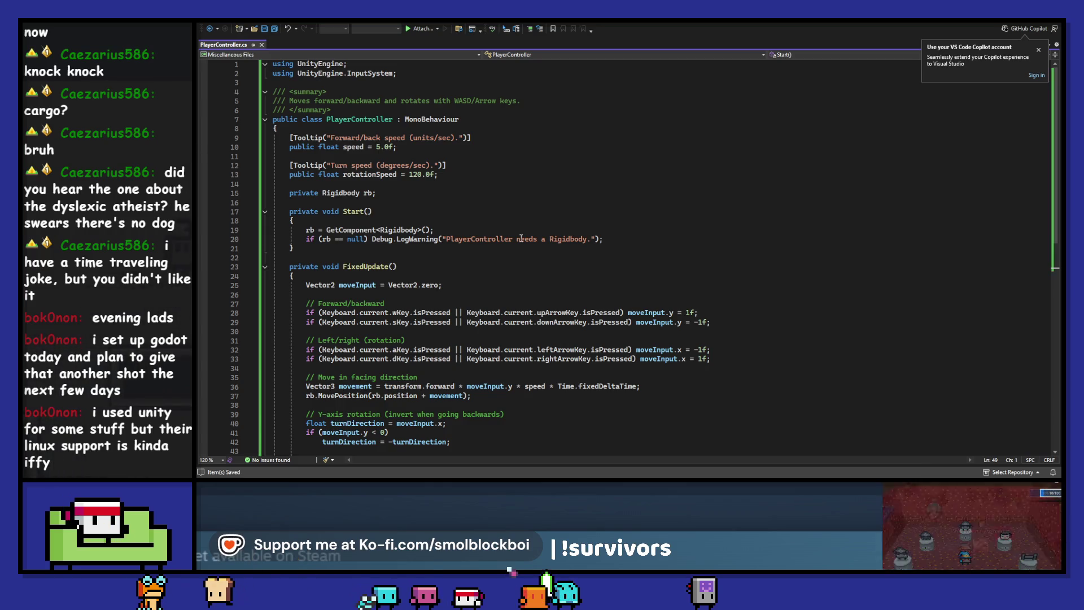
pyautogui.click(1039, 52)
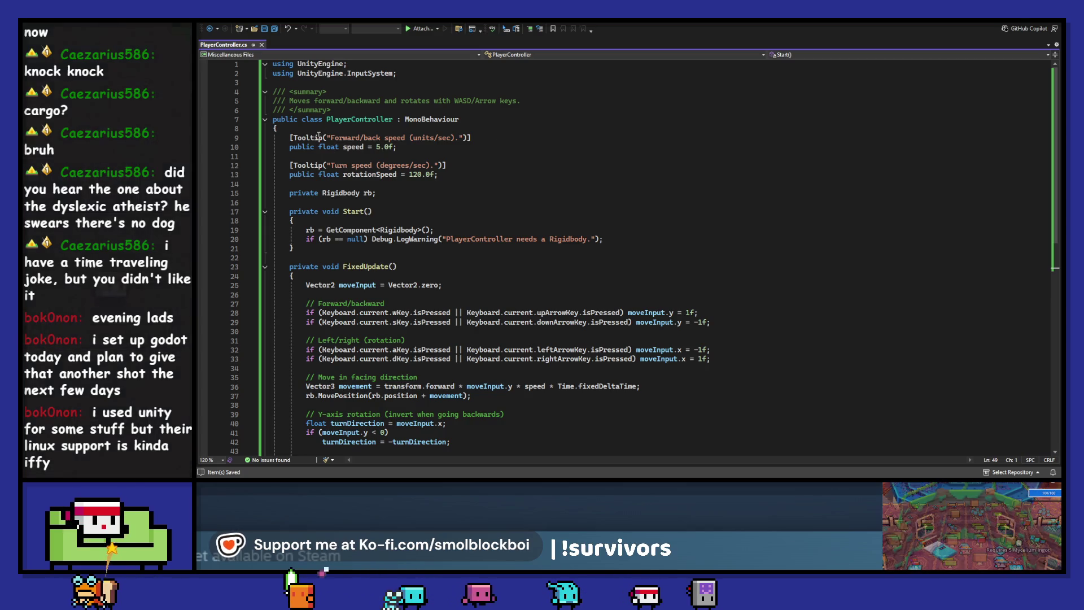
pyautogui.hotkey('alt', 'Tab')
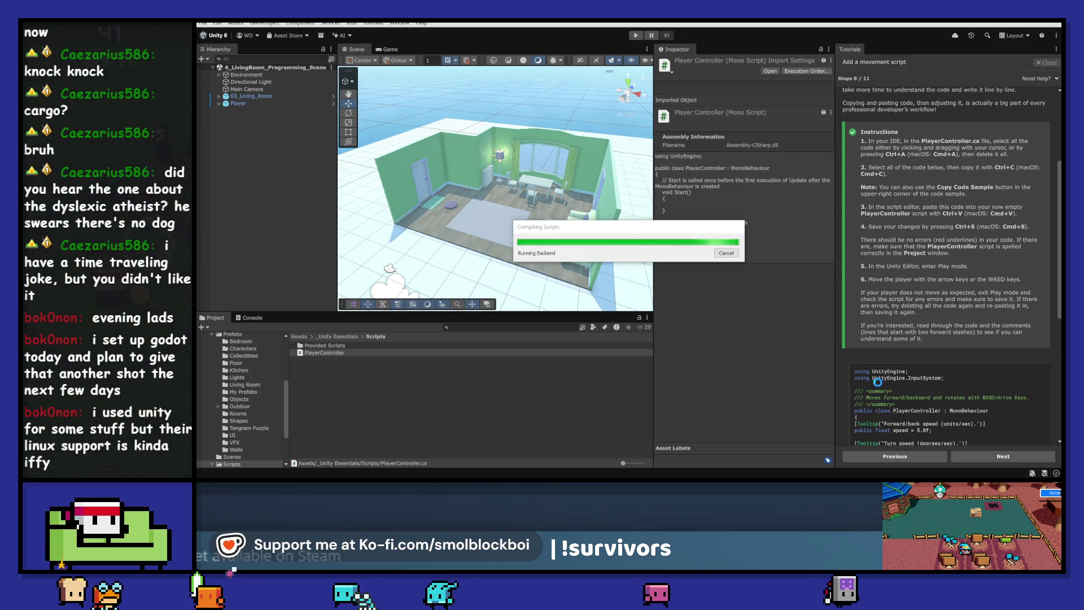
# - Check Player's Inspector for Speed 5 and Rotation Speed 120, comparing against the code in Visual Studio
pyautogui.hotkey('alt', 'Tab')
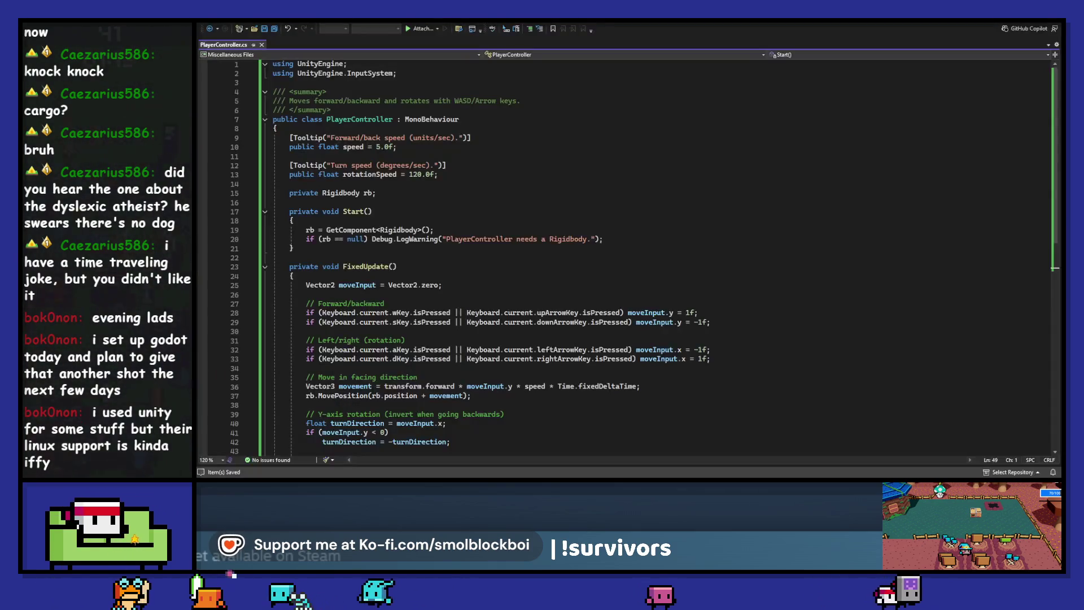
pyautogui.hotkey('alt', 'Tab')
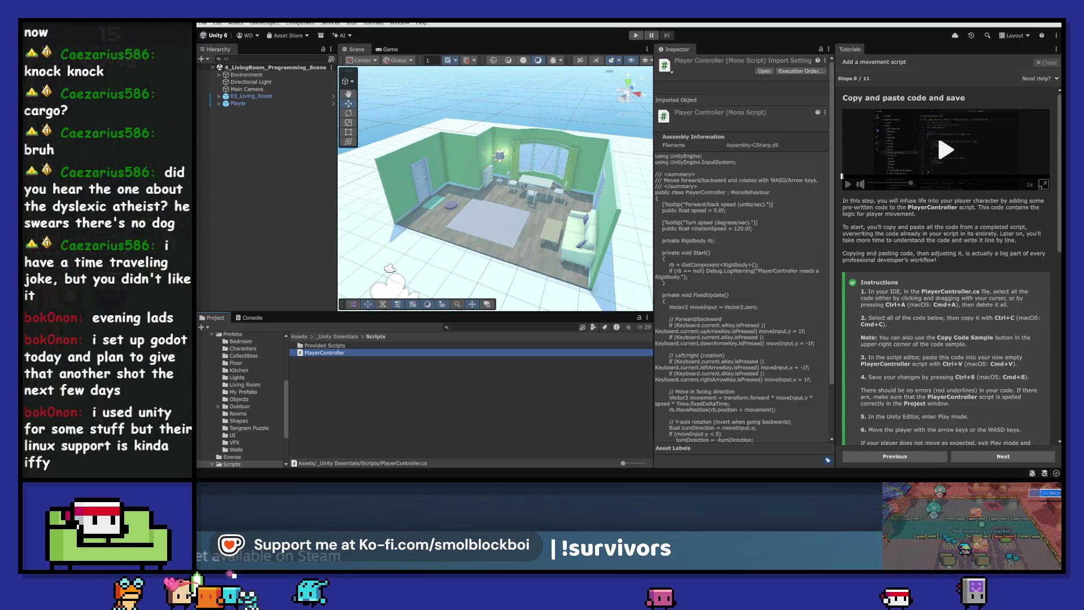
pyautogui.click(236, 104)
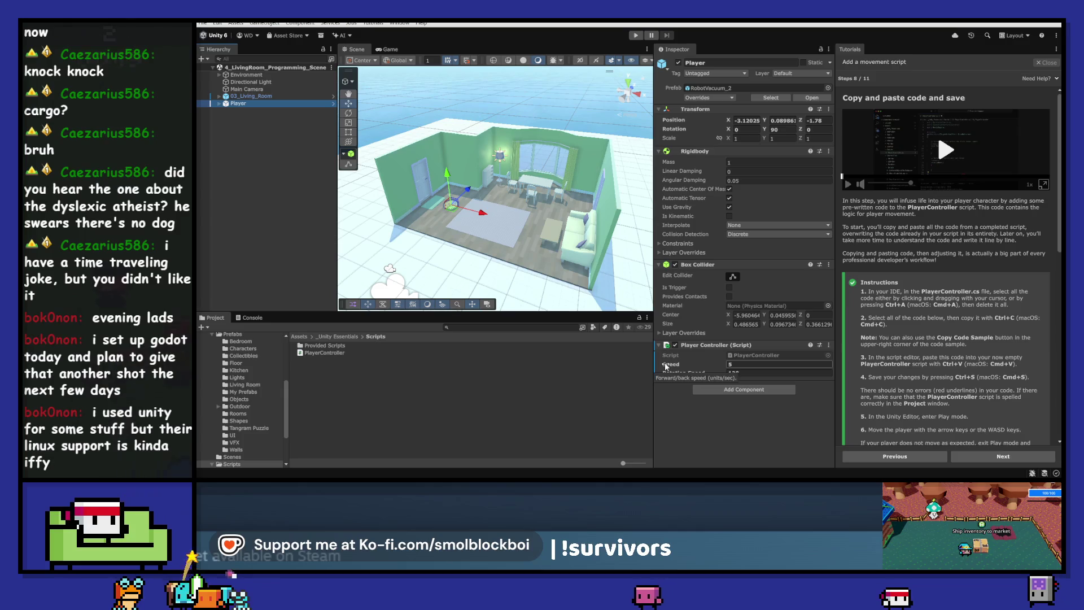
pyautogui.hotkey('alt', 'Tab')
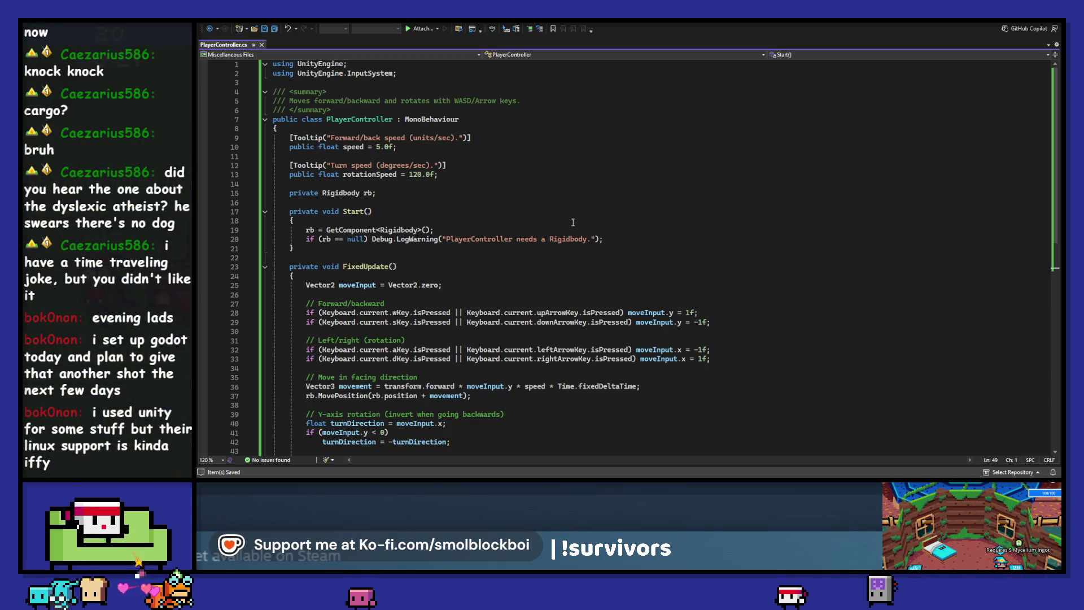
pyautogui.hotkey('alt', 'Tab')
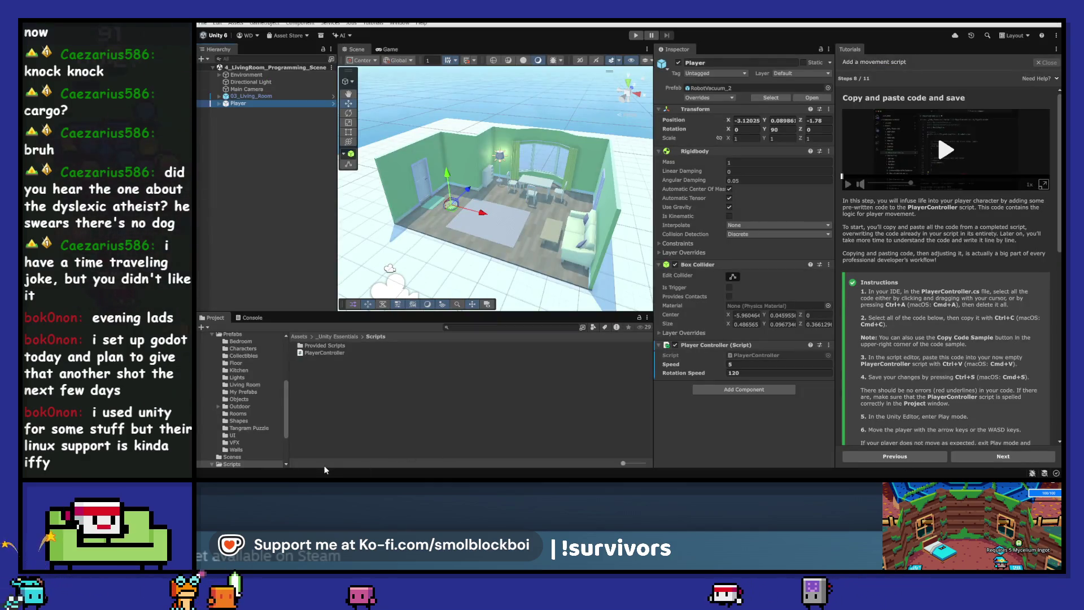
pyautogui.hotkey('alt', 'Tab')
pyautogui.scroll(-2, 486, 260)
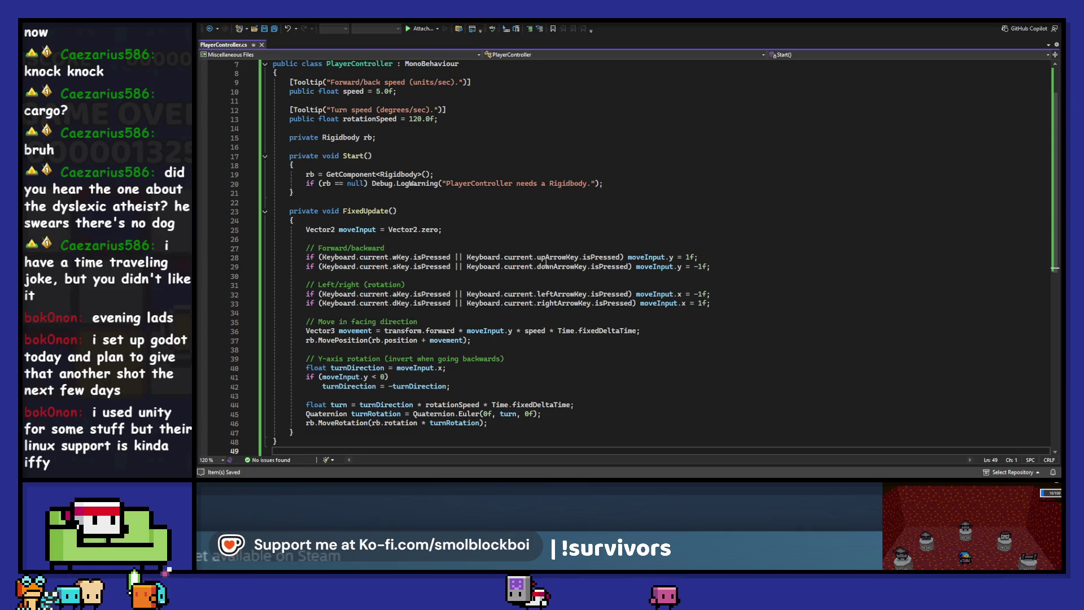
# - Scroll through PlayerController.cs to review the forward/backward movement and turning code
pyautogui.scroll(-1, 545, 261)
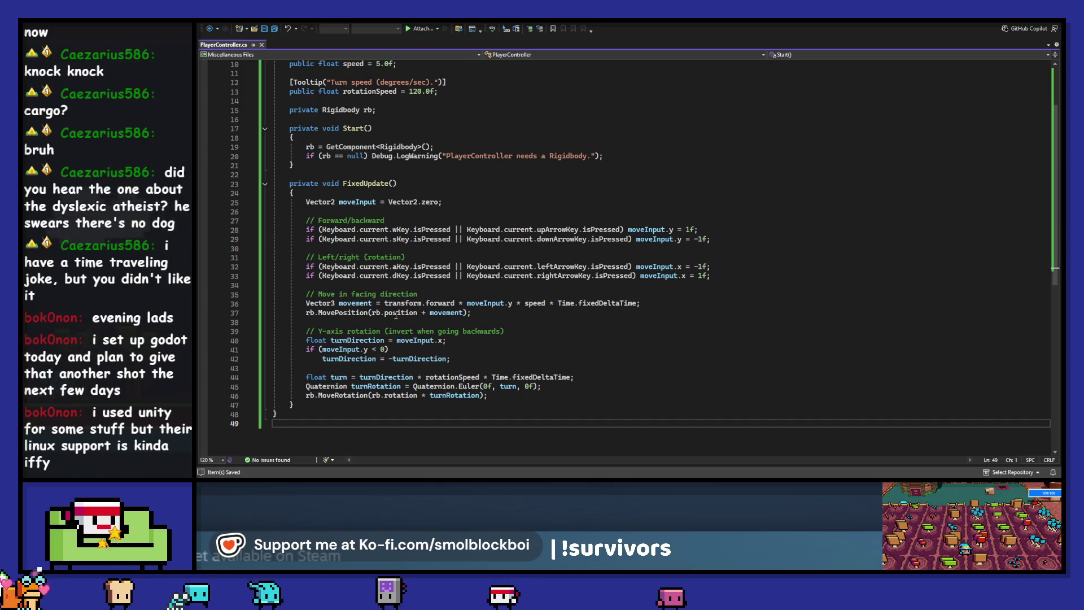
pyautogui.scroll(-1, 648, 307)
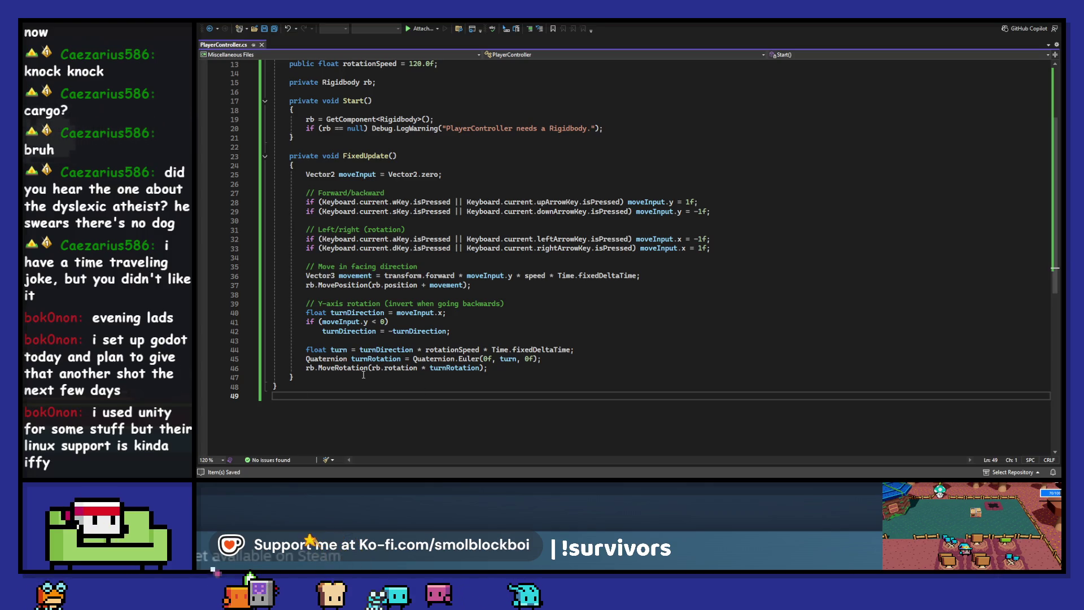
pyautogui.scroll(2, 364, 375)
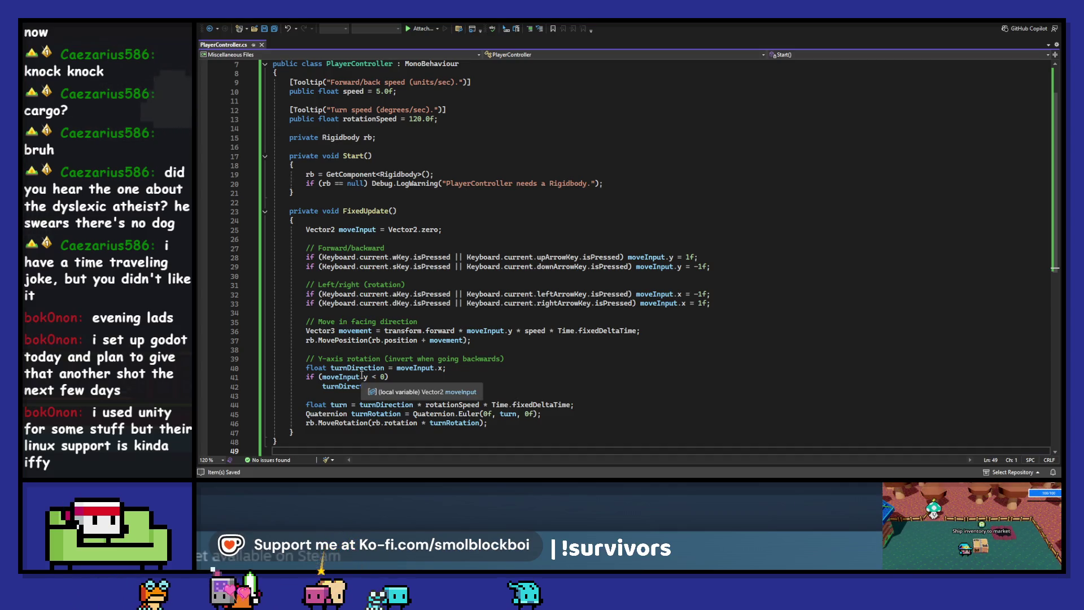
pyautogui.scroll(-1, 356, 370)
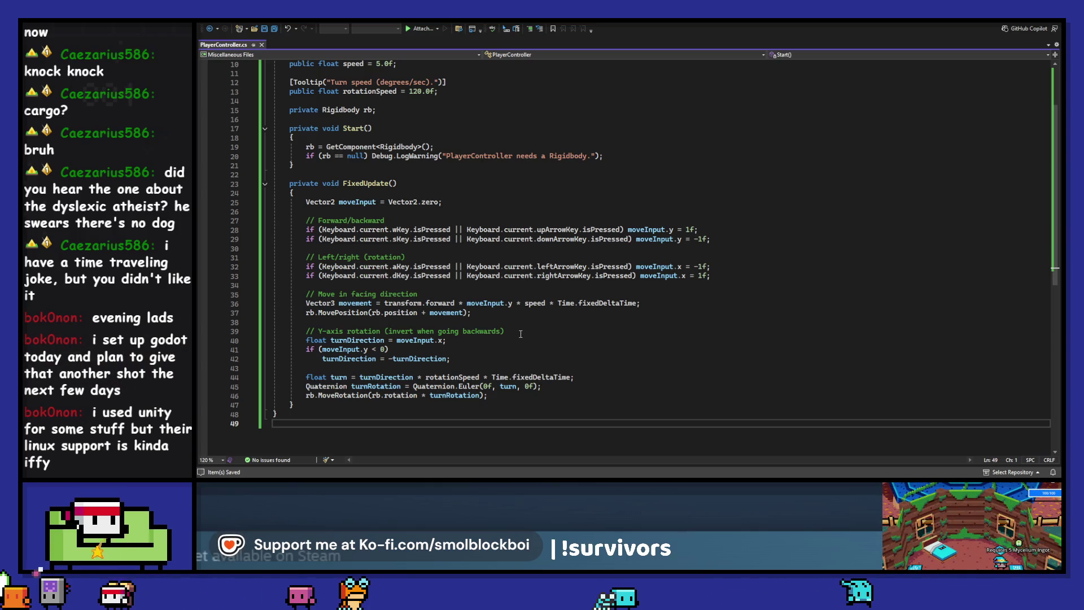
pyautogui.doubleClick(357, 340)
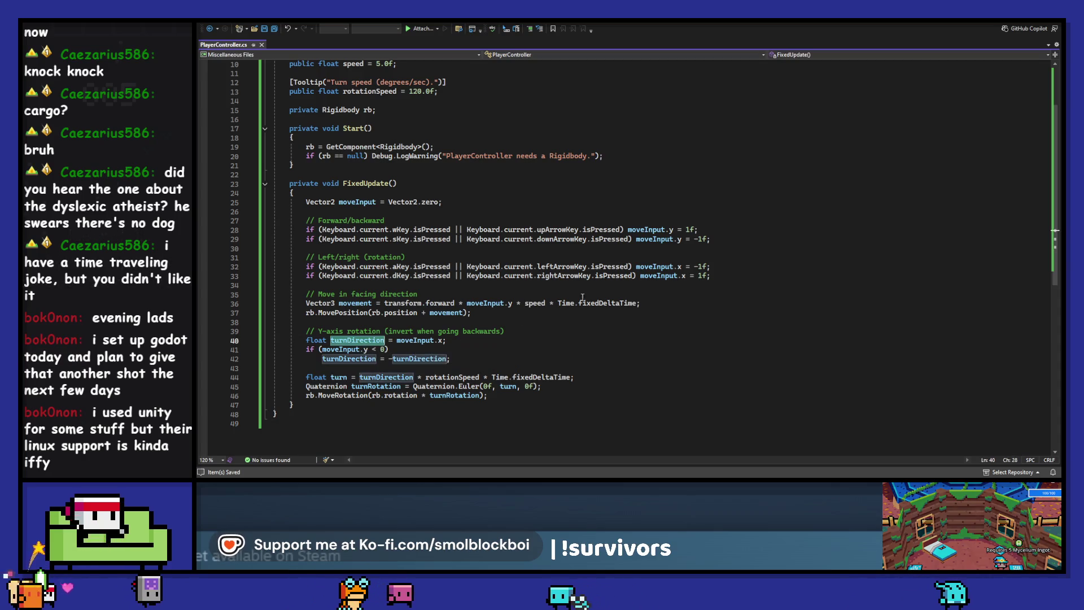
pyautogui.moveTo(305, 285)
pyautogui.mouseDown()
pyautogui.moveTo(435, 276)
pyautogui.moveTo(292, 266)
pyautogui.mouseUp()
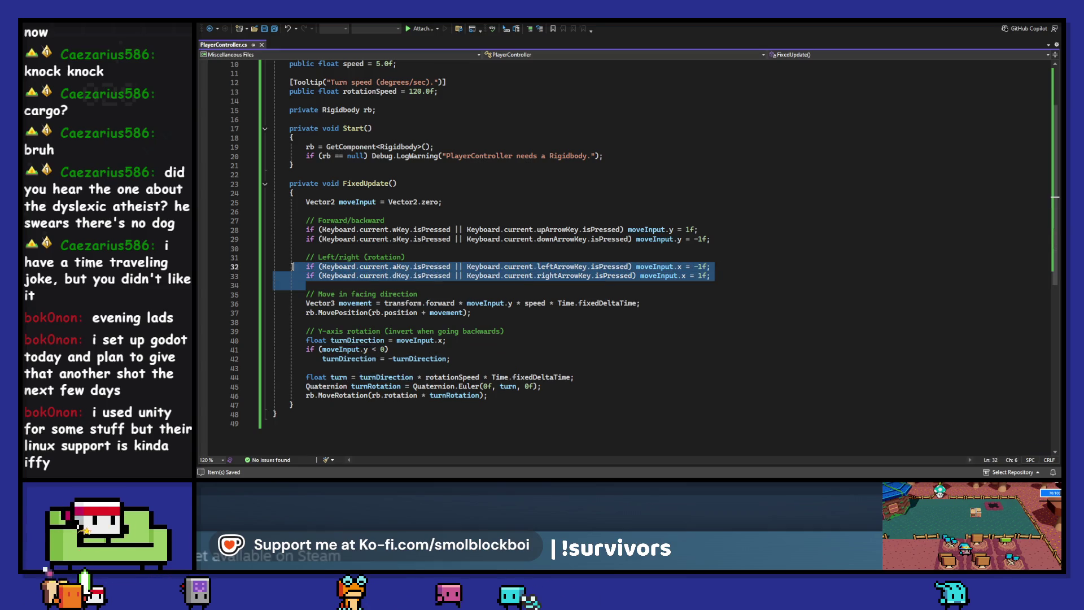
pyautogui.click(445, 269)
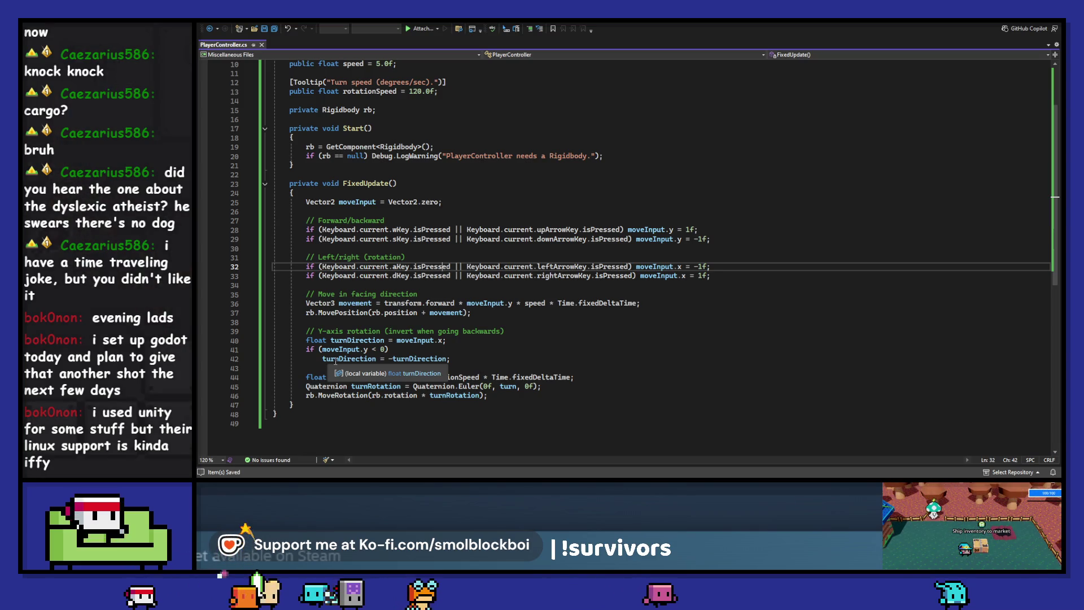
pyautogui.click(469, 360)
pyautogui.moveTo(469, 361); pyautogui.dragTo(286, 350)
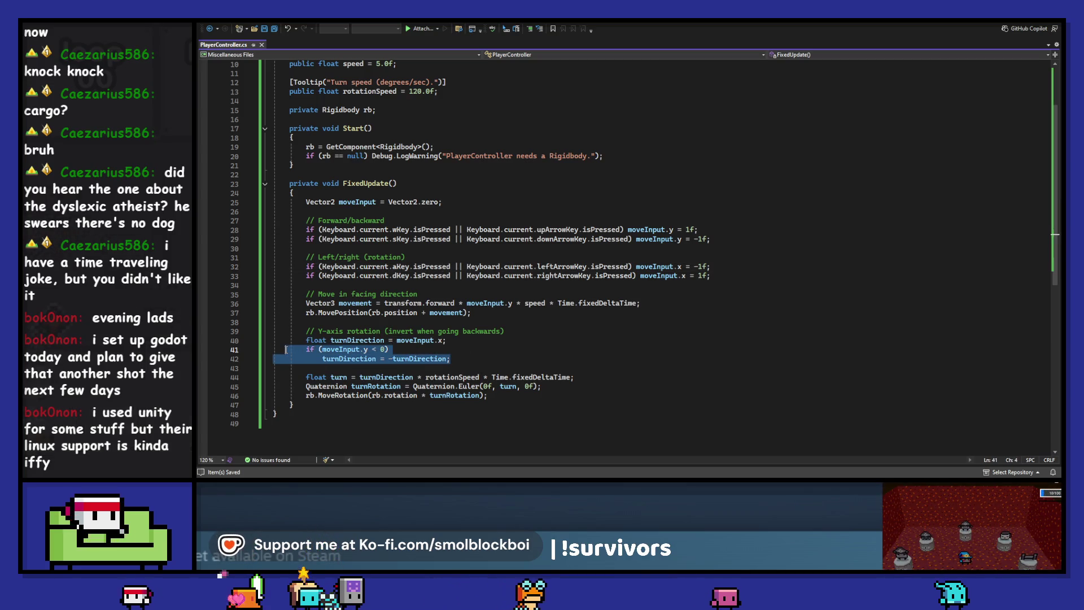
pyautogui.click(356, 341)
pyautogui.moveTo(450, 360)
pyautogui.mouseDown()
pyautogui.moveTo(373, 342)
pyautogui.moveTo(306, 349)
pyautogui.mouseUp()
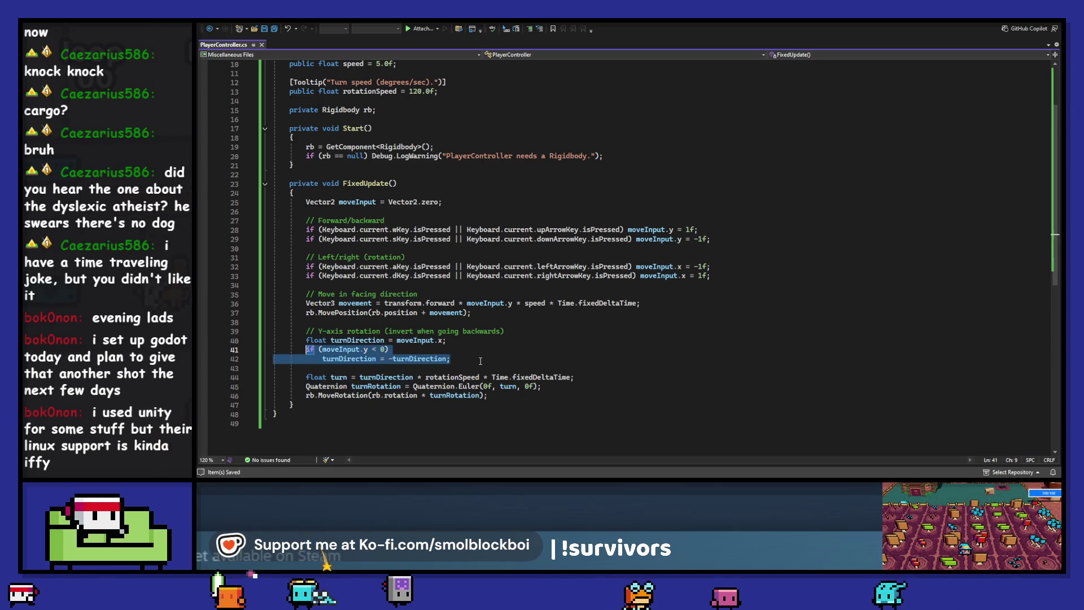
pyautogui.moveTo(480, 361); pyautogui.dragTo(305, 350)
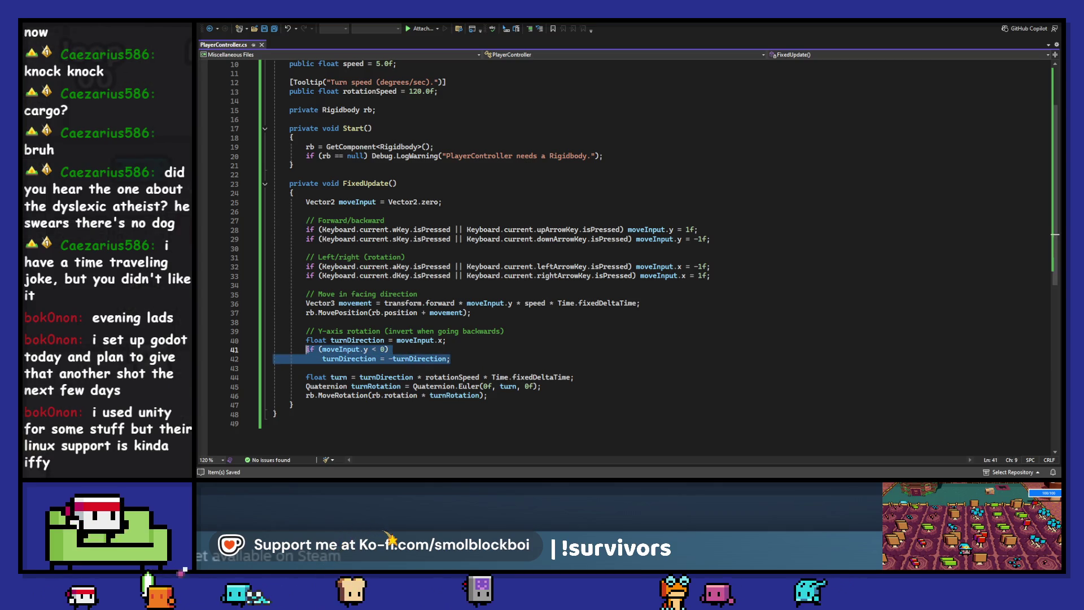
pyautogui.click(488, 360)
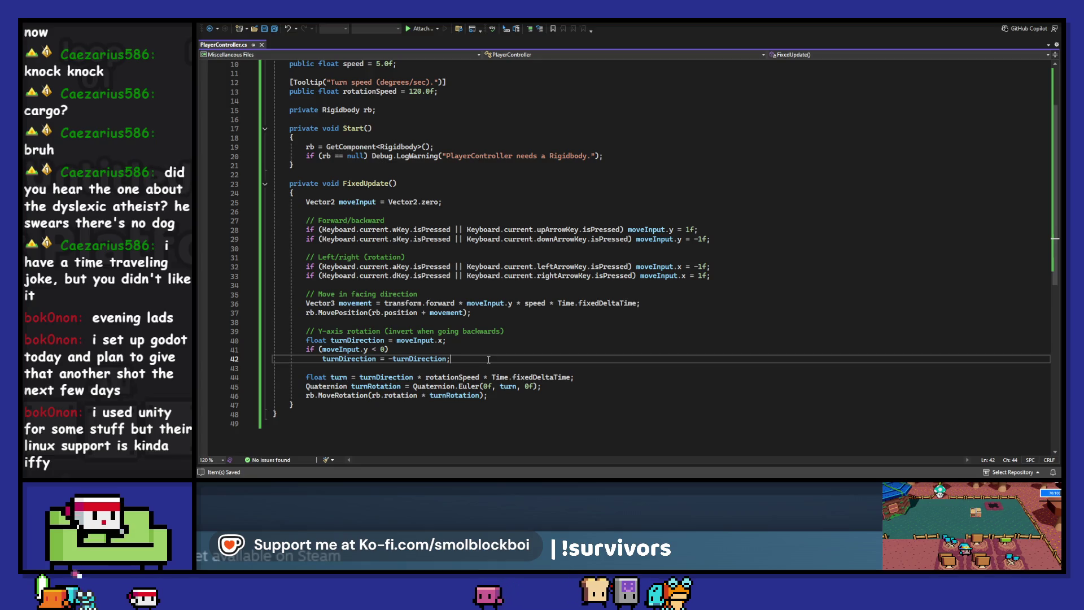
pyautogui.click(384, 340)
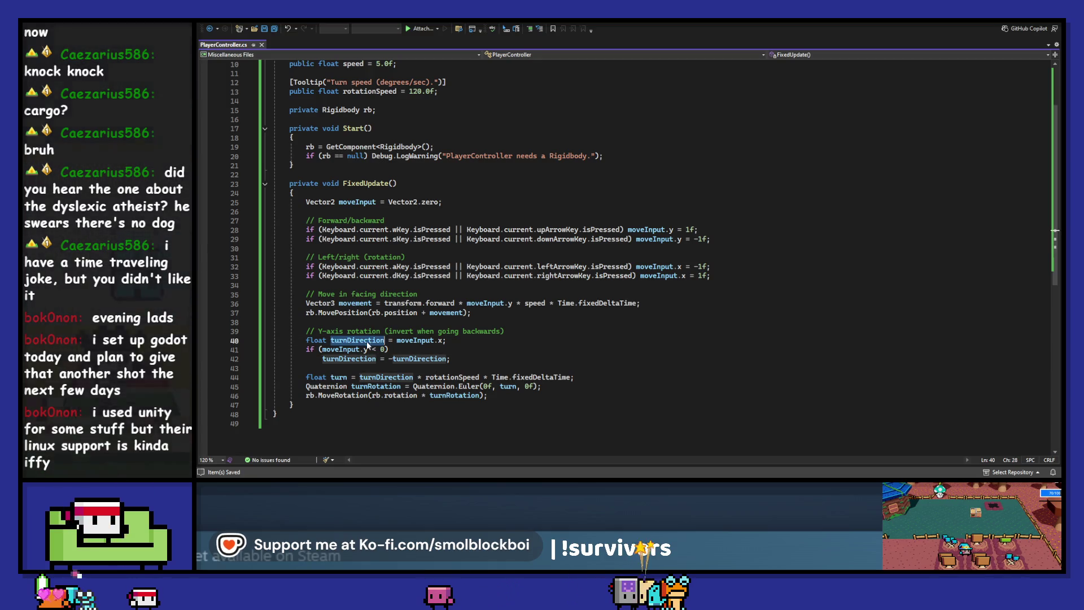
pyautogui.click(456, 386)
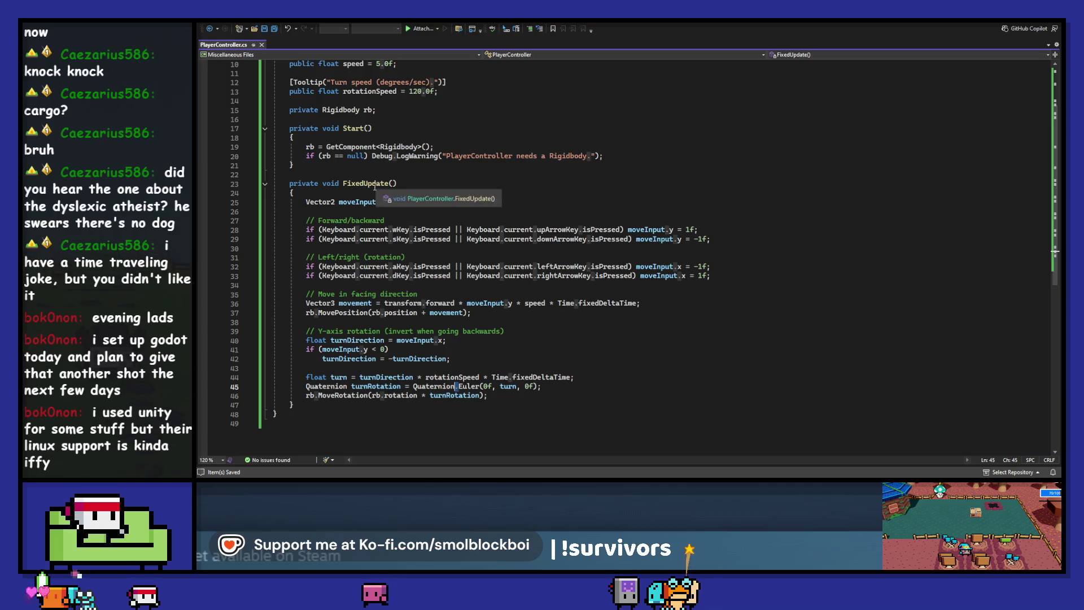
pyautogui.doubleClick(456, 377)
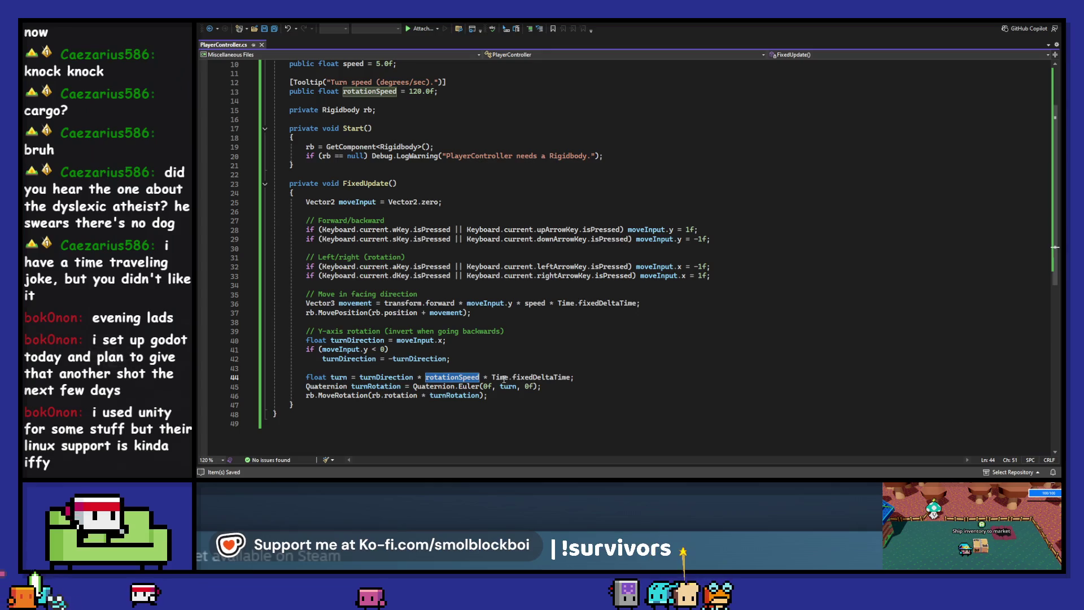
pyautogui.click(503, 377)
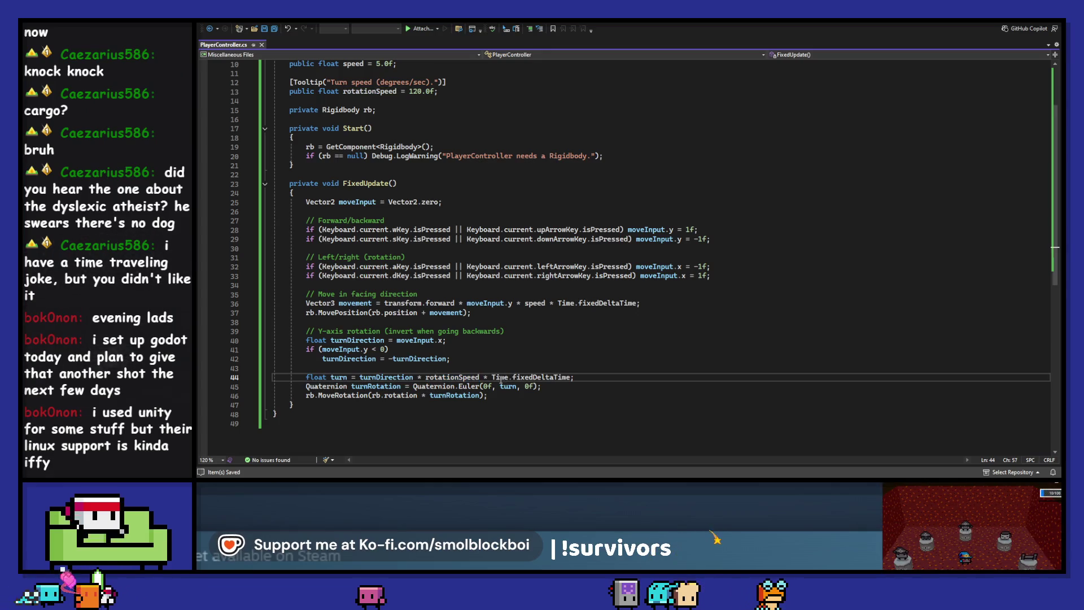
pyautogui.doubleClick(362, 183)
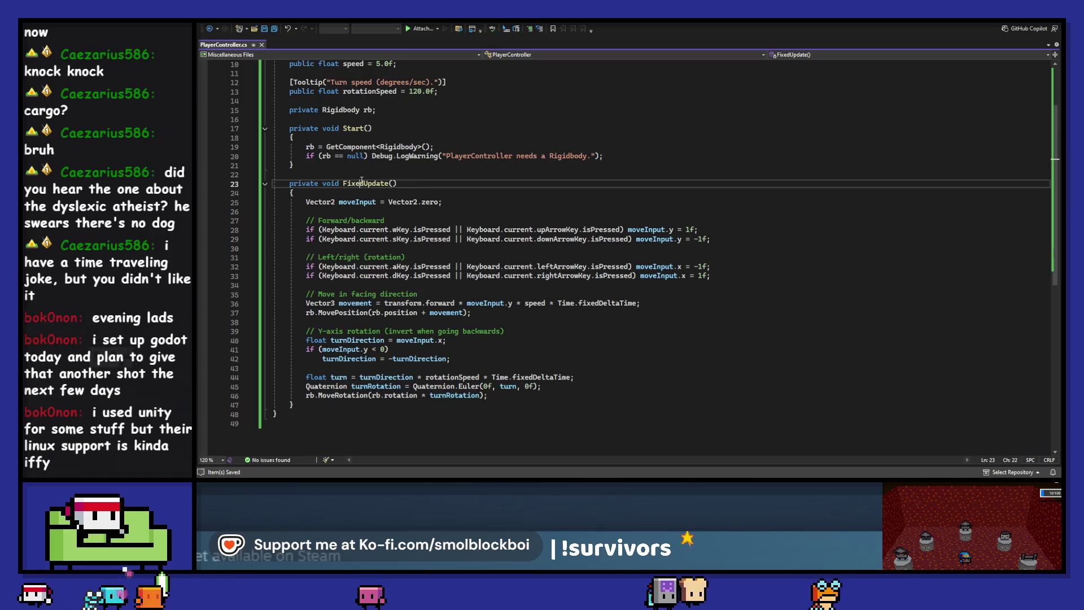
pyautogui.click(451, 386)
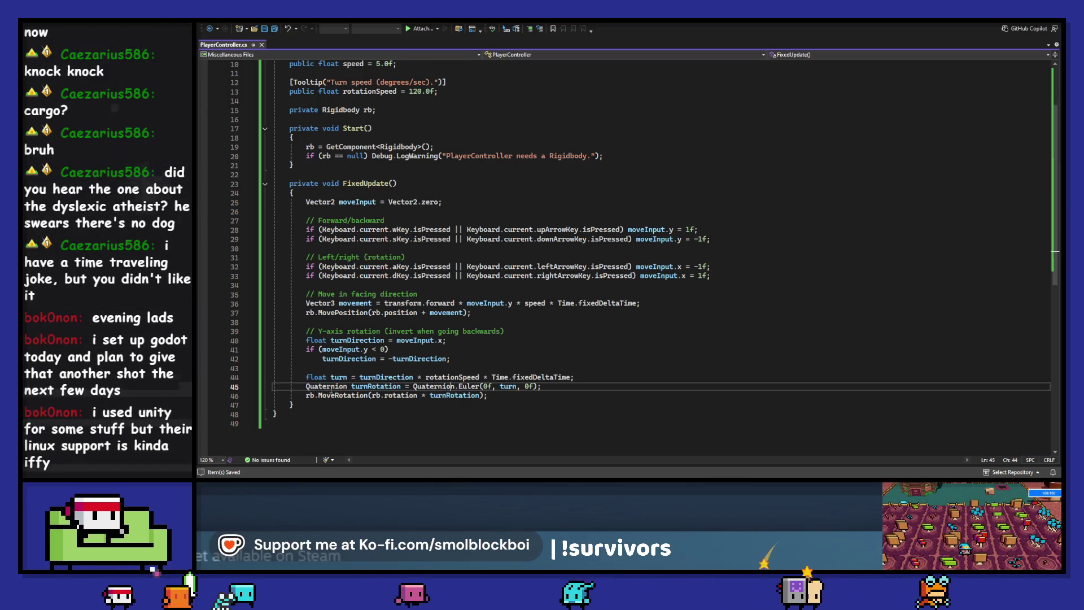
pyautogui.doubleClick(375, 388)
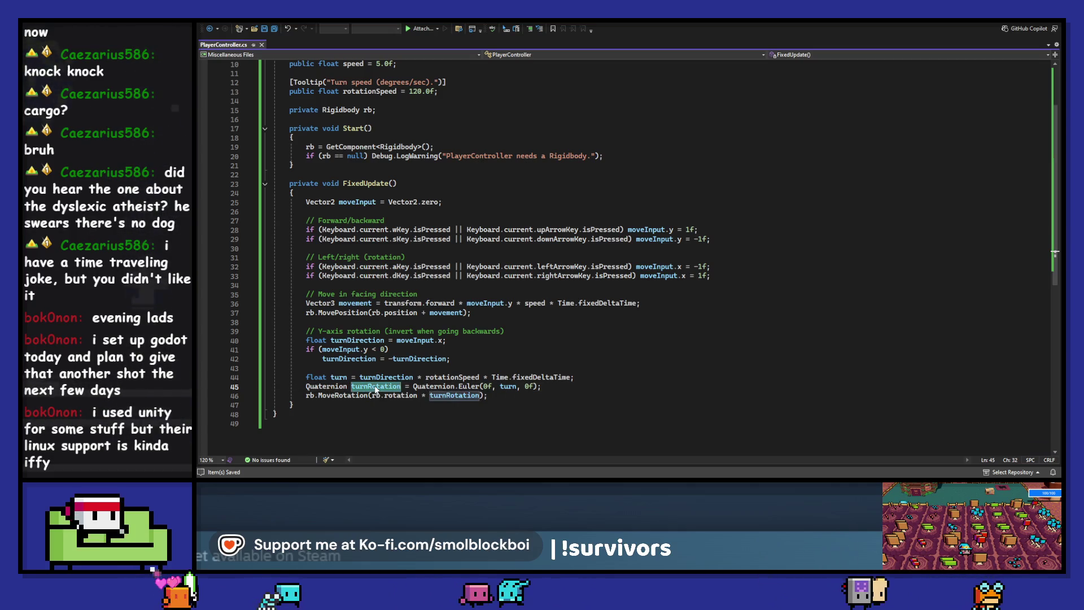
pyautogui.scroll(3, 374, 388)
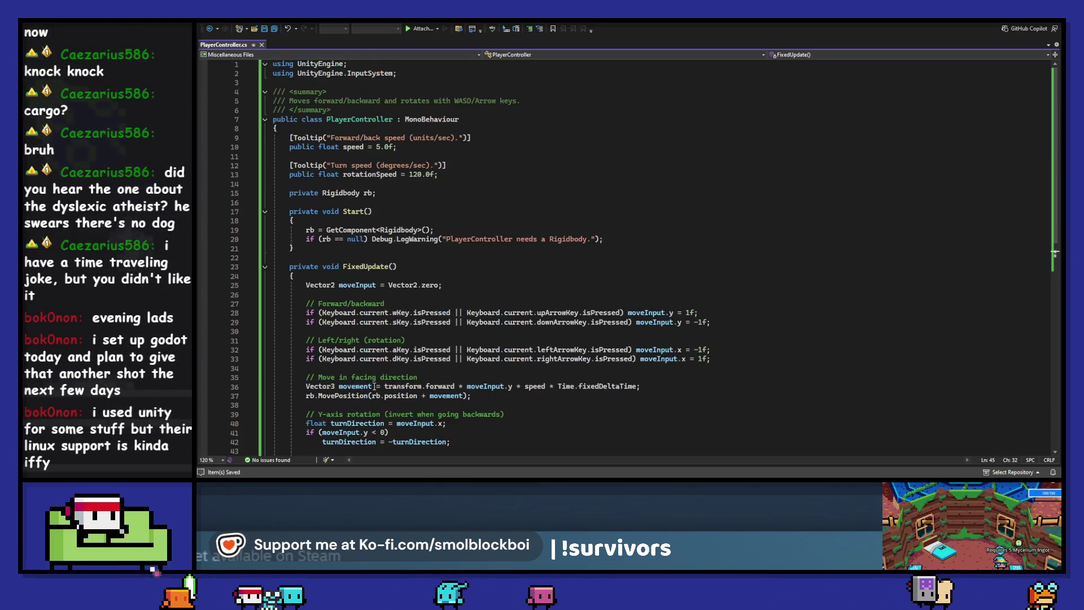
pyautogui.scroll(-5, 375, 388)
pyautogui.scroll(1, 374, 386)
pyautogui.scroll(2, 374, 386)
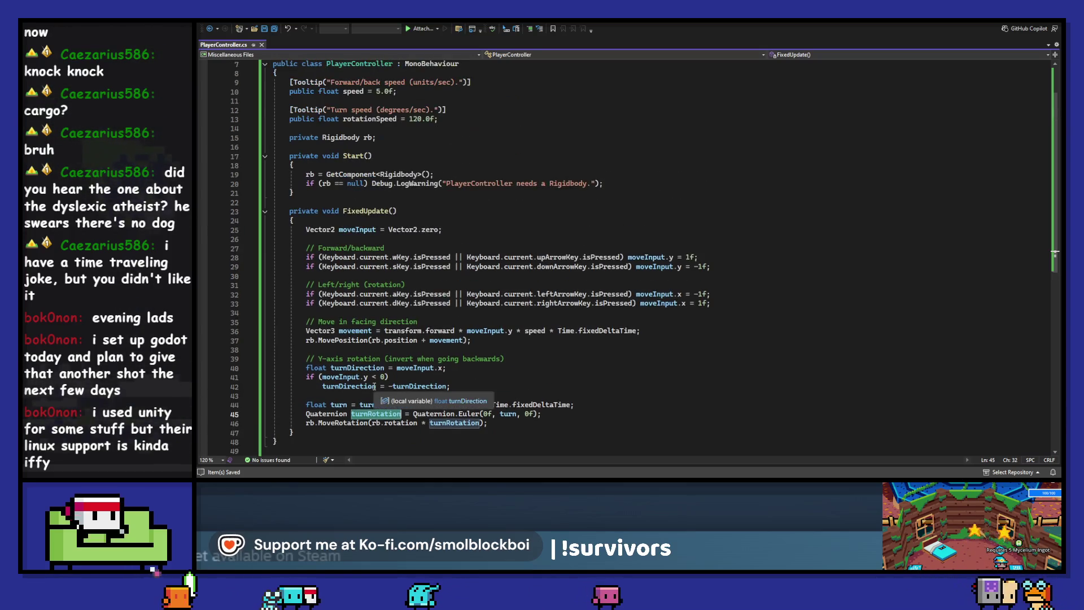
pyautogui.click(469, 416)
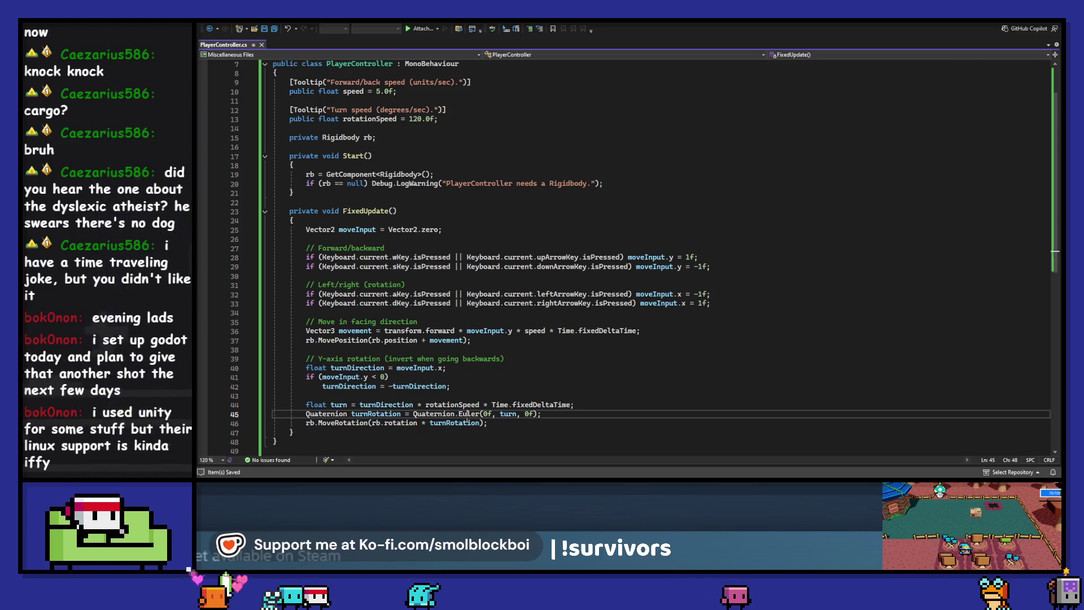
pyautogui.click(348, 423)
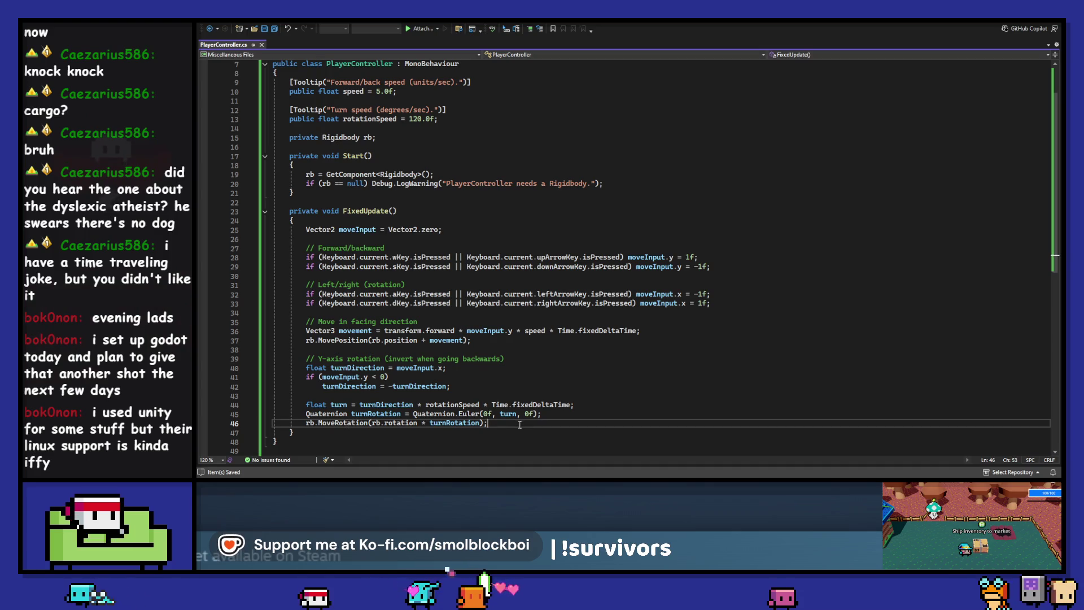
# - Add an 'rb.' line after the MoveRotation call in Visual Studio, then undo it
pyautogui.press('Return')
pyautogui.write('rb.')
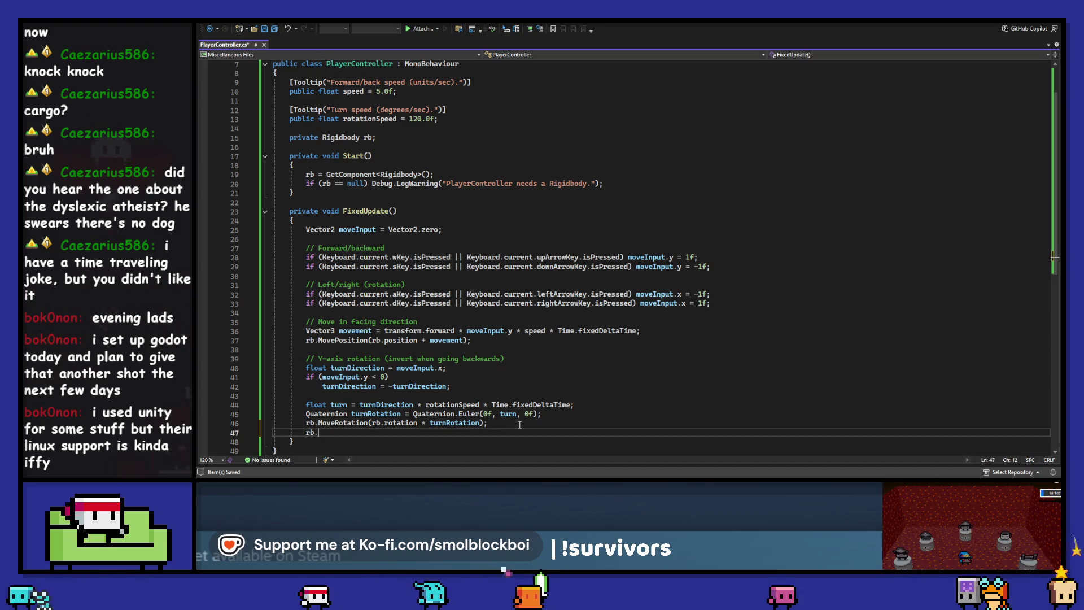
pyautogui.scroll(2, 519, 403)
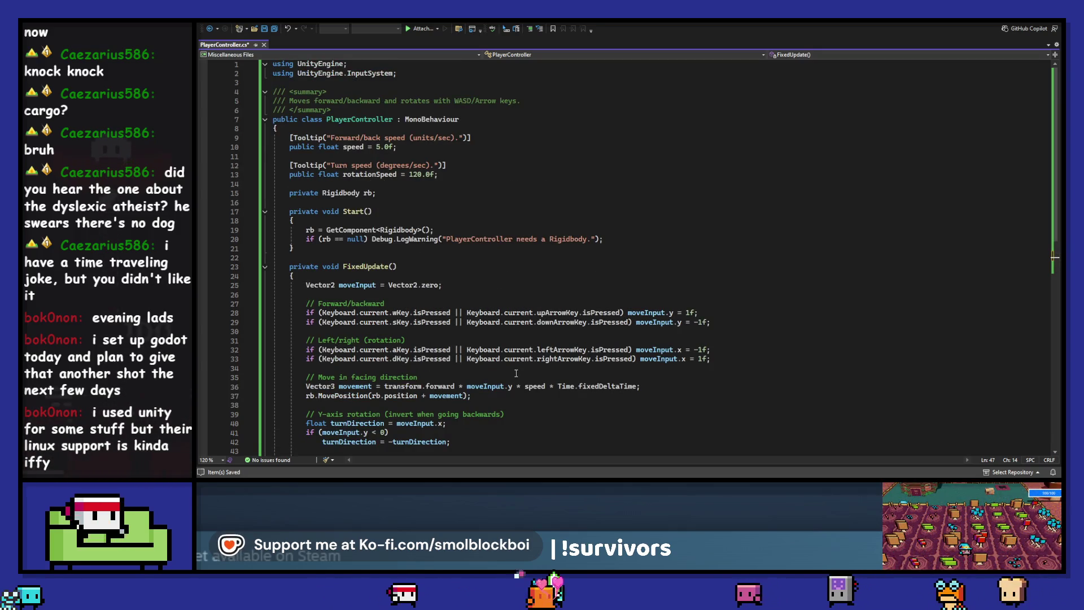
pyautogui.press('Tab')
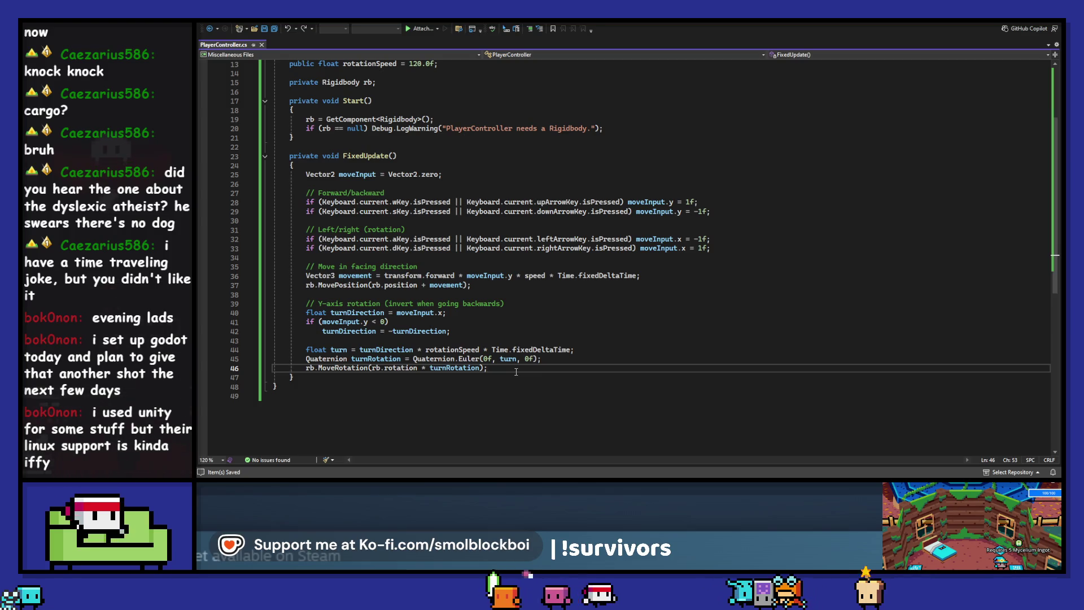
# - Delete the unfinished rb fragment on line 47 so the script is unchanged, and return to Unity
pyautogui.press('Return')
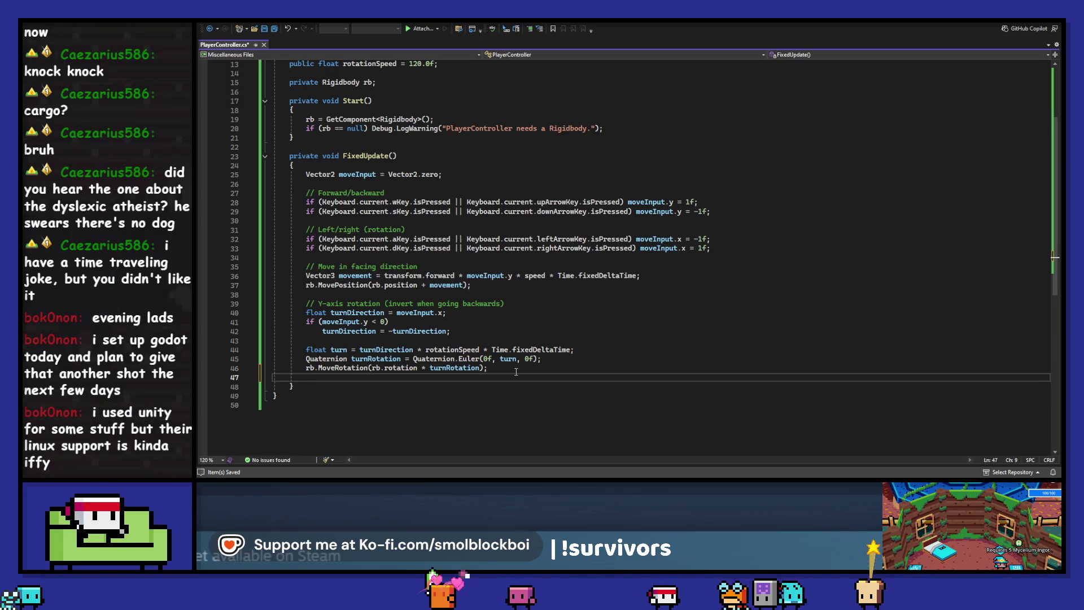
pyautogui.write('rb')
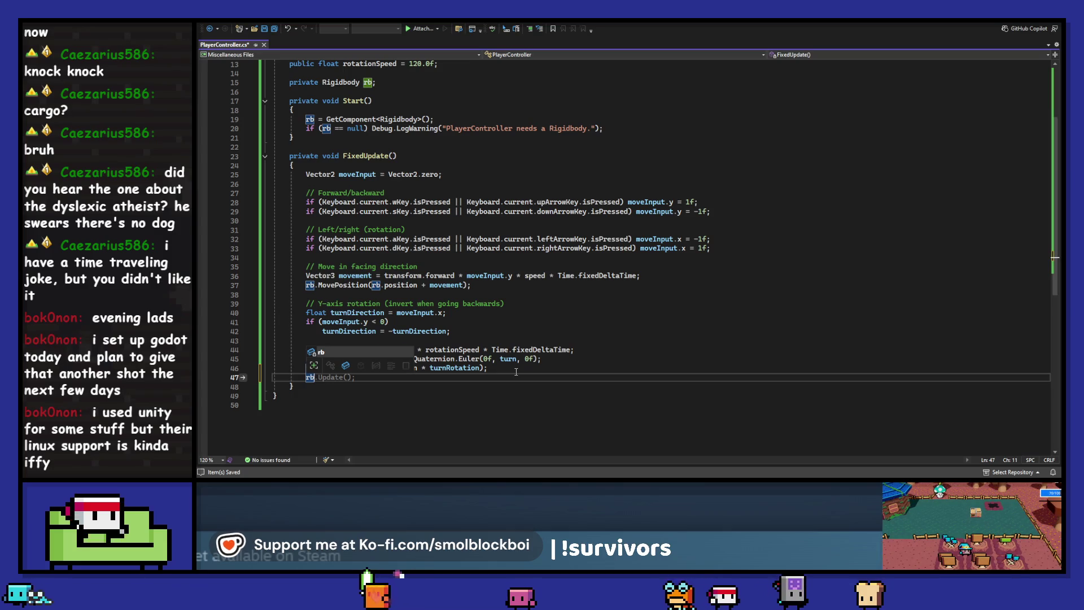
pyautogui.write('.m')
pyautogui.press('BackSpace')
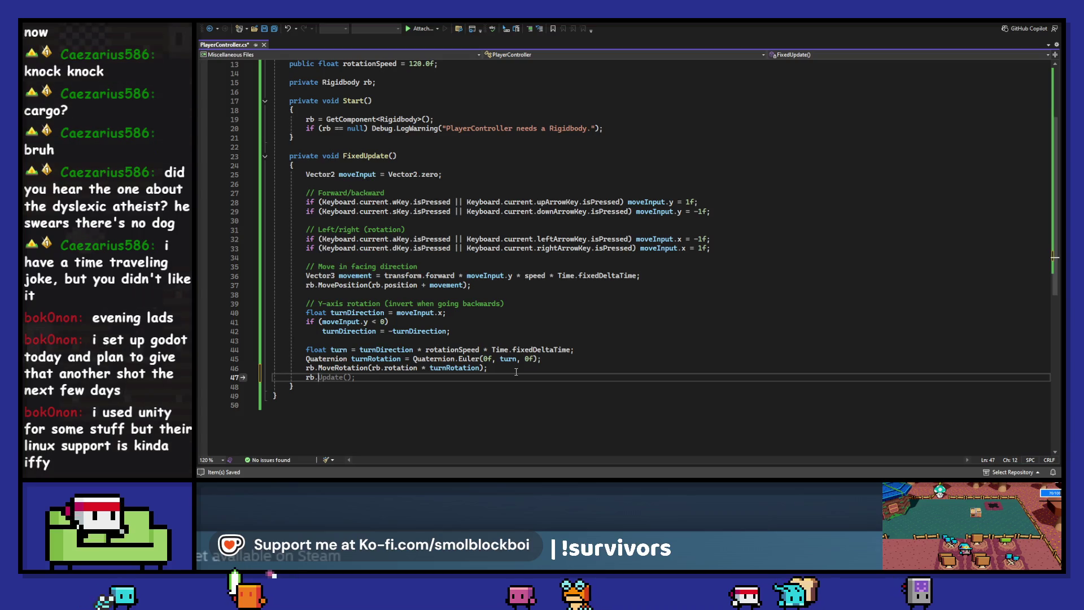
pyautogui.hotkey('shift', 'Left')
pyautogui.hotkey('shift', 'Left')
pyautogui.hotkey('shift', 'Left')
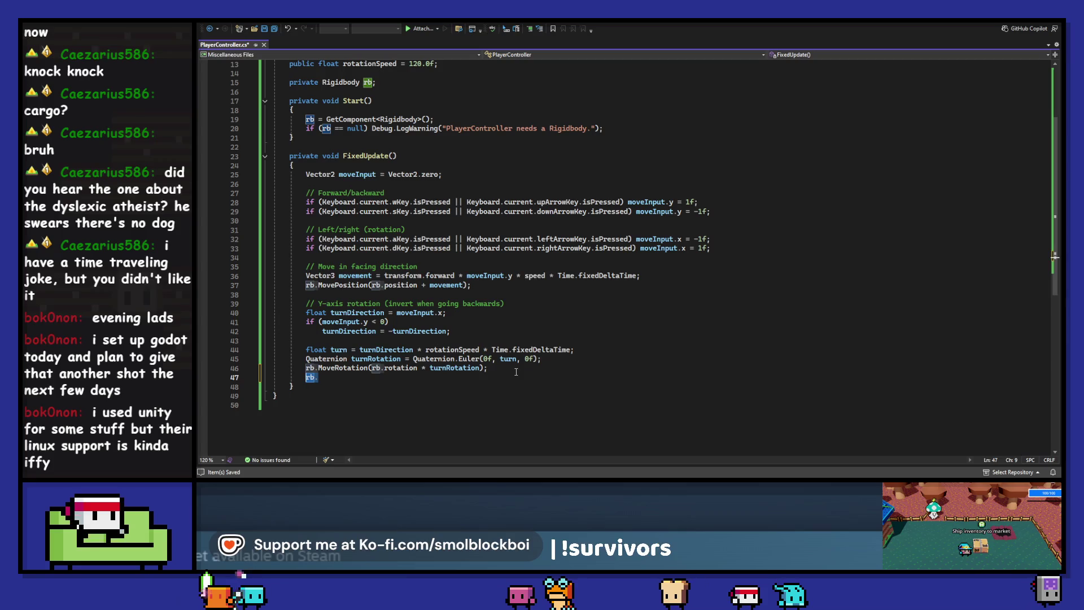
pyautogui.press('Right')
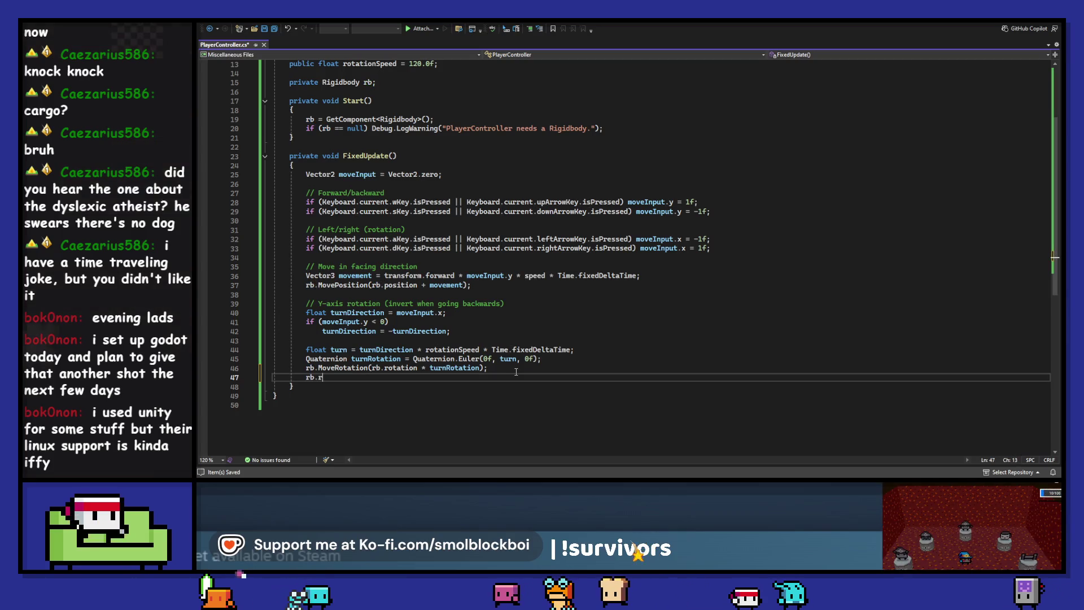
pyautogui.write('a')
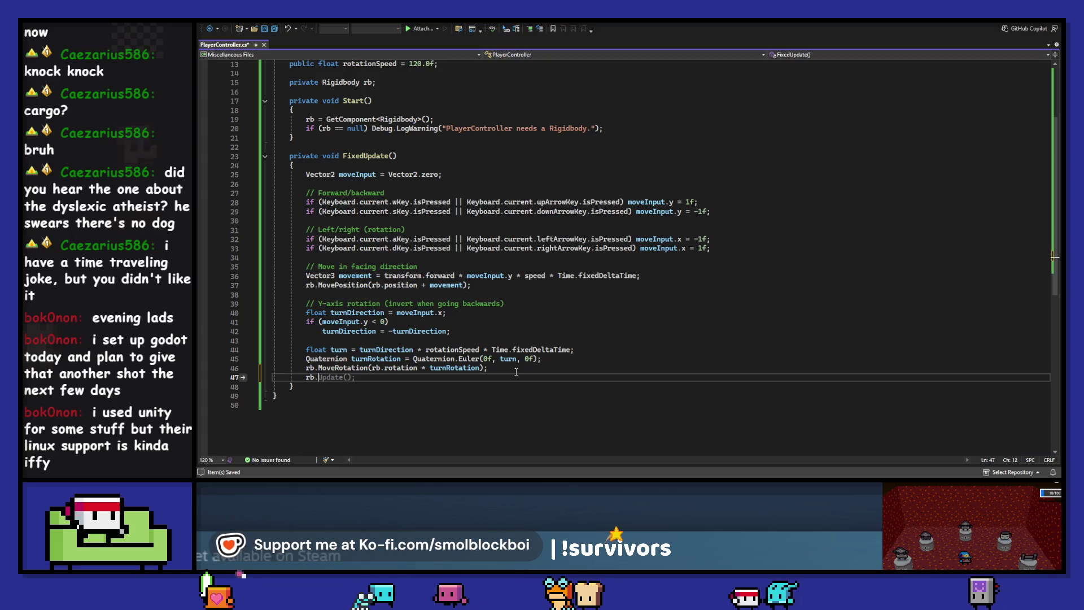
pyautogui.press('BackSpace')
pyautogui.hotkey('shift', 'Home')
pyautogui.hotkey('shift', 'Home')
pyautogui.press('BackSpace')
pyautogui.press('BackSpace')
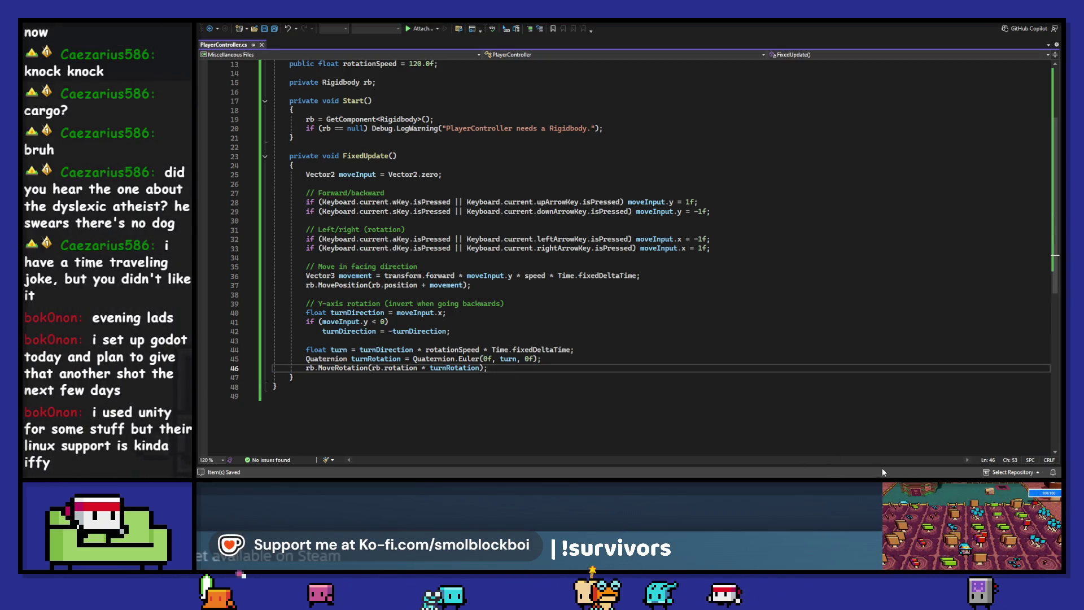
pyautogui.hotkey('alt', 'Tab')
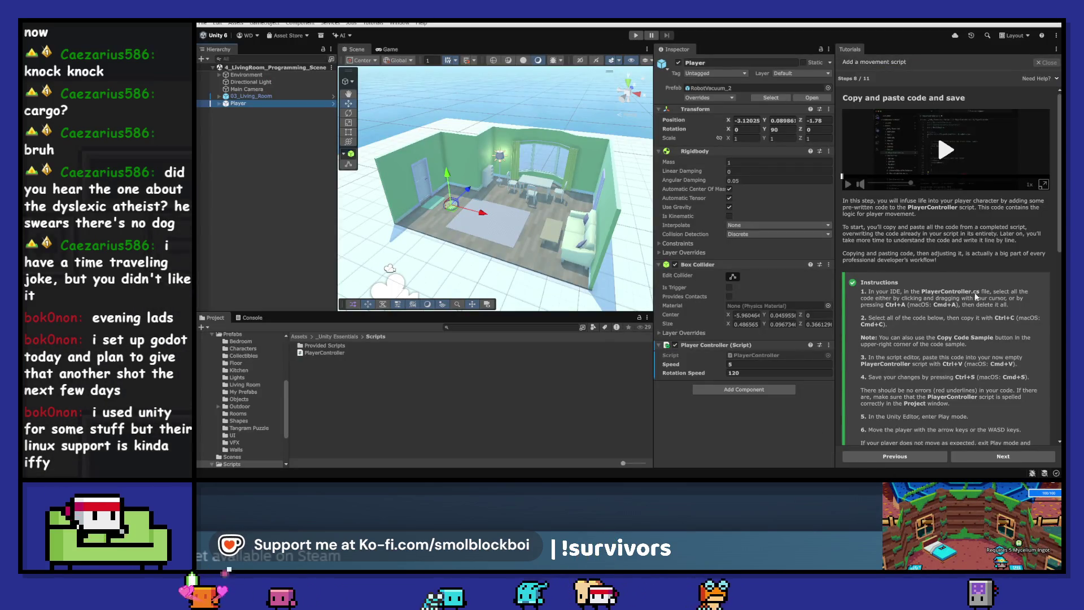
pyautogui.scroll(-1, 1003, 286)
pyautogui.scroll(-1, 1002, 286)
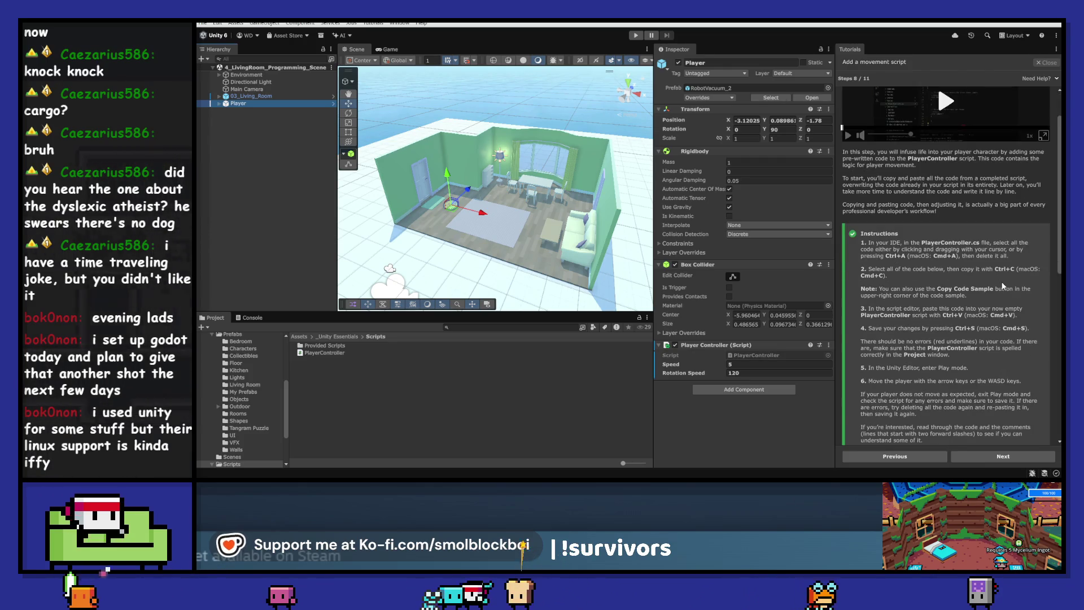
pyautogui.scroll(-1, 1003, 286)
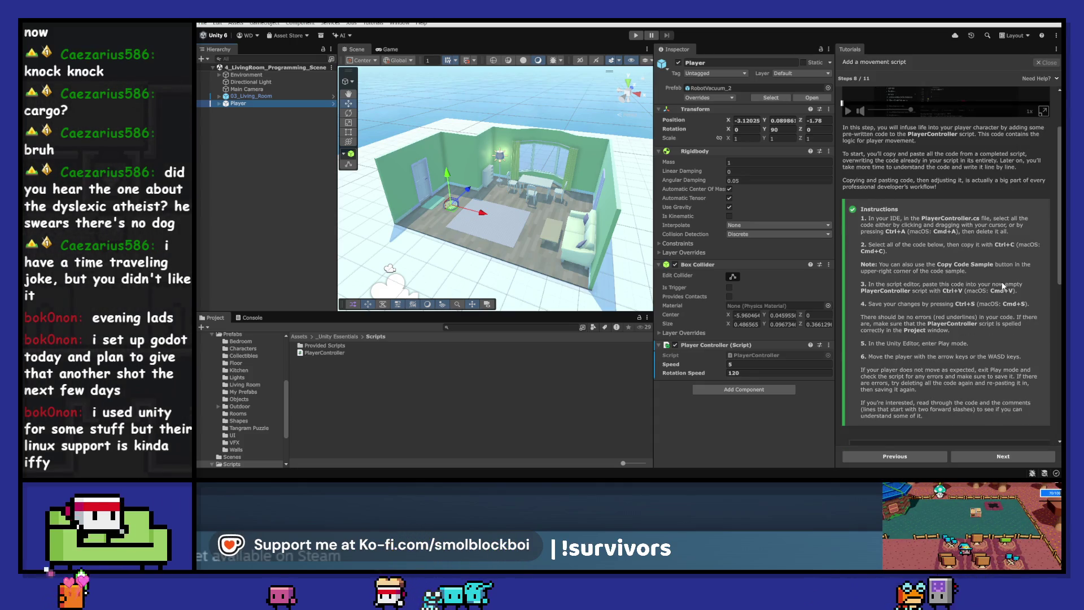
pyautogui.scroll(-1, 1002, 286)
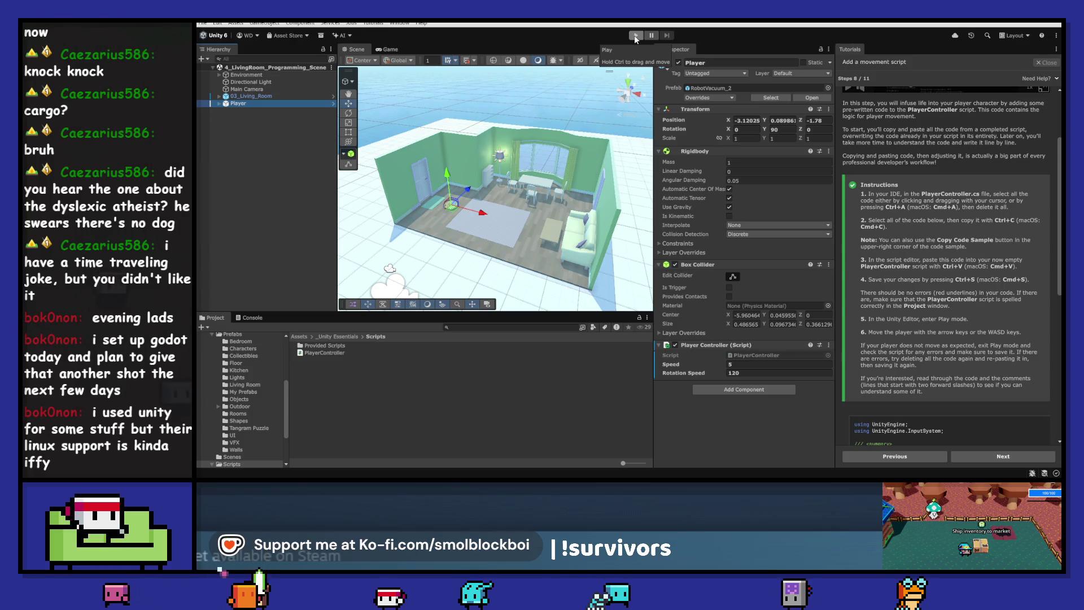
pyautogui.scroll(-3, 927, 194)
pyautogui.scroll(-5, 927, 194)
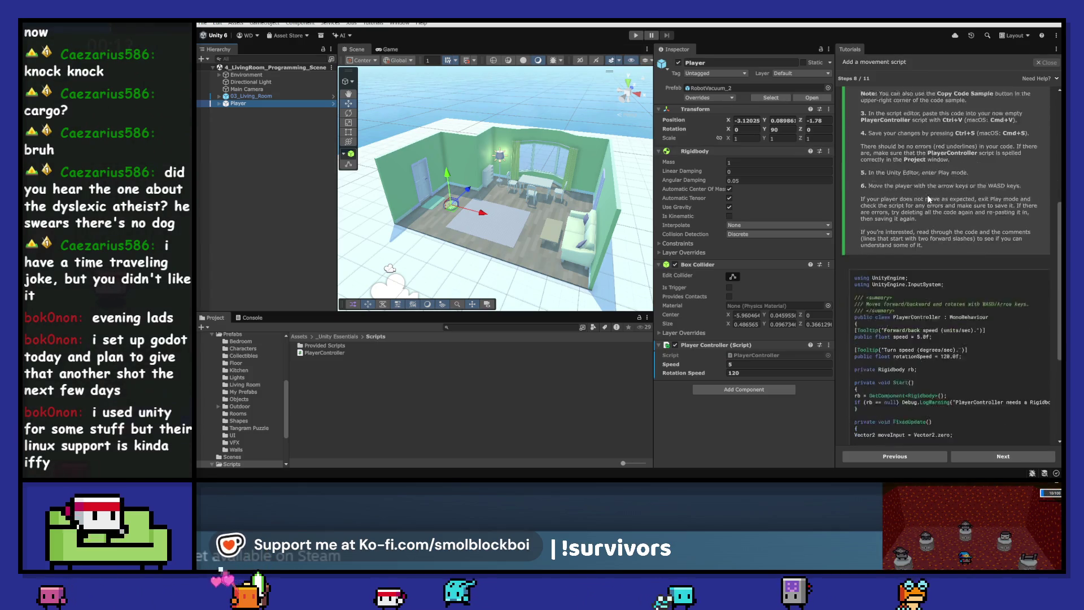
pyautogui.scroll(-3, 942, 179)
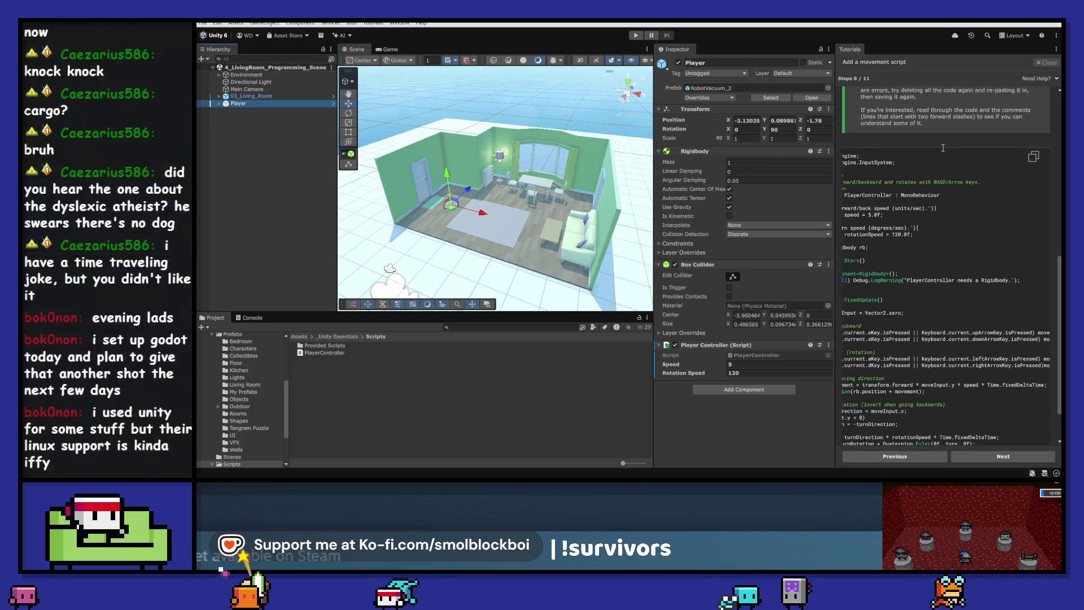
pyautogui.scroll(8, 929, 243)
pyautogui.scroll(8, 930, 246)
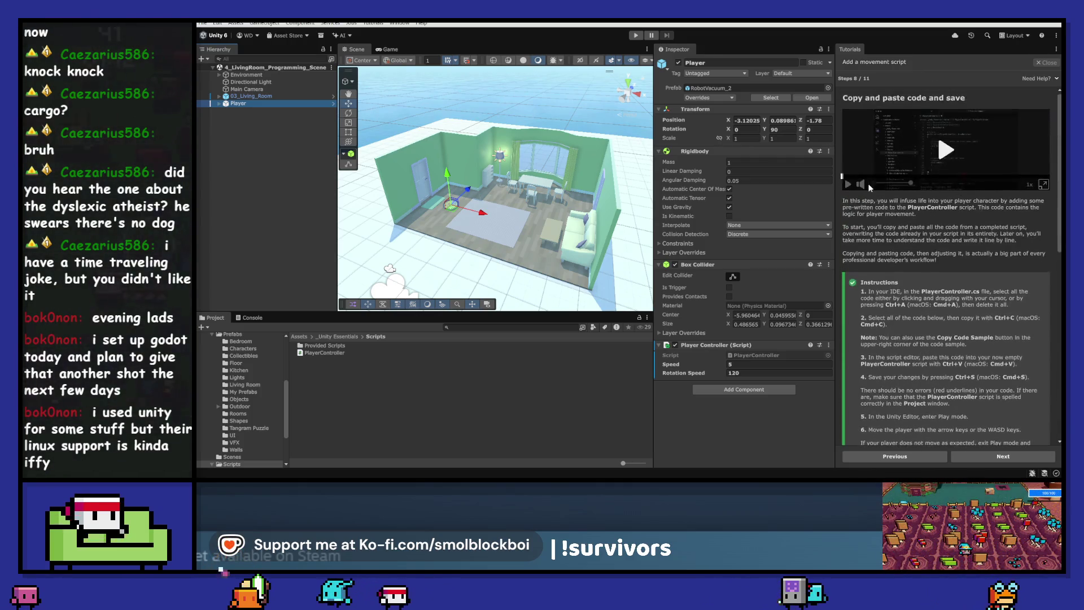
pyautogui.click(635, 35)
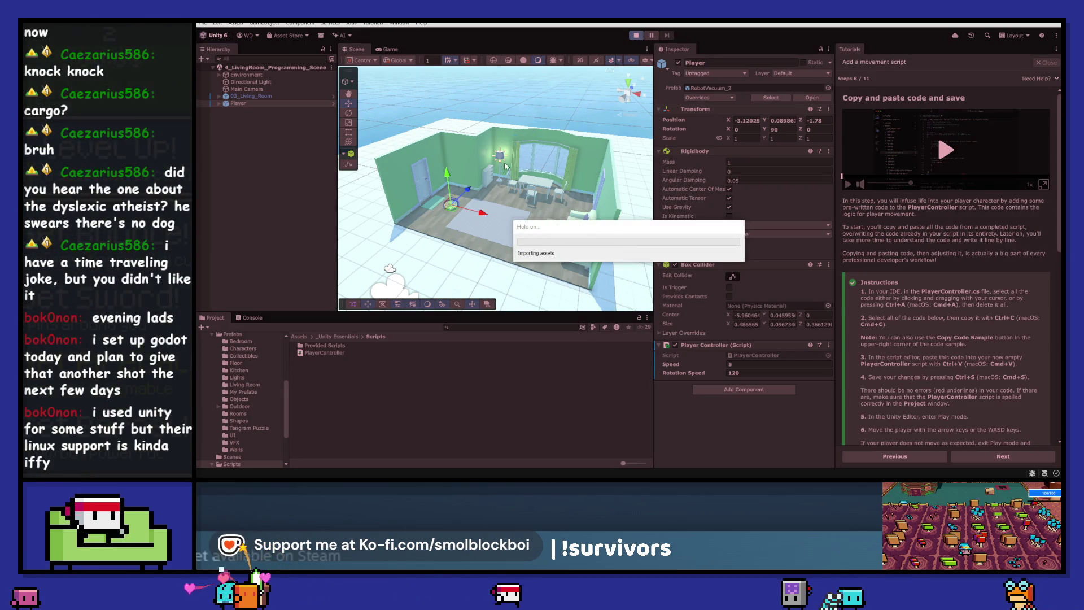
# - Drive the robot vacuum with WASD around the rug, bookshelf and coffee table
pyautogui.press('w')
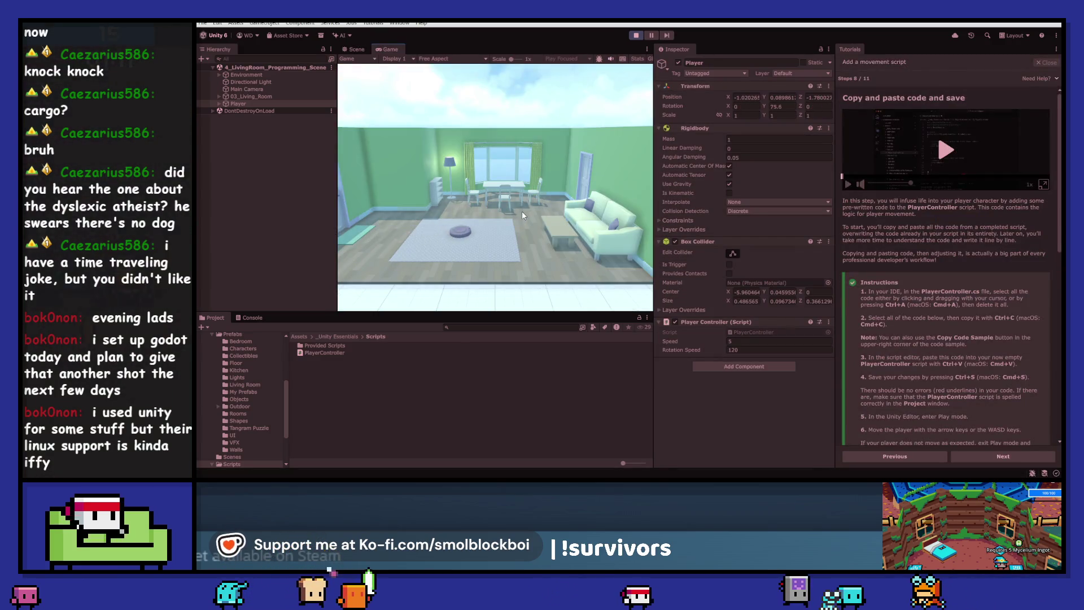
pyautogui.press('s')
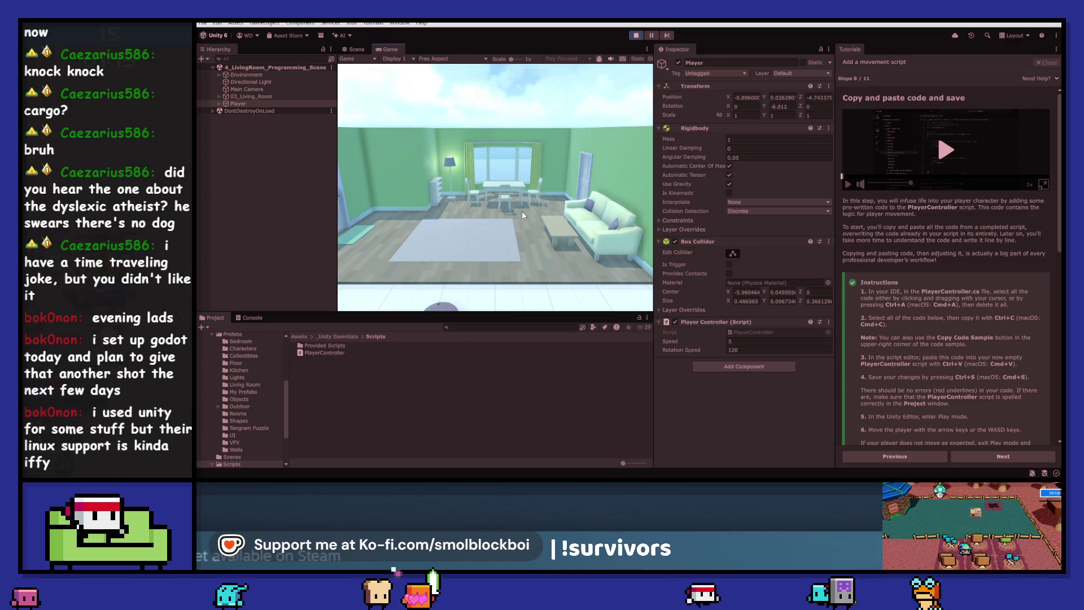
pyautogui.press('w')
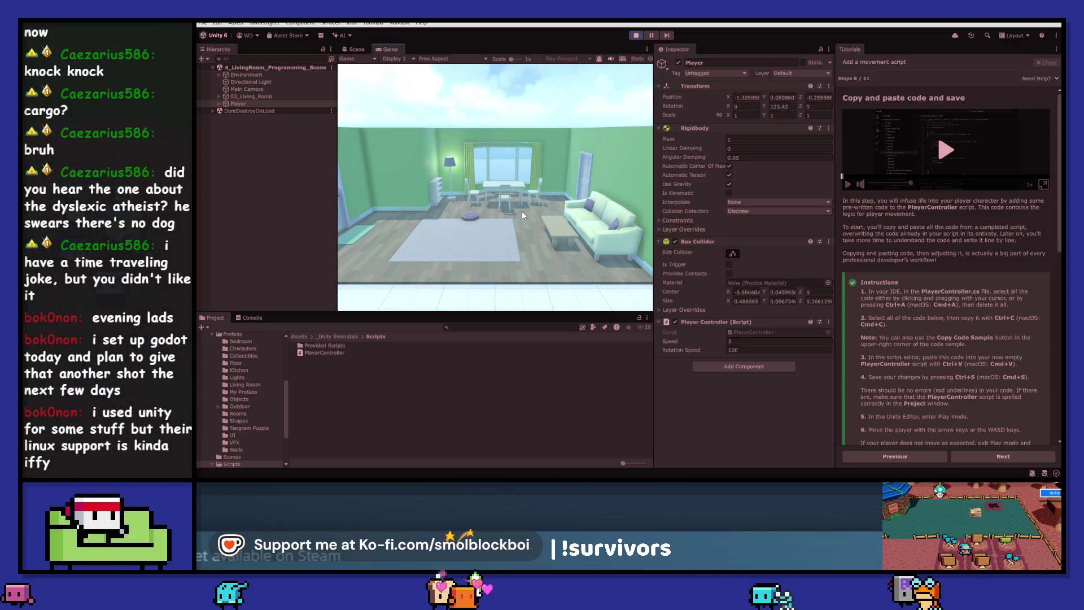
pyautogui.press('a')
pyautogui.press('w')
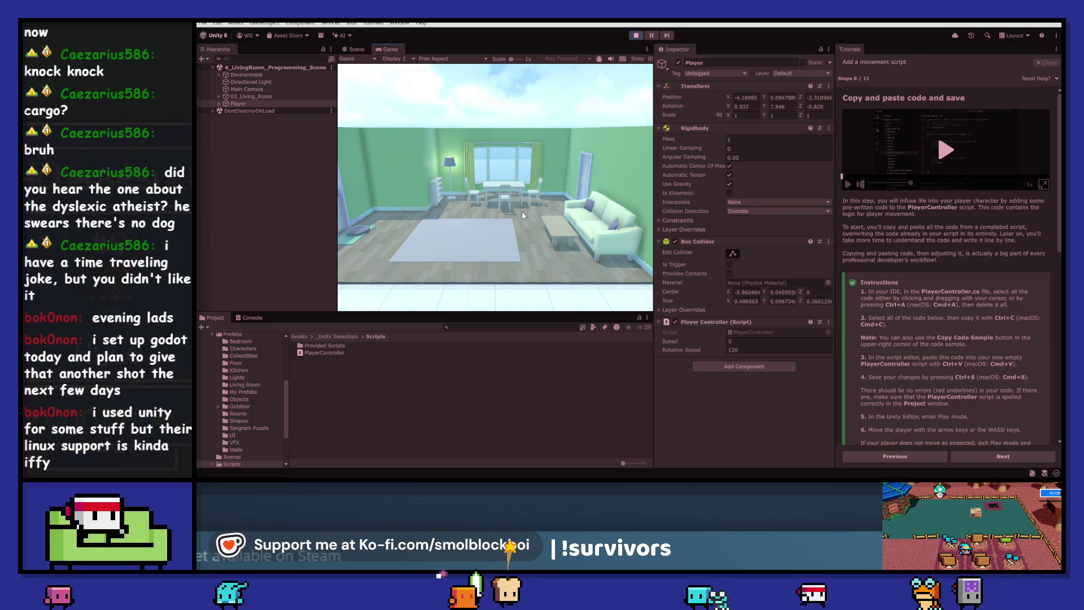
pyautogui.press('d')
pyautogui.press('w')
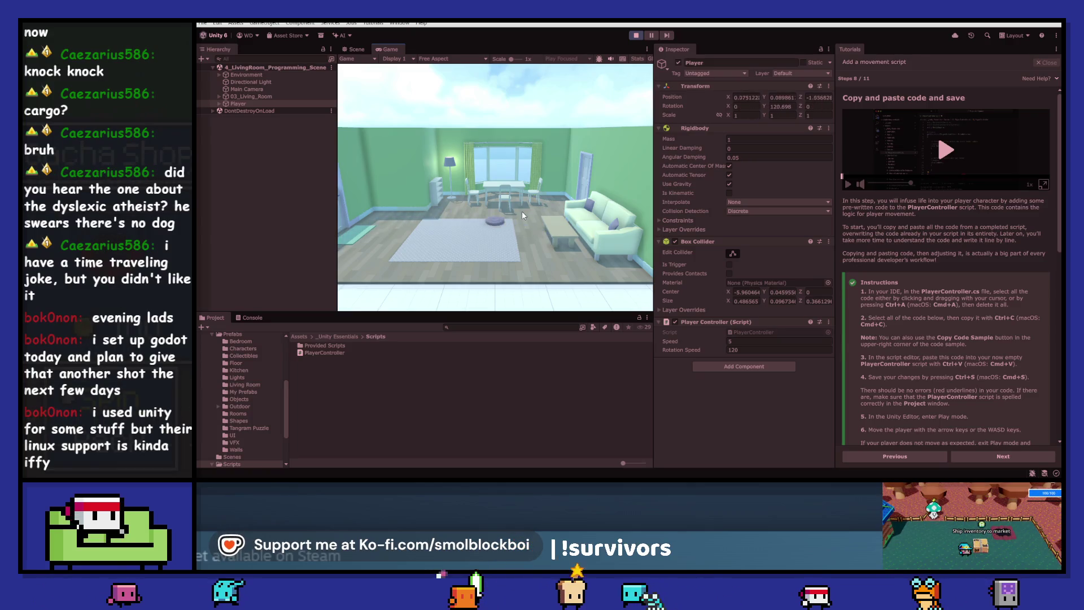
pyautogui.press('d')
pyautogui.press('w')
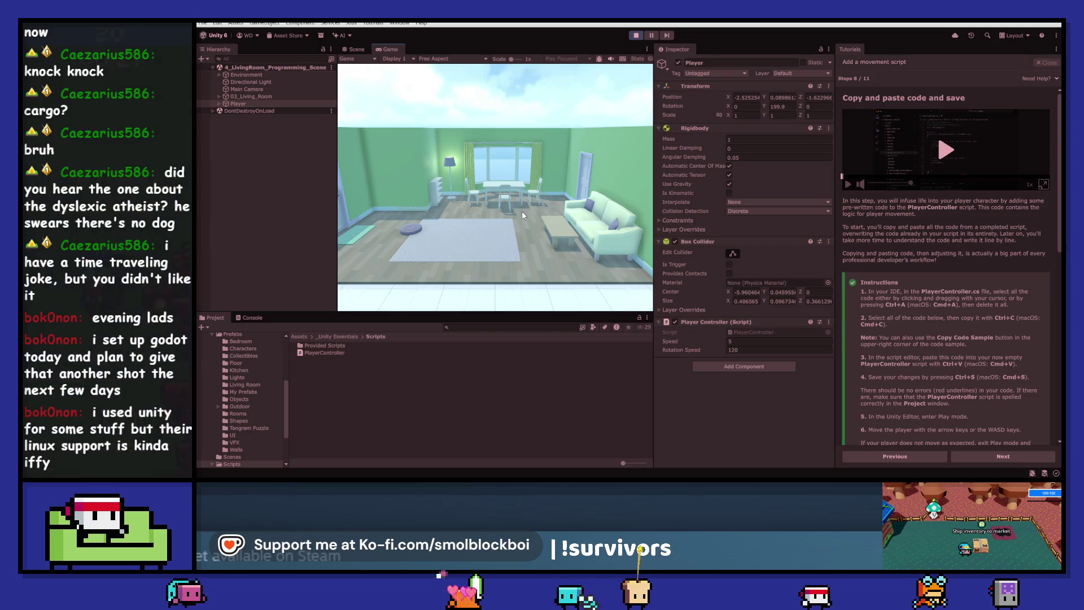
pyautogui.press('a')
pyautogui.press('w')
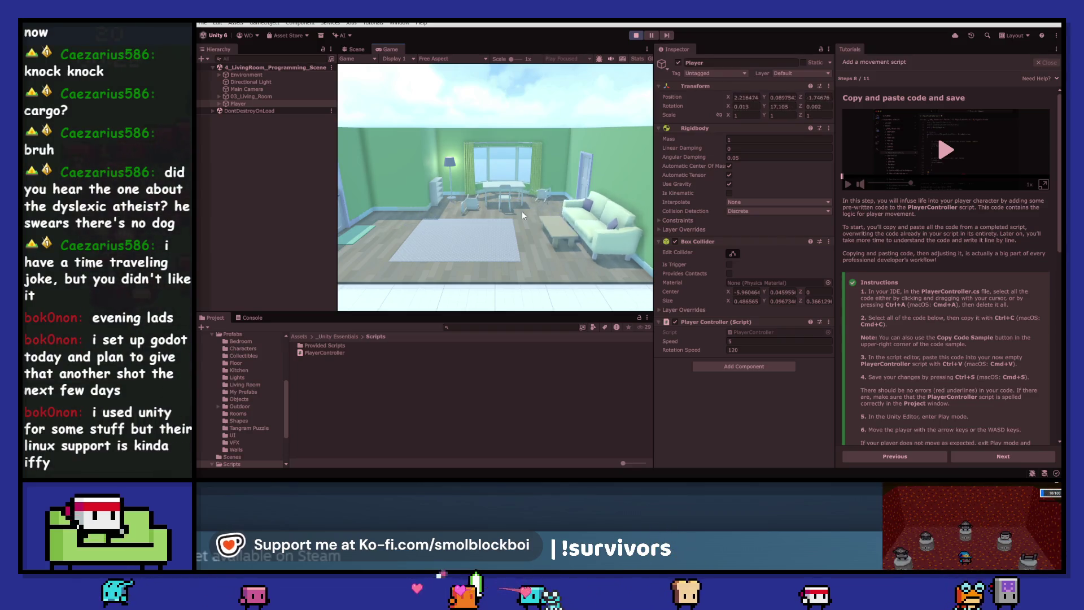
pyautogui.press('a')
pyautogui.press('w')
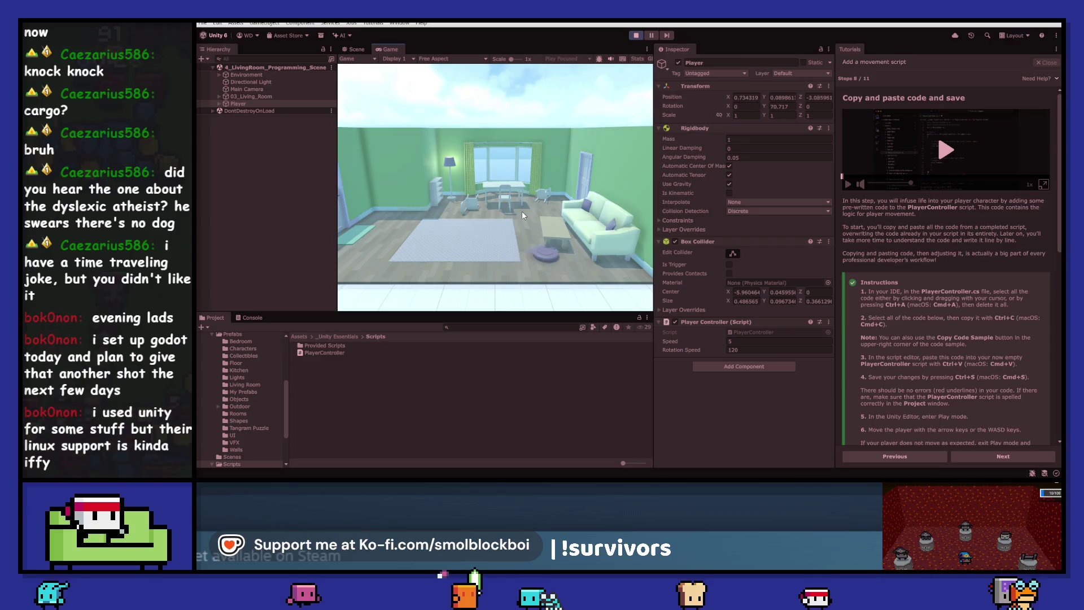
pyautogui.press('d')
pyautogui.press('w')
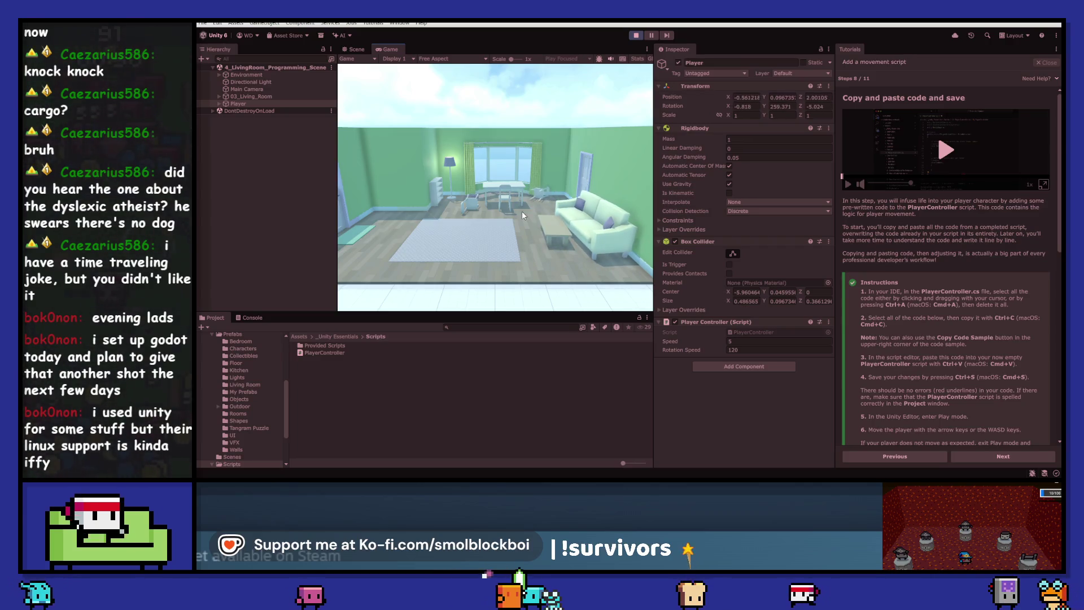
pyautogui.press('d')
pyautogui.press('w')
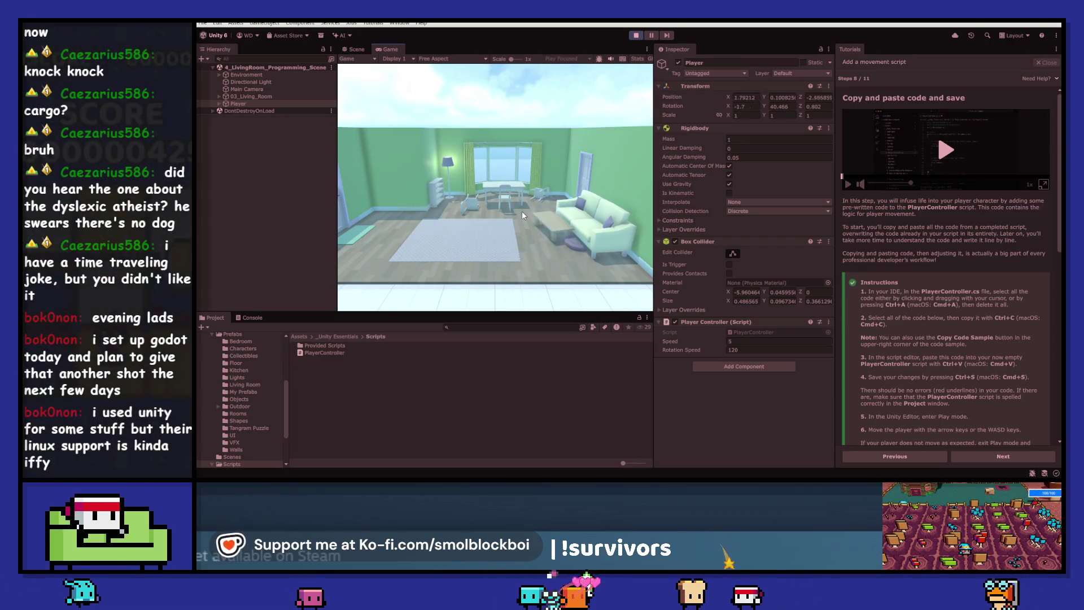
# - Drive the vacuum past the window, the room's left edge and the sofa, then stop Play mode
pyautogui.press('w')
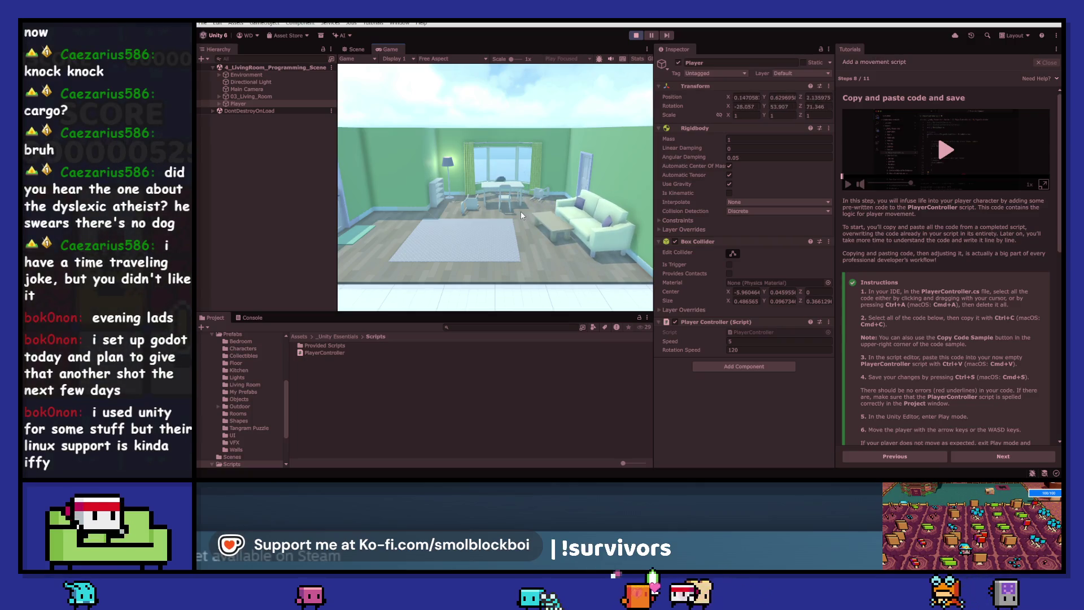
pyautogui.press('w')
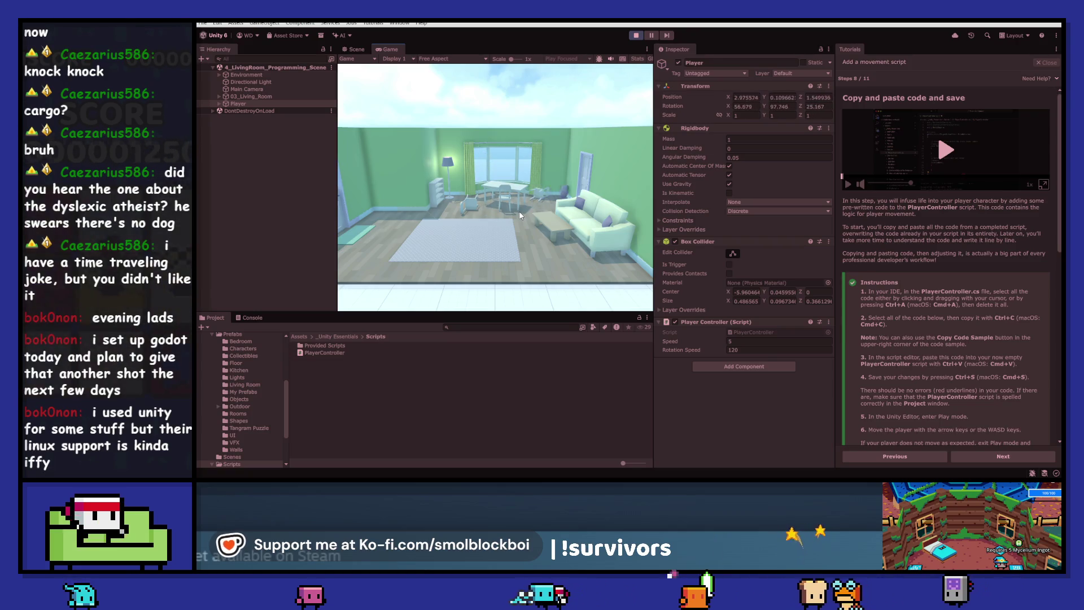
pyautogui.press('s')
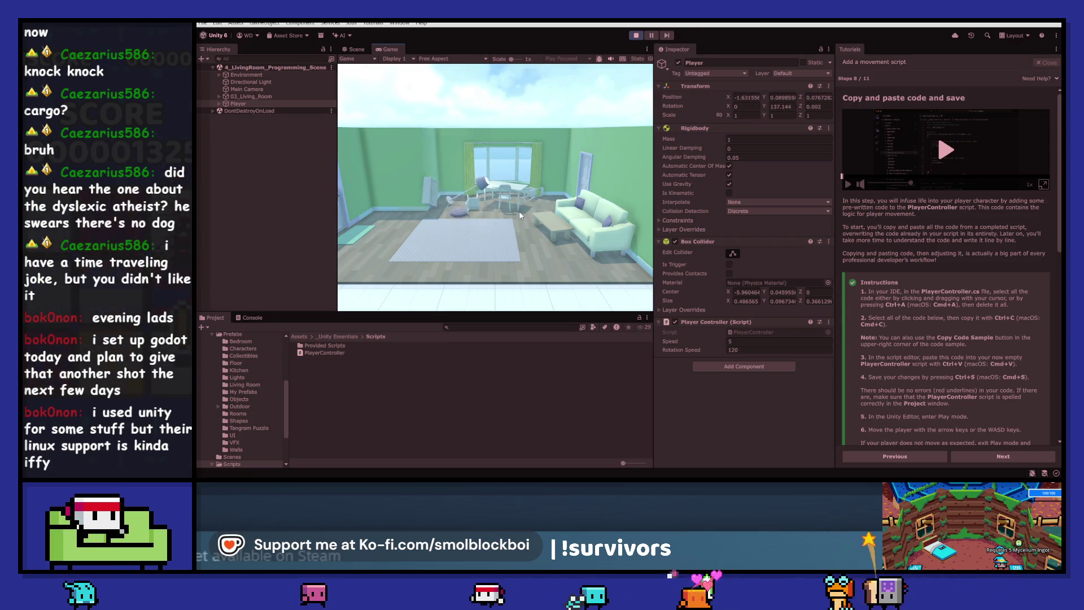
pyautogui.press('d')
pyautogui.press('w')
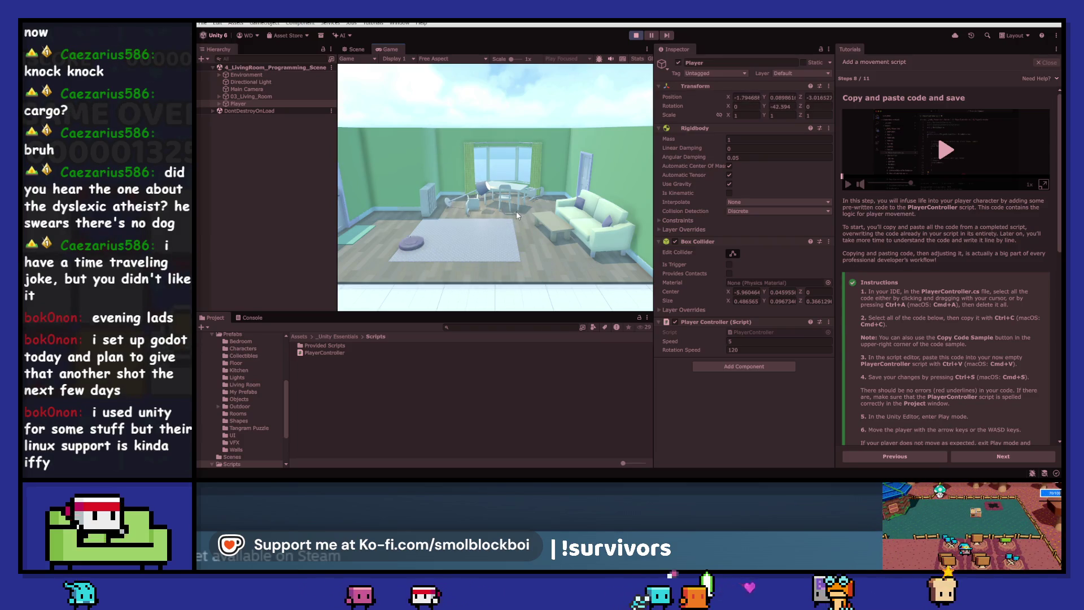
pyautogui.press('d')
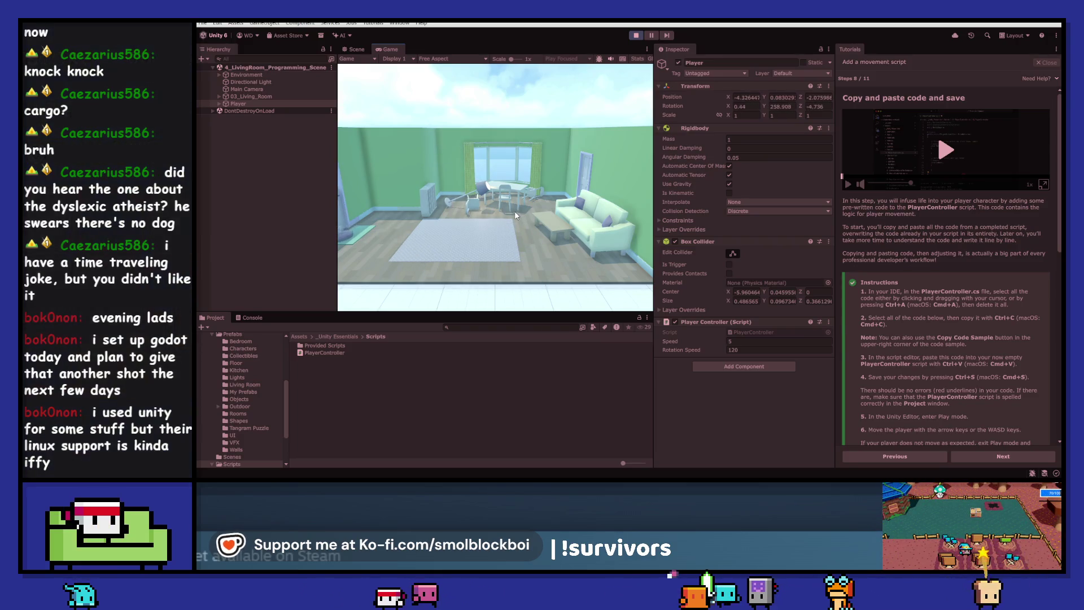
pyautogui.press('w')
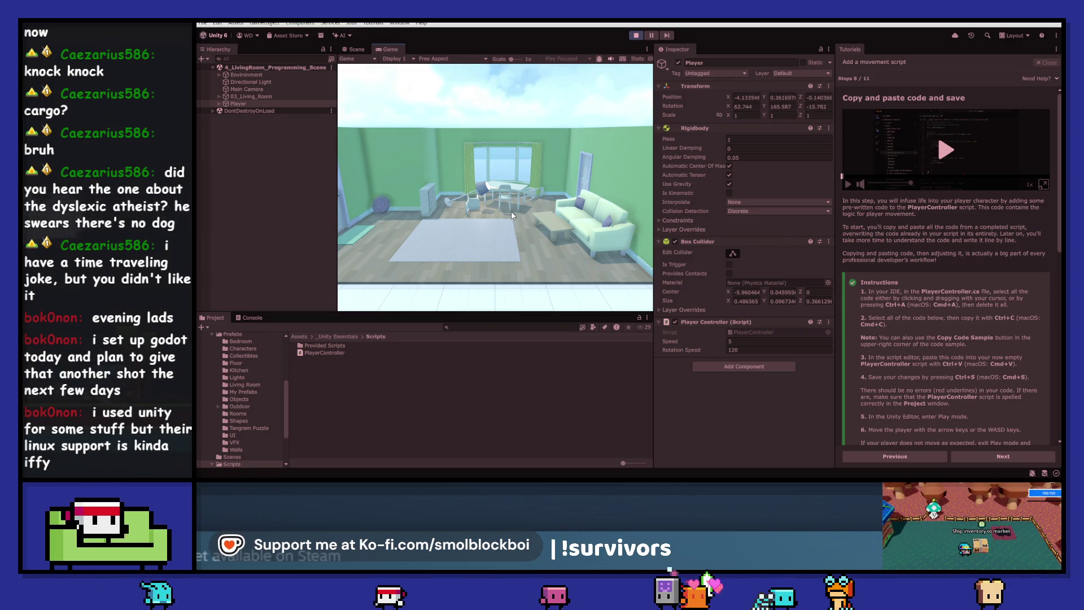
pyautogui.press('w')
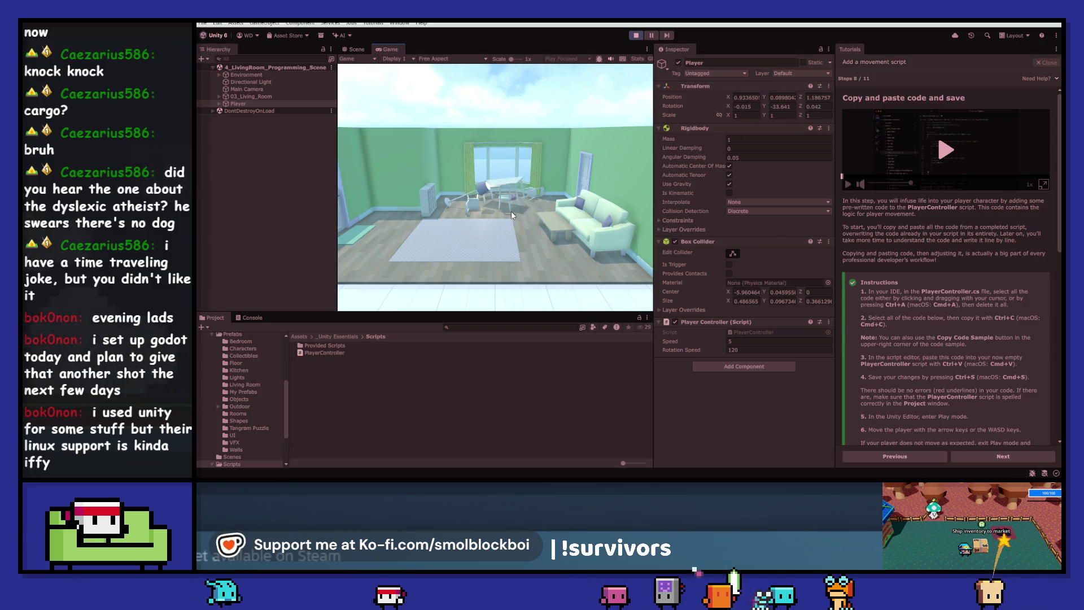
pyautogui.press('d')
pyautogui.press('w')
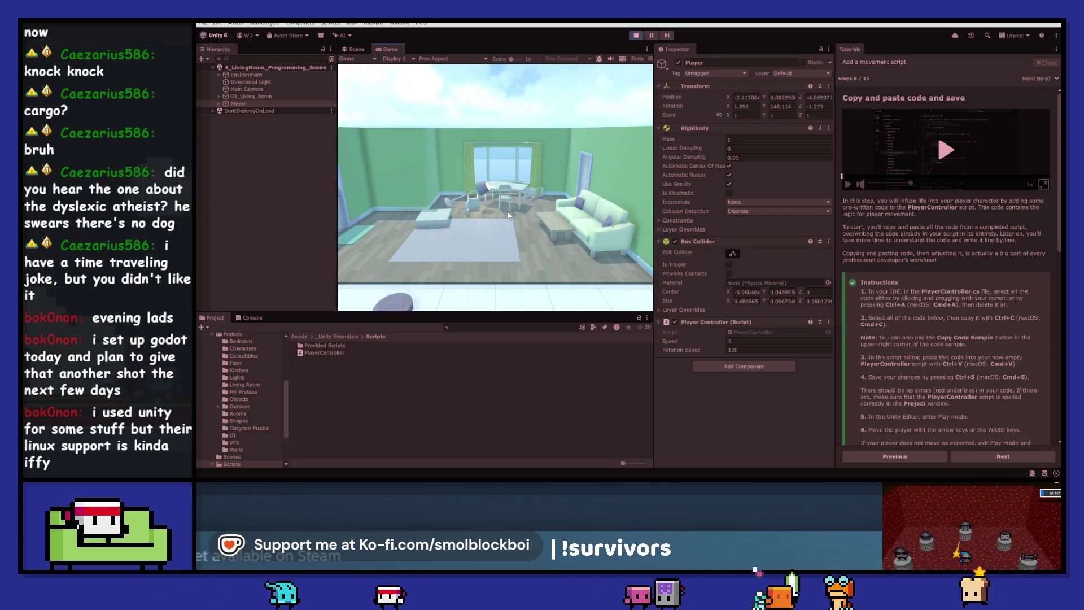
pyautogui.press('w')
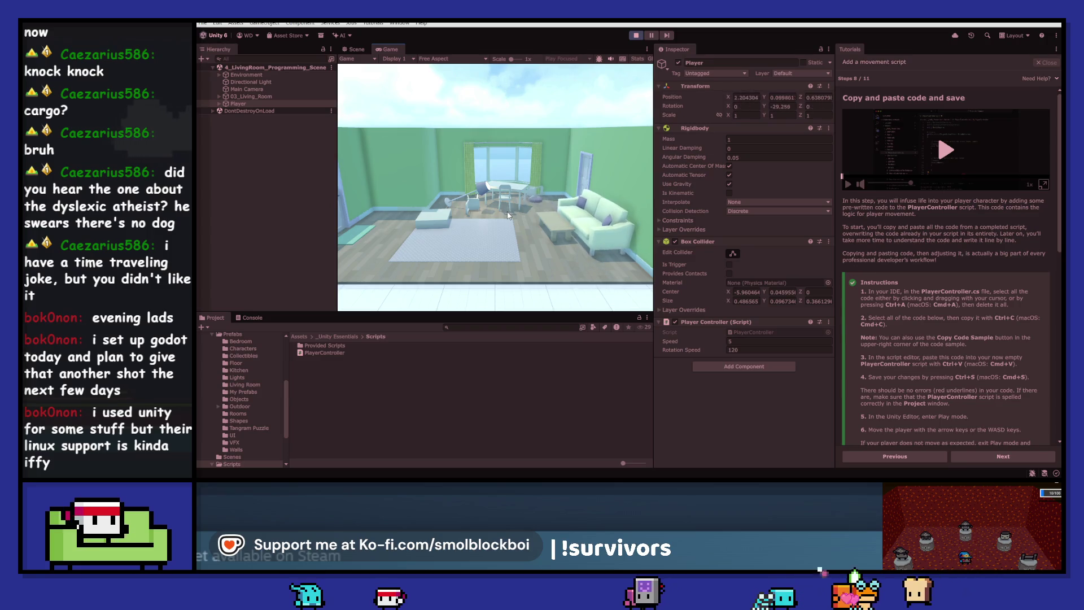
pyautogui.press('a')
pyautogui.press('w')
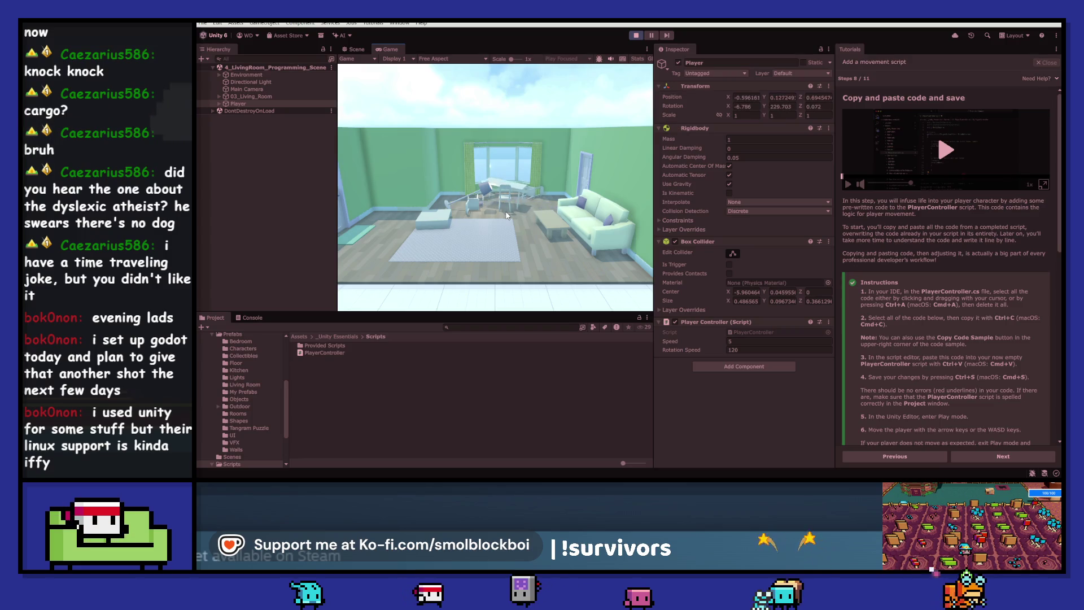
pyautogui.press('w')
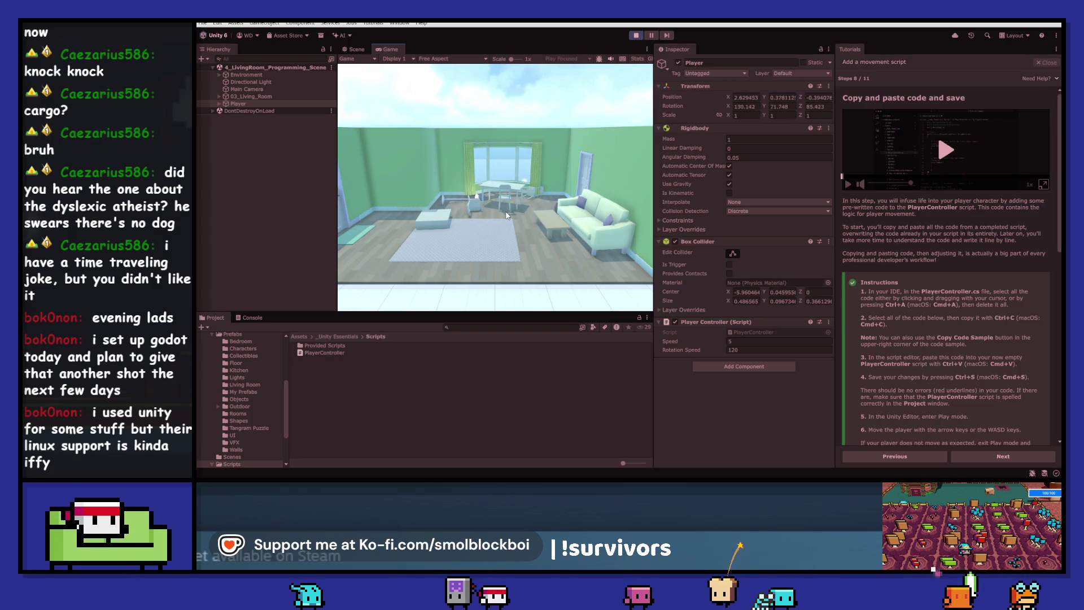
pyautogui.press('w')
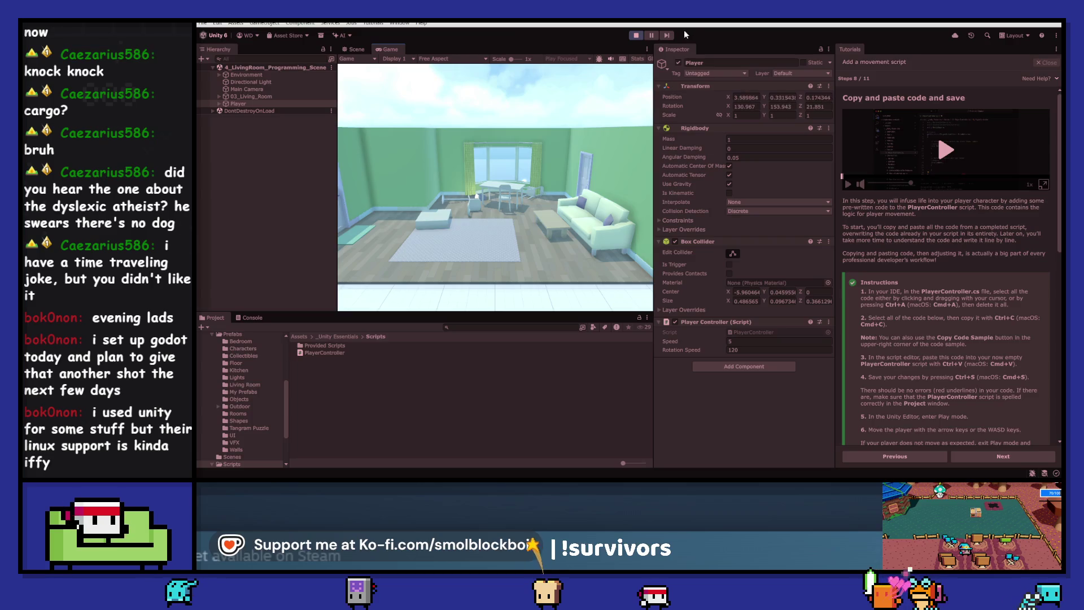
pyautogui.click(635, 35)
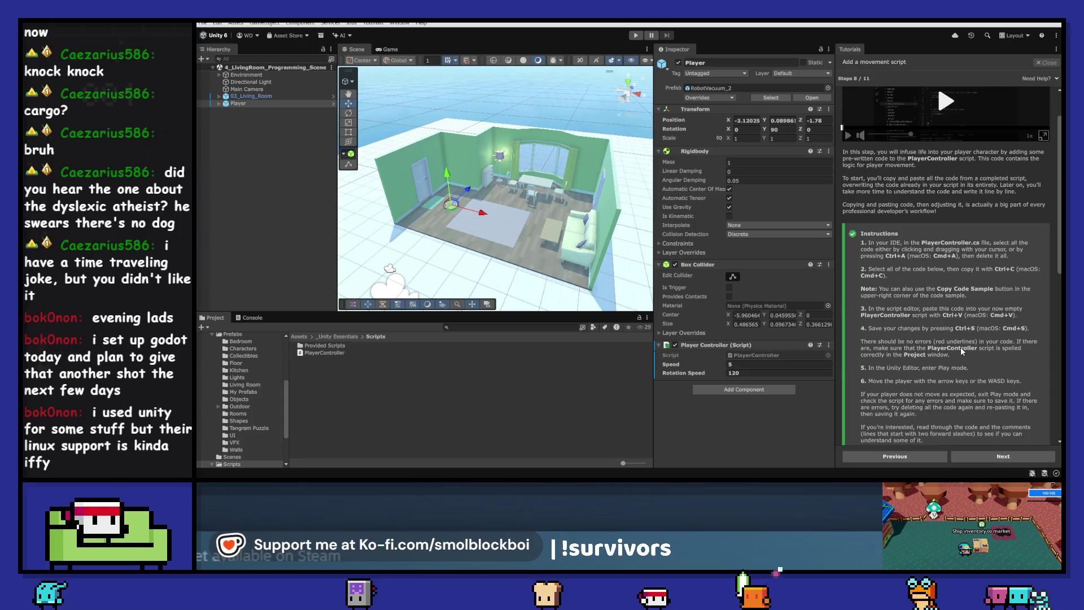
# - Advance the tutorial and parent Main Camera under Player in the Hierarchy
pyautogui.click(1016, 456)
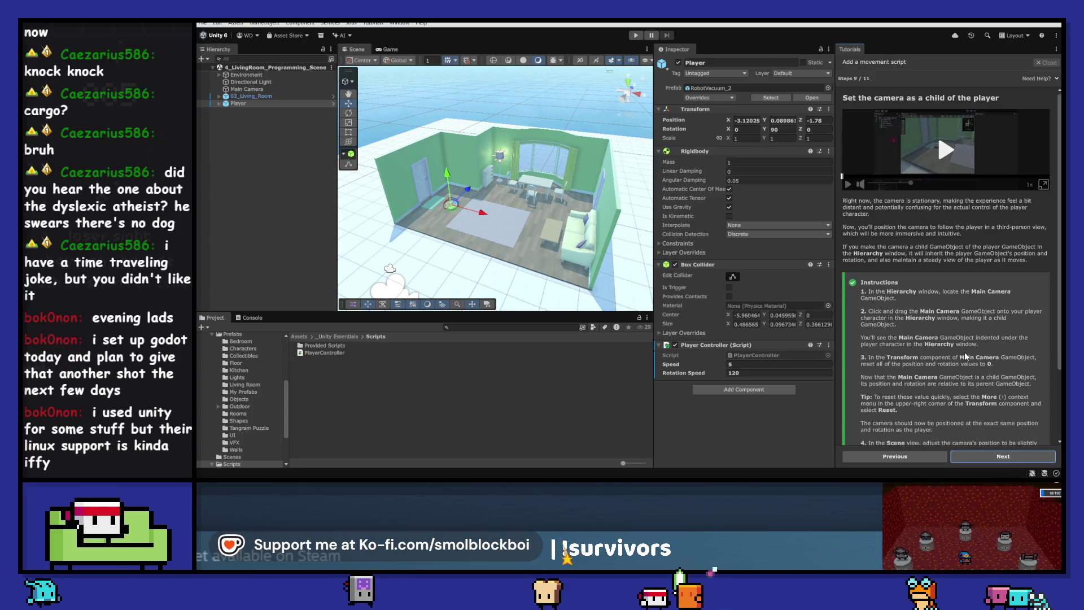
pyautogui.click(263, 89)
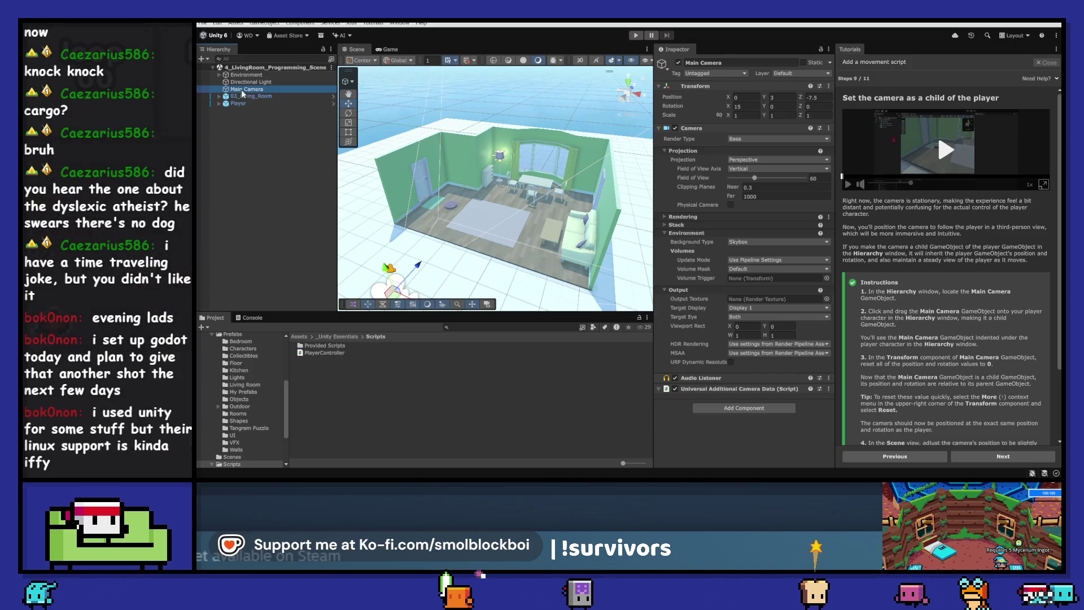
pyautogui.moveTo(246, 90); pyautogui.dragTo(243, 104)
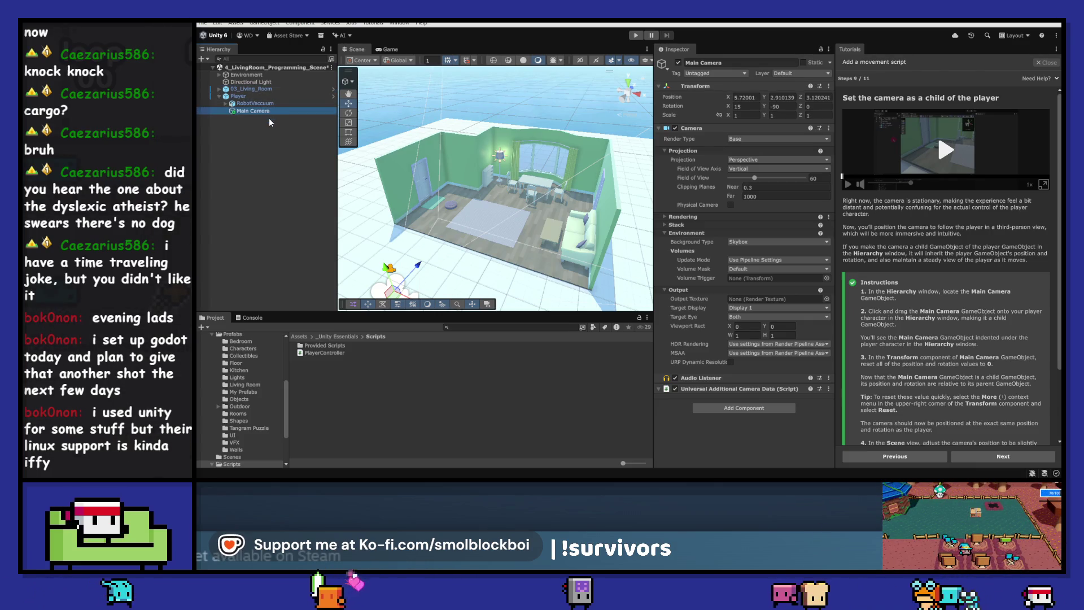
# - Reset the Main Camera's Transform to zero position and rotation
pyautogui.click(744, 105)
pyautogui.write('0')
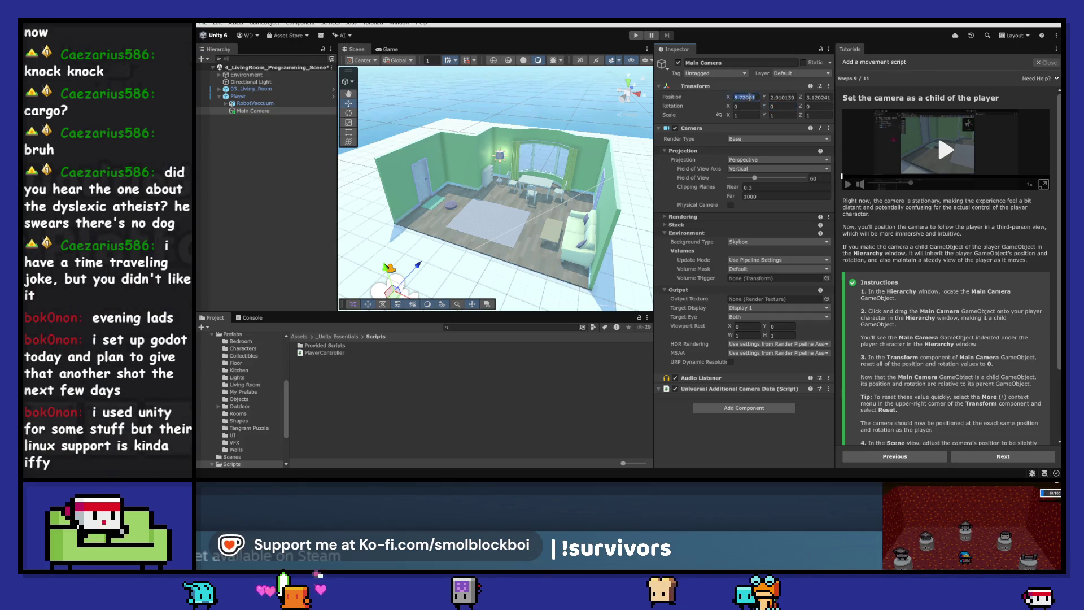
pyautogui.click(828, 86)
pyautogui.click(802, 92)
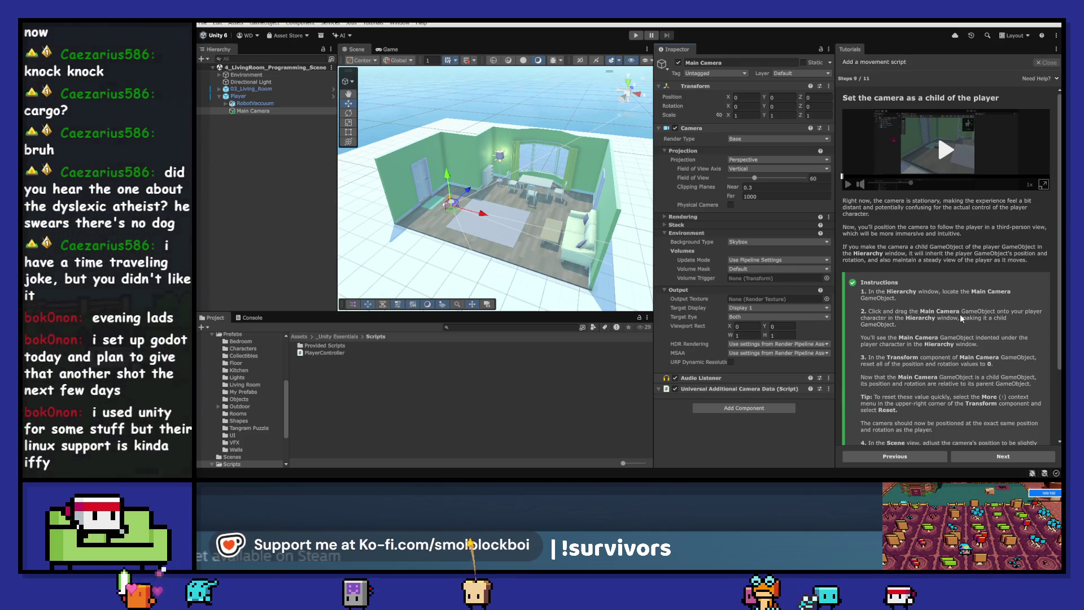
pyautogui.scroll(-1, 959, 313)
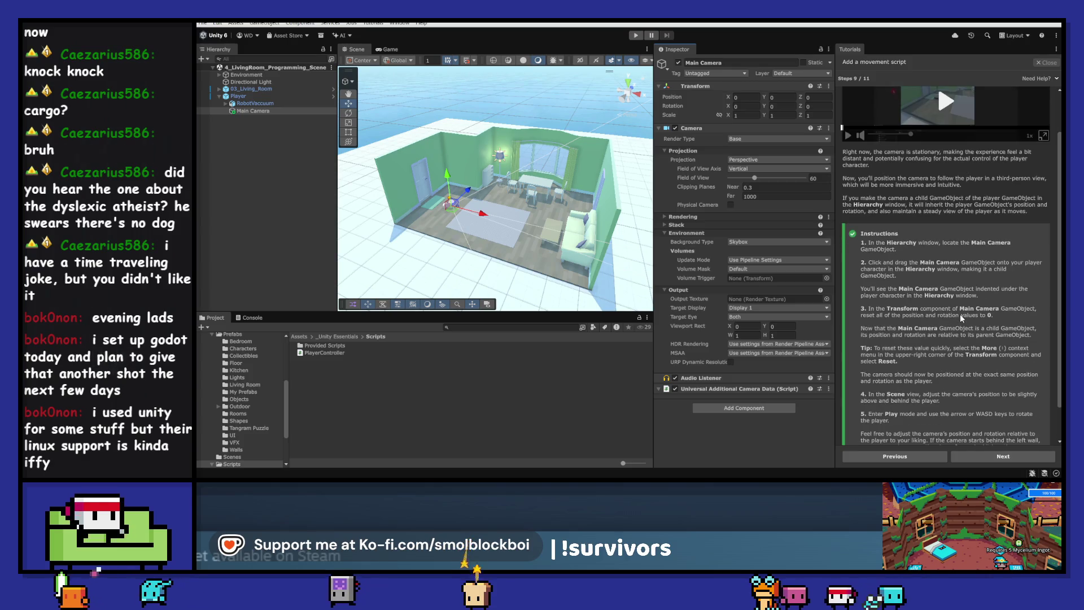
pyautogui.scroll(-1, 960, 314)
pyautogui.scroll(-2, 959, 314)
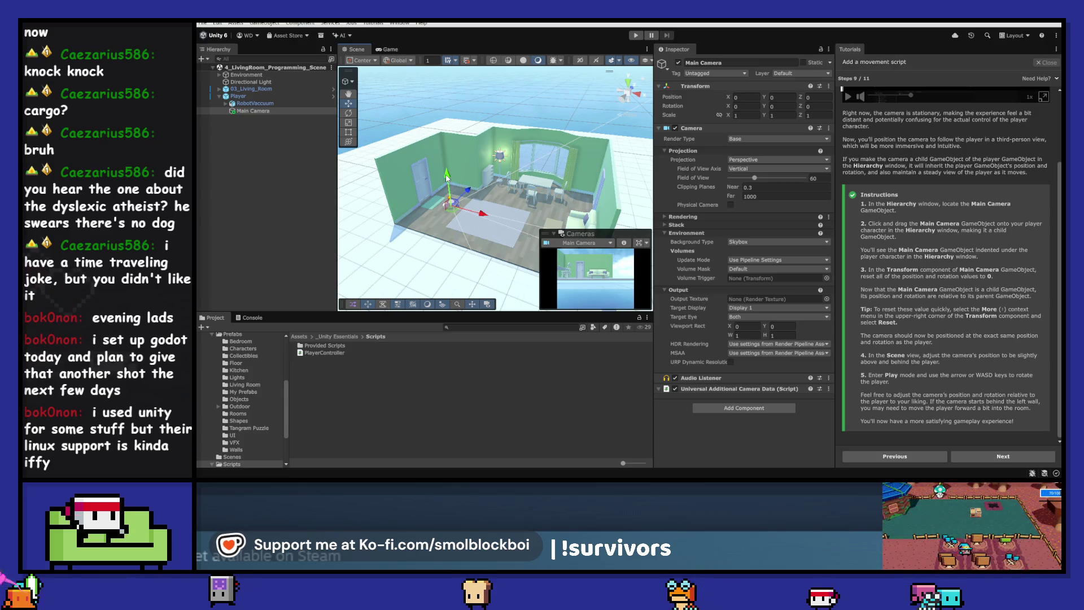
# - Move the Main Camera to 0, 0.36, -1.14 behind the vacuum and test-drive it in Play mode
pyautogui.moveTo(448, 178)
pyautogui.mouseDown()
pyautogui.moveTo(473, 205)
pyautogui.moveTo(425, 167)
pyautogui.mouseUp()
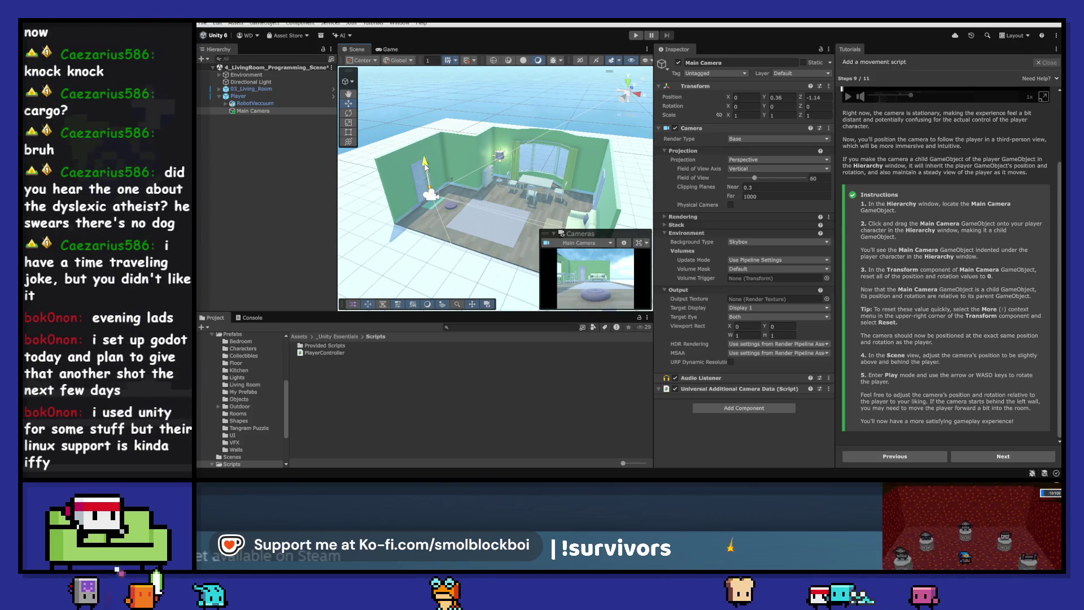
pyautogui.click(635, 36)
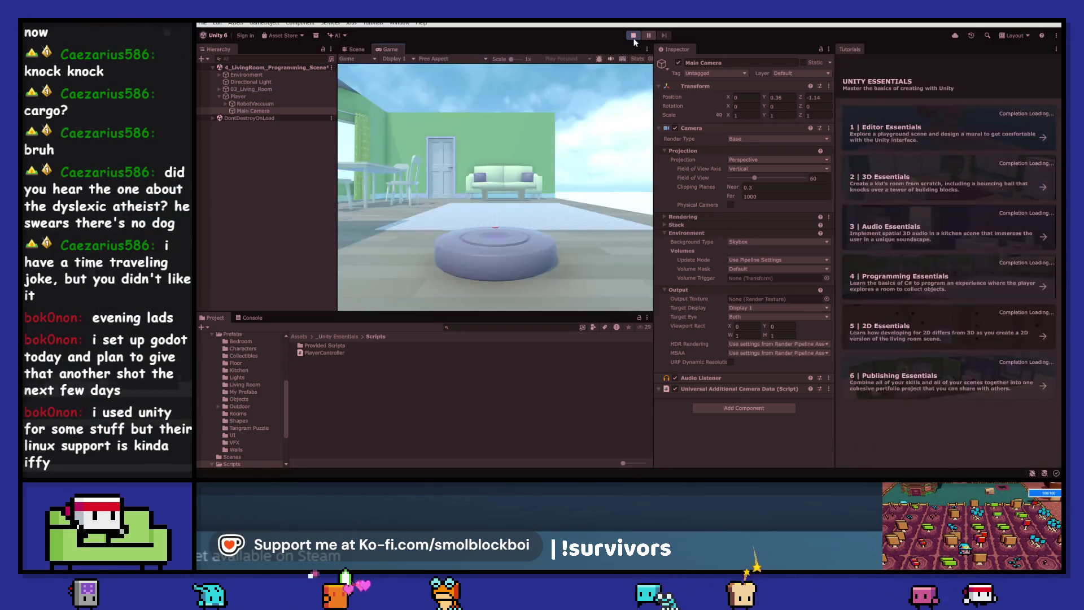
pyautogui.press('w')
pyautogui.press('a')
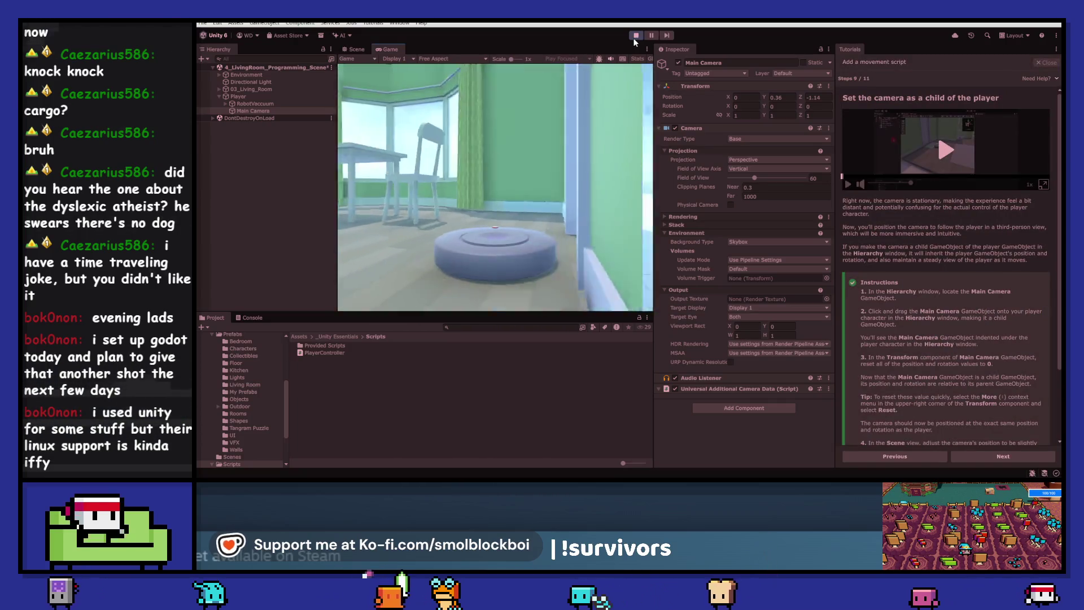
pyautogui.press('a')
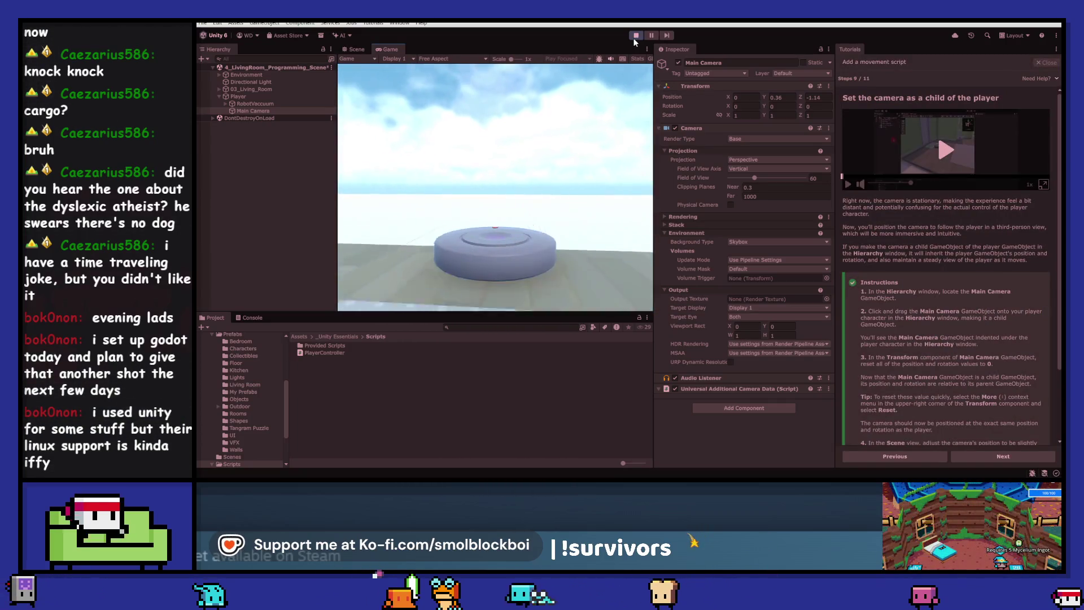
pyautogui.press('a')
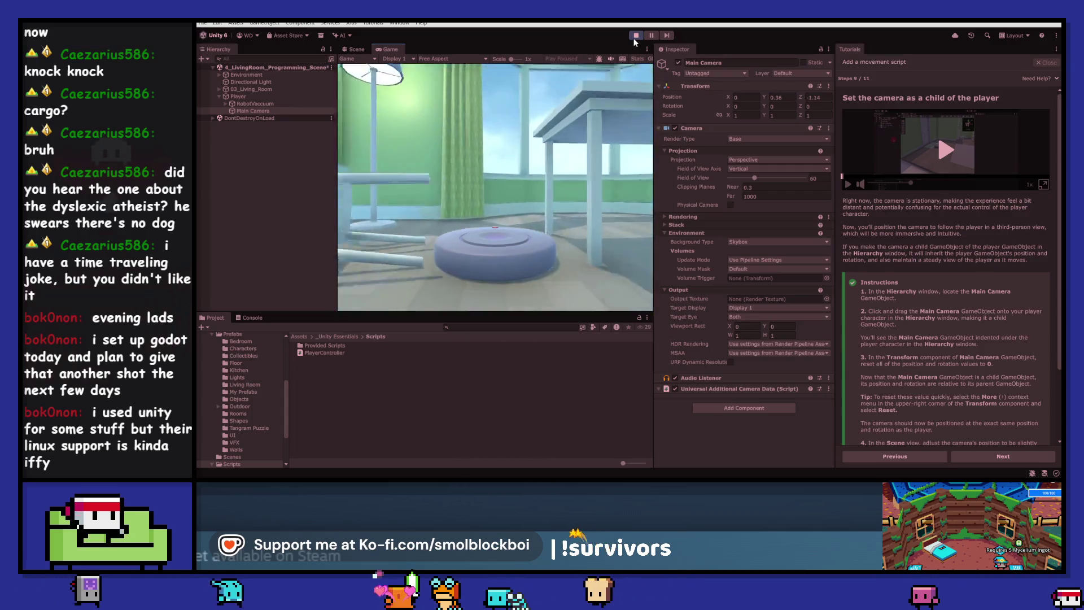
pyautogui.press('w')
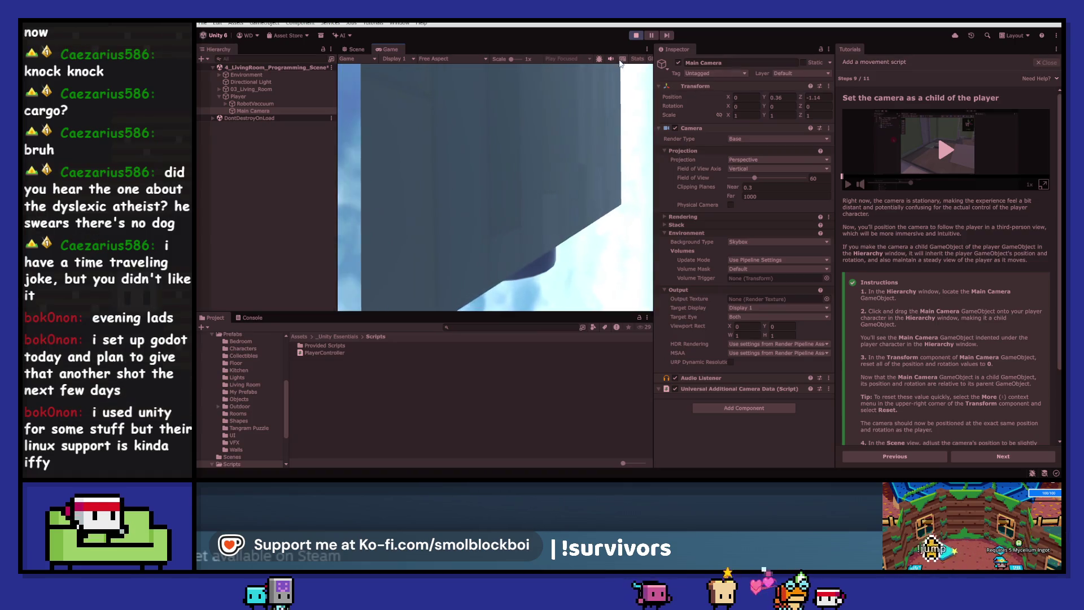
pyautogui.click(636, 35)
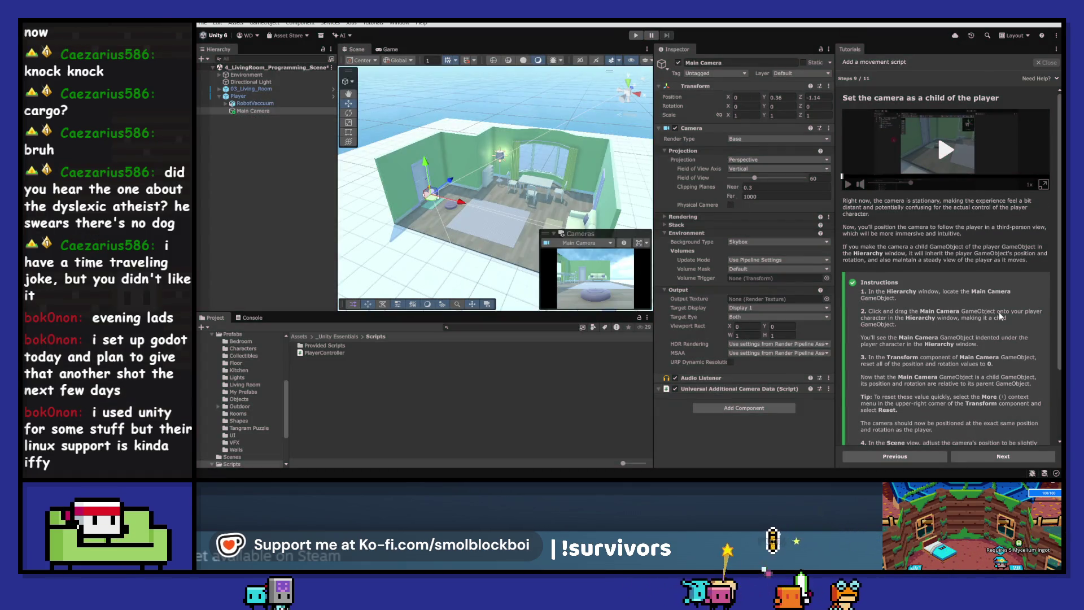
# - Raise the Main Camera to 0, 0.7, -1.87 behind the Player
pyautogui.scroll(-2, 999, 315)
pyautogui.scroll(3, 439, 209)
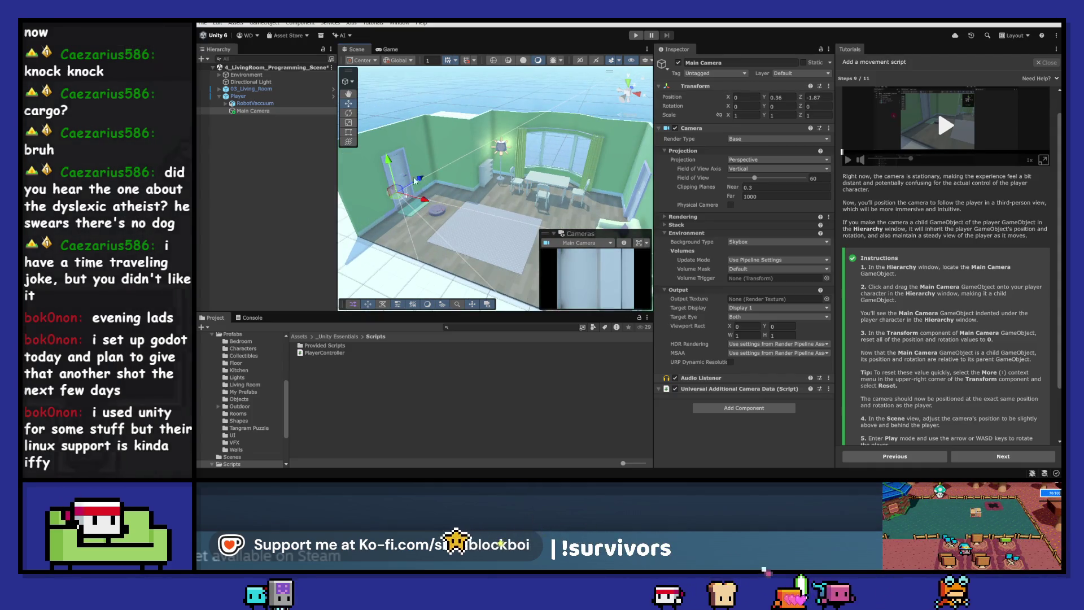
pyautogui.moveTo(390, 162); pyautogui.dragTo(388, 150)
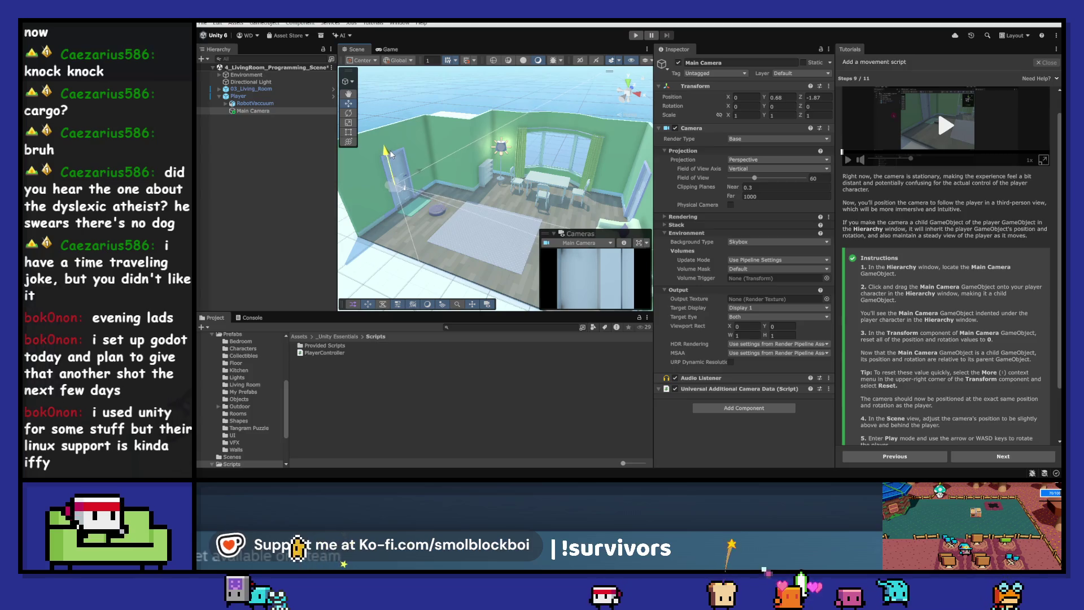
# - Play-test the higher camera, driving the vacuum past the sofa, table and door wall
pyautogui.click(636, 37)
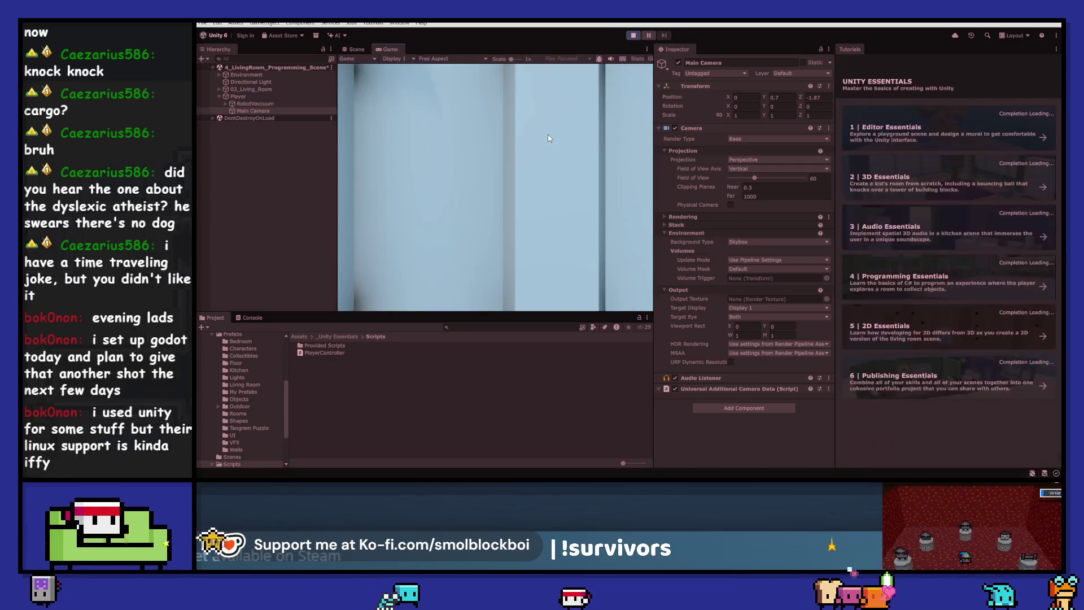
pyautogui.press('w')
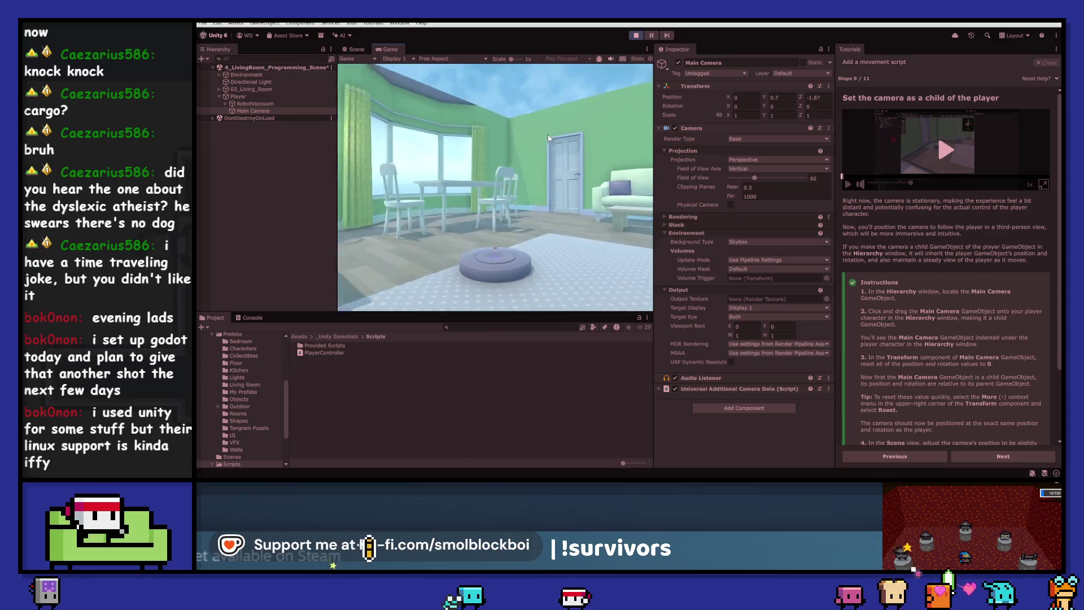
pyautogui.press('w')
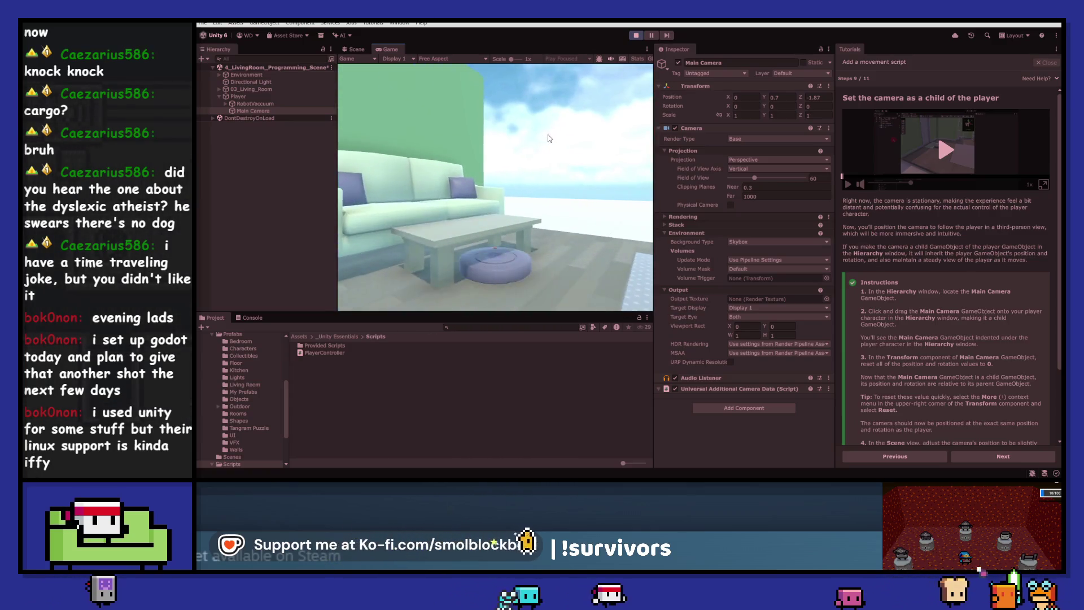
pyautogui.press('d')
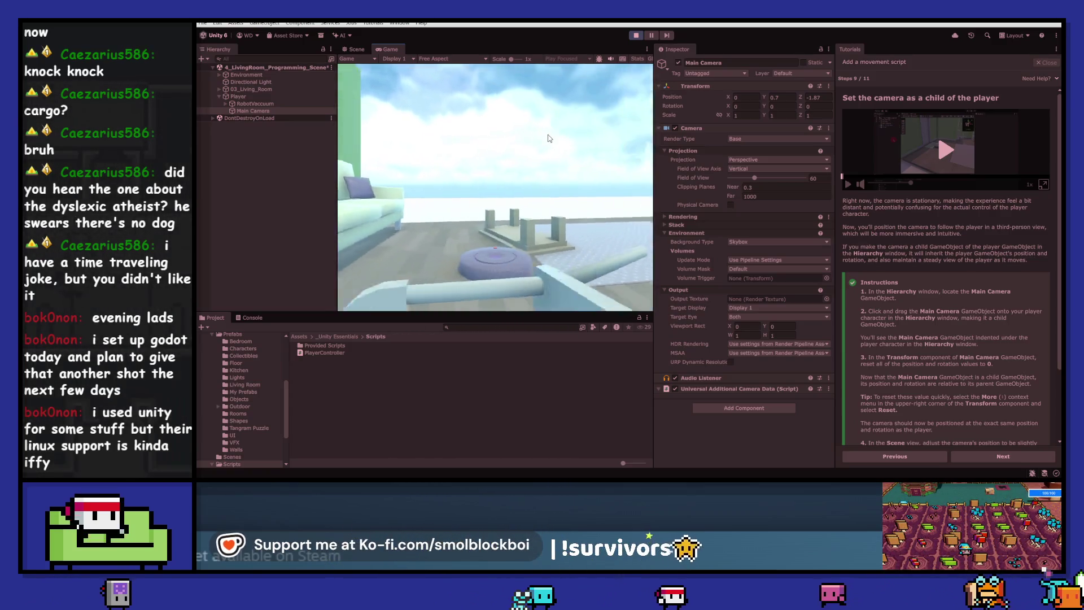
pyautogui.press('w')
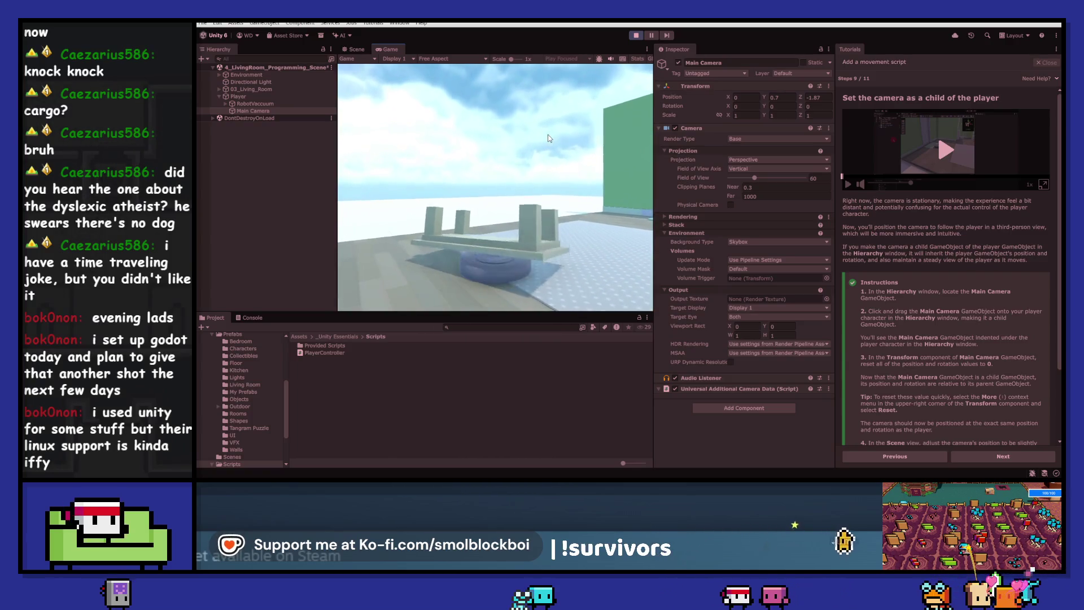
pyautogui.press('a')
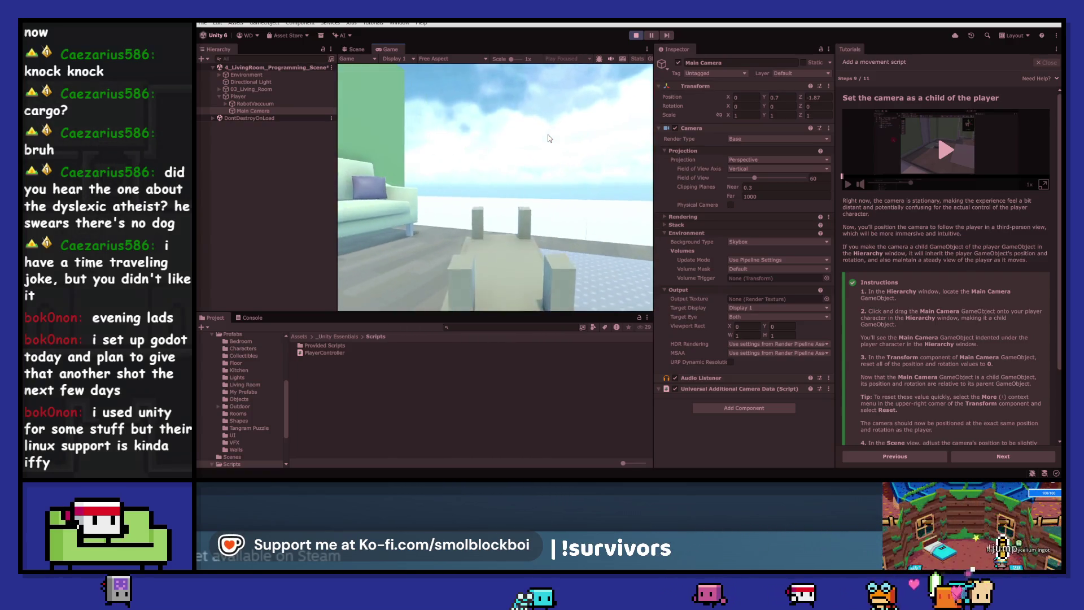
pyautogui.press('w')
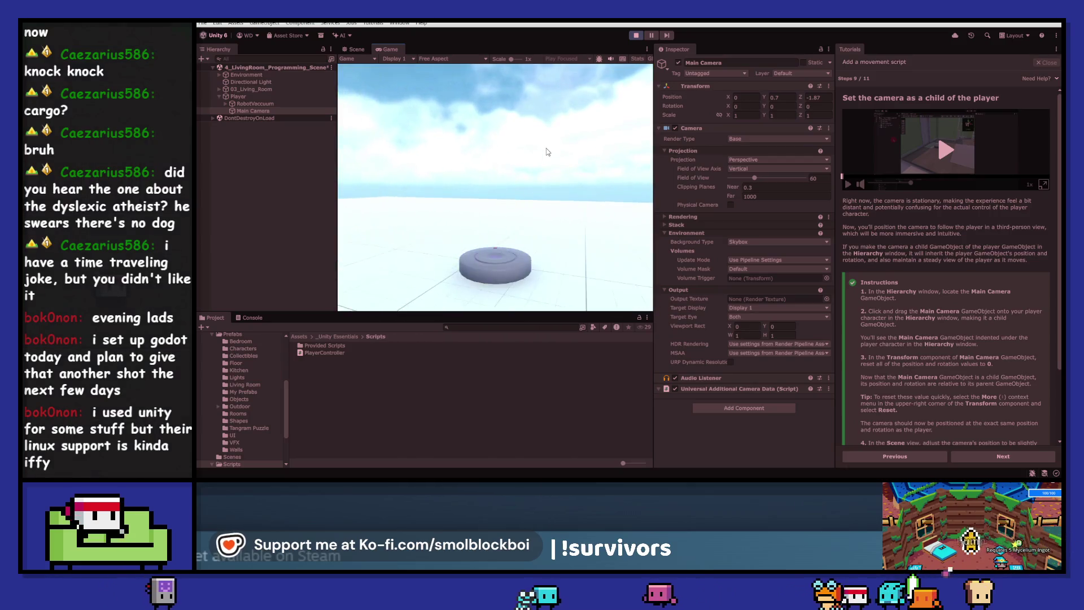
pyautogui.press('d')
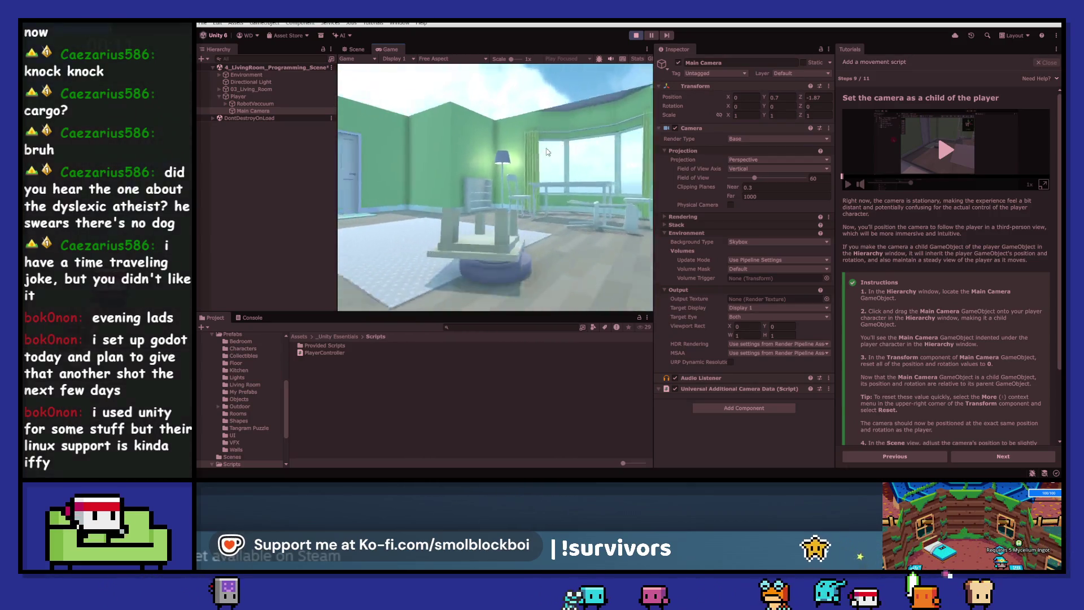
pyautogui.press('w')
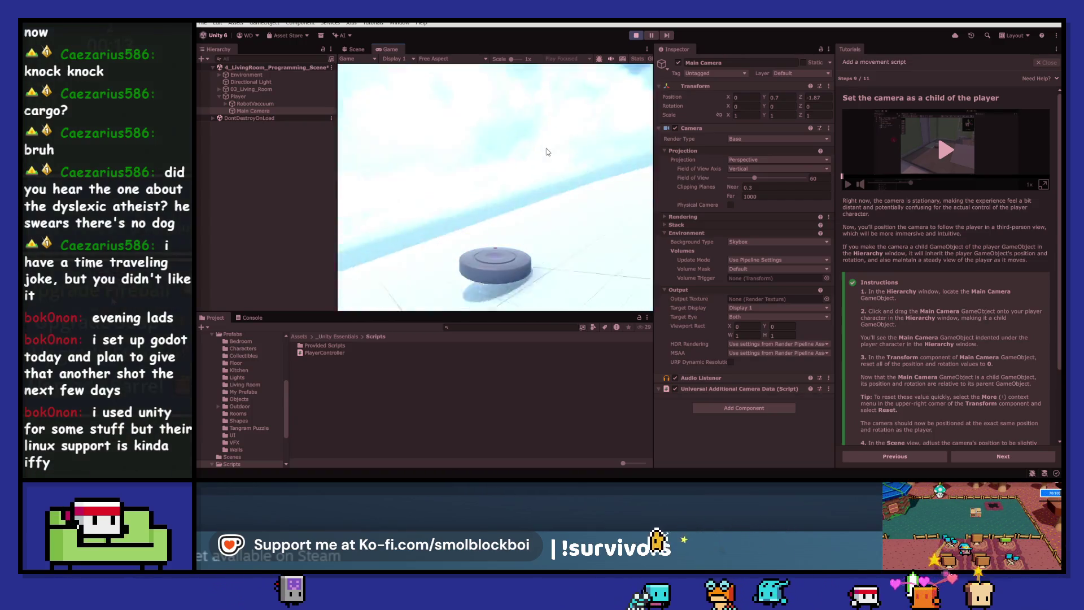
pyautogui.press('d')
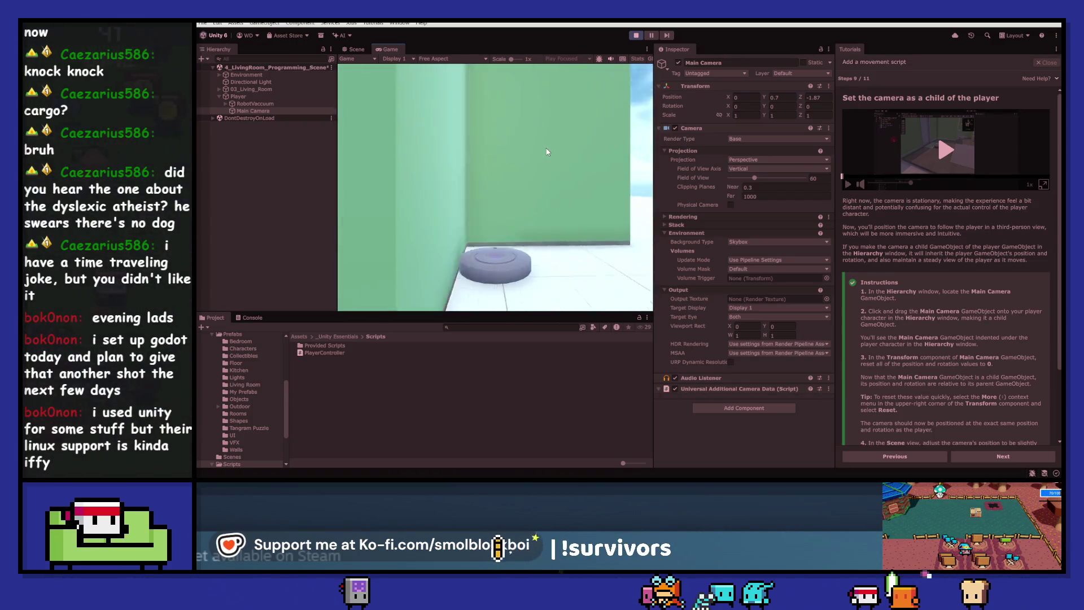
pyautogui.press('s')
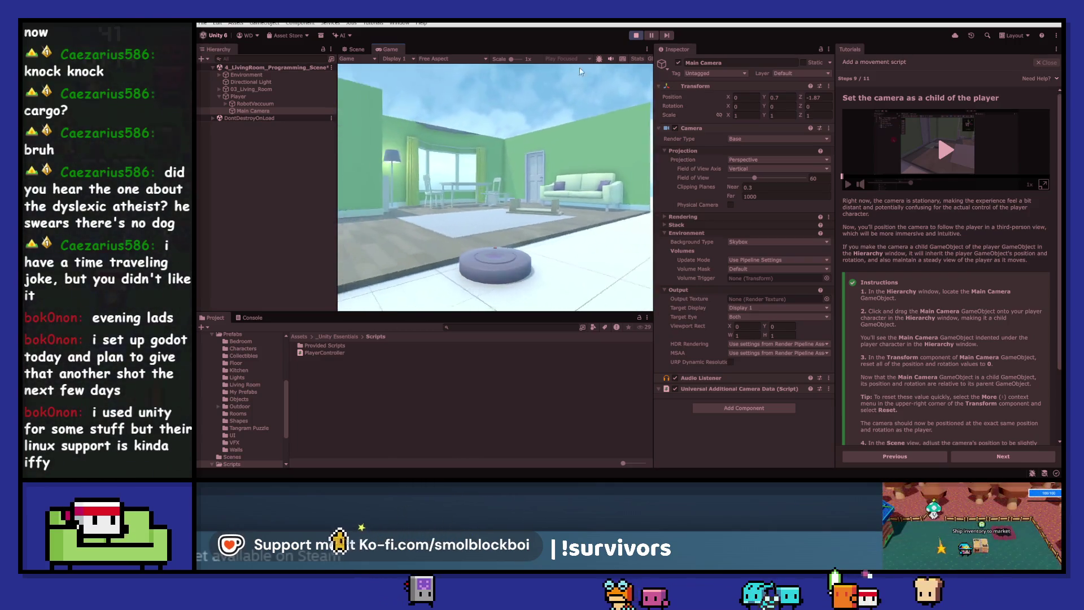
pyautogui.click(635, 35)
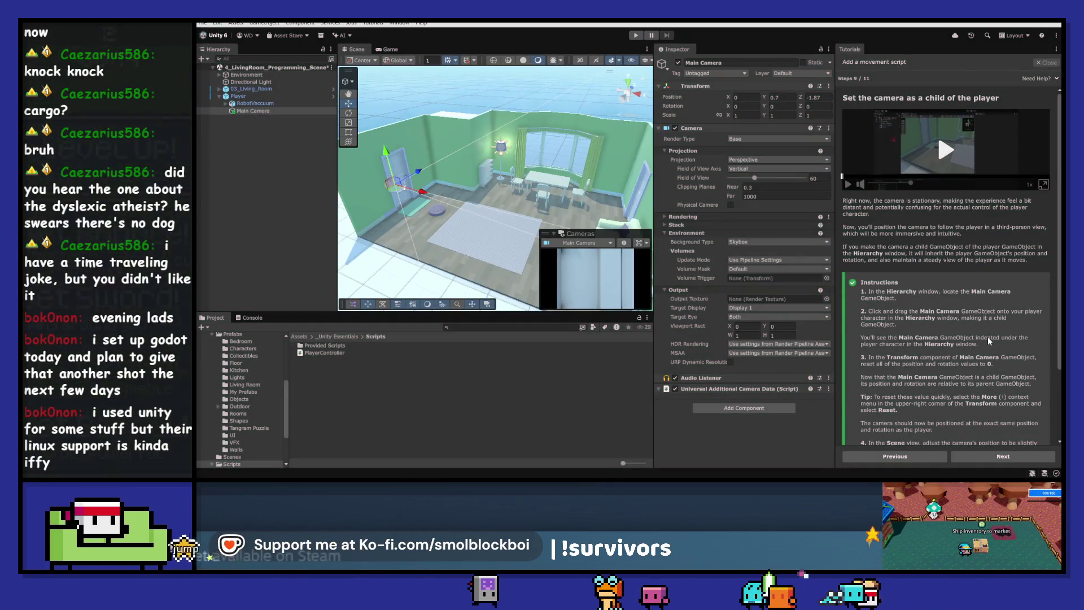
# - Advance to tutorial step 10, enter Play mode and select the Player
pyautogui.scroll(-5, 987, 336)
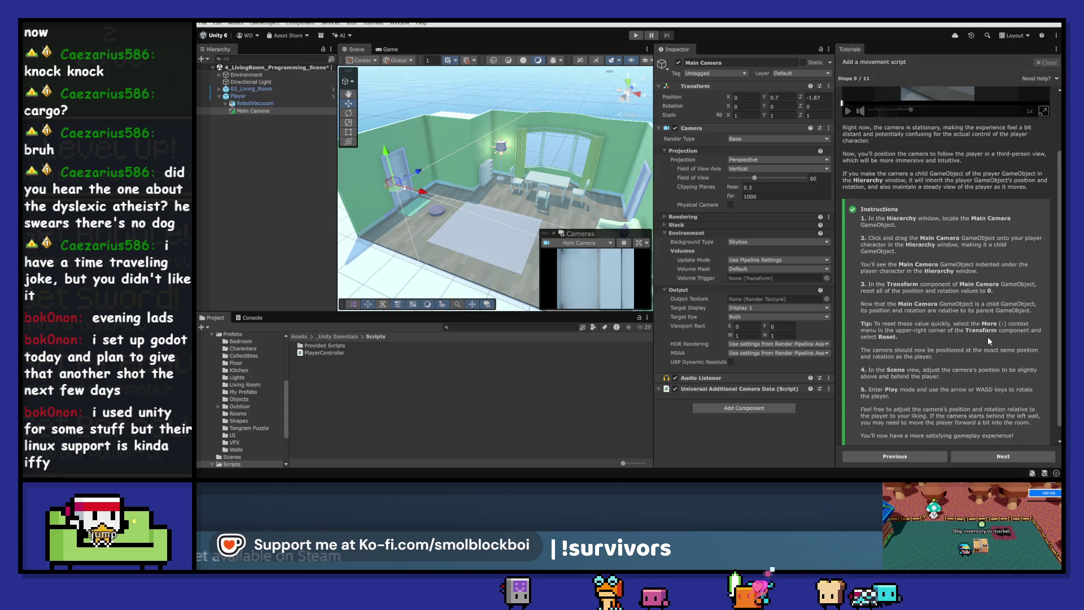
pyautogui.click(1000, 456)
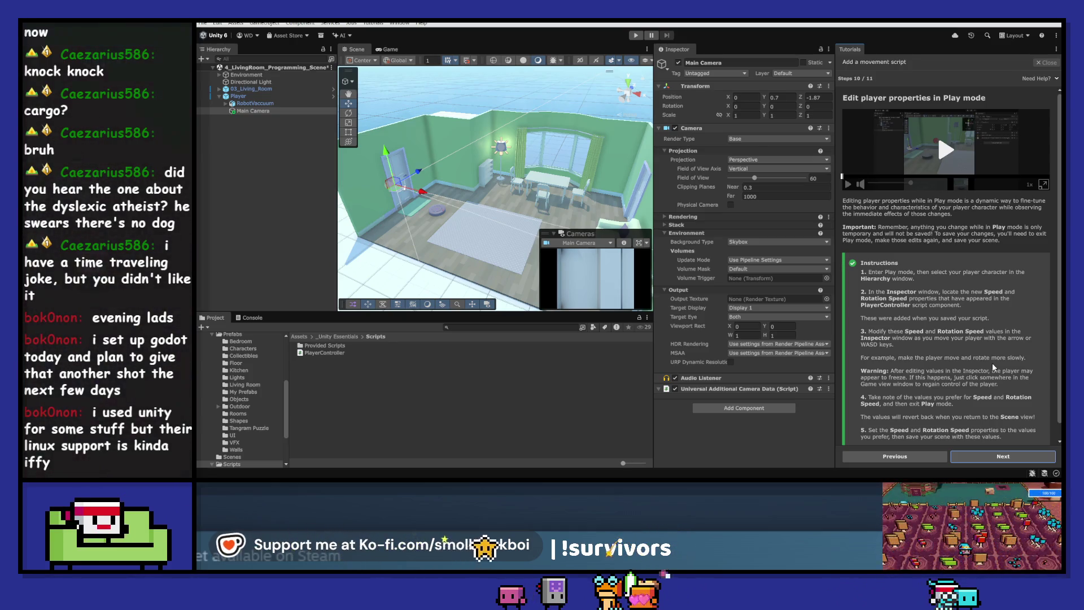
pyautogui.scroll(-1, 991, 363)
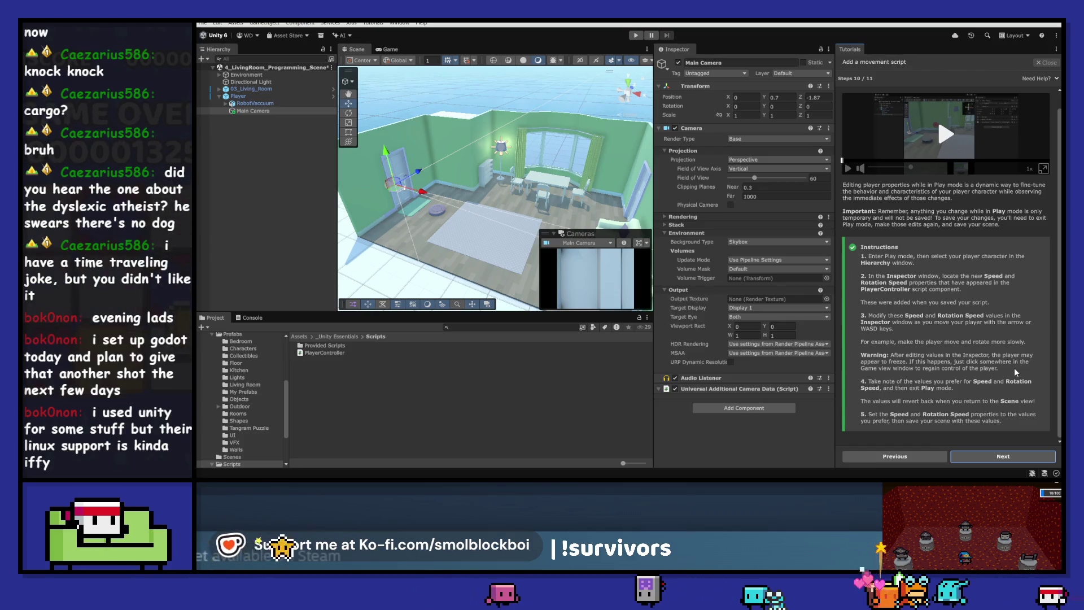
pyautogui.click(636, 36)
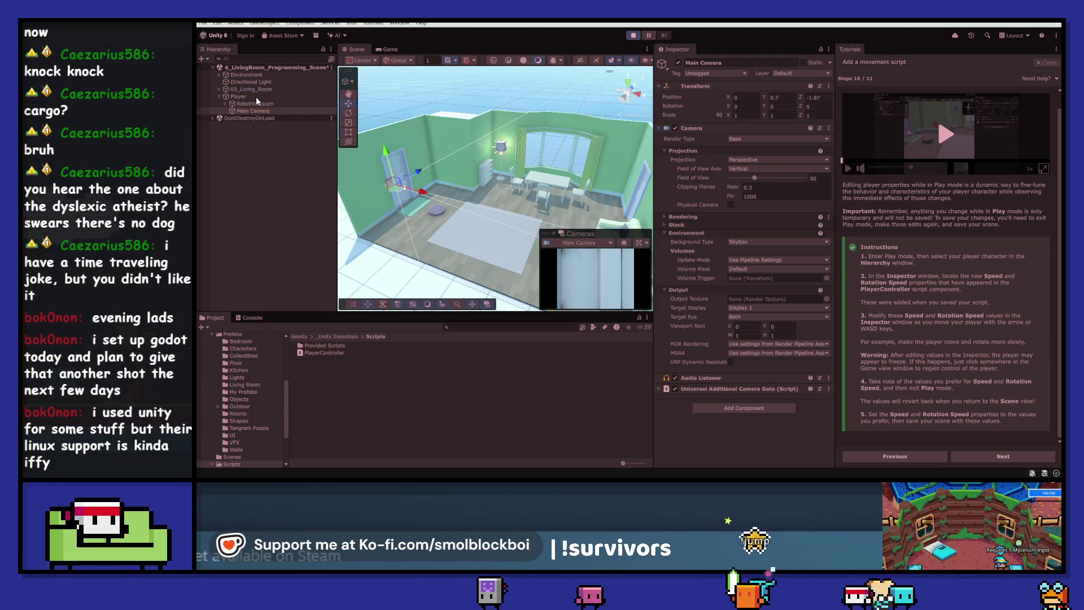
pyautogui.click(255, 97)
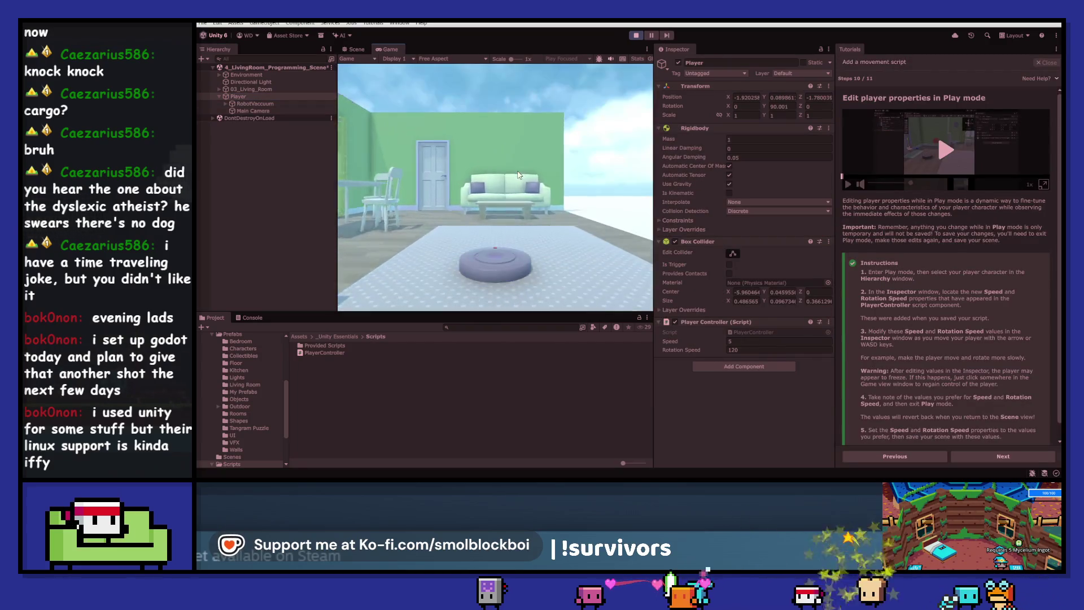
# - Tune the Player's Speed to about 2 while driving it with the arrow keys
pyautogui.press('Down')
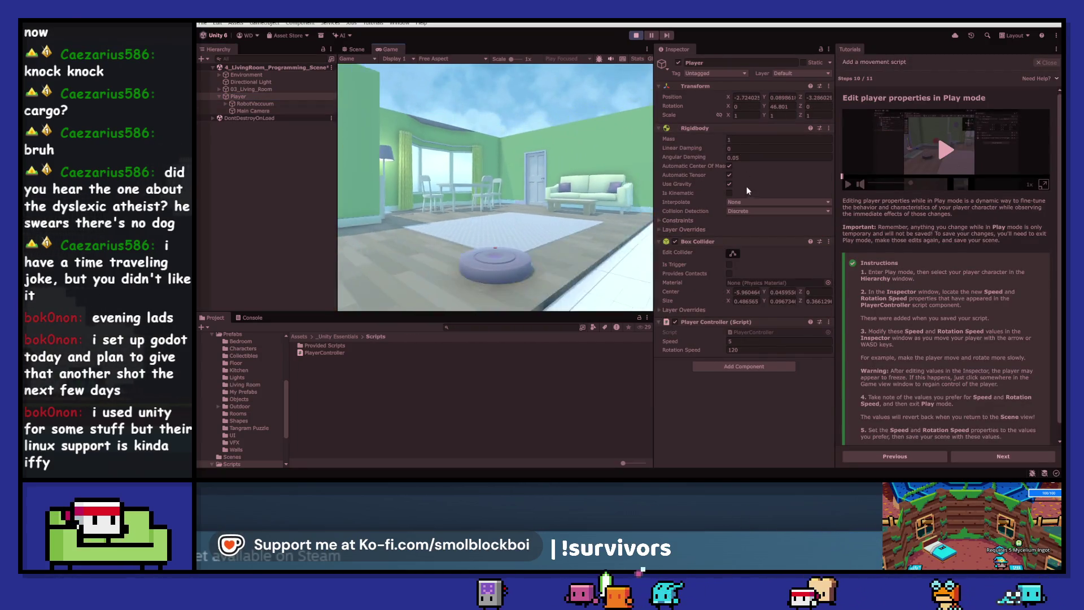
pyautogui.click(736, 350)
pyautogui.moveTo(675, 341); pyautogui.dragTo(670, 343)
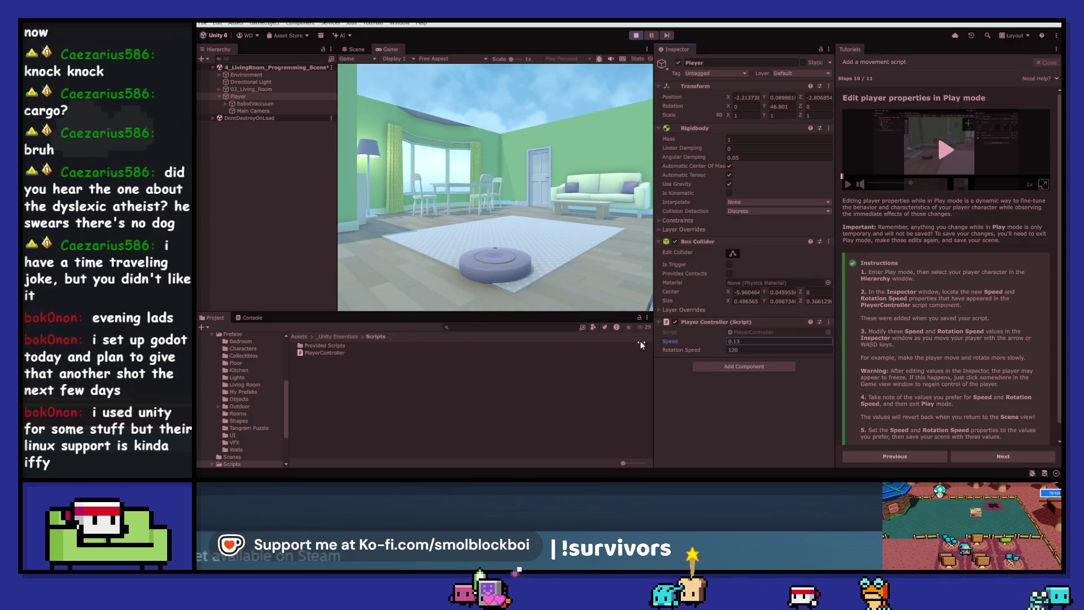
pyautogui.moveTo(675, 343); pyautogui.dragTo(679, 344)
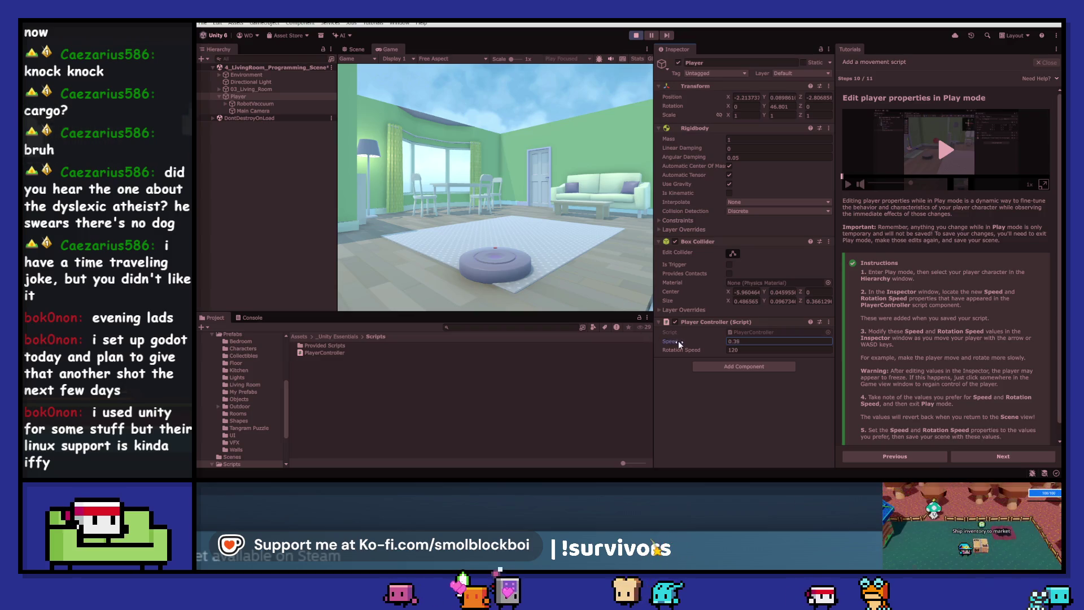
pyautogui.click(591, 236)
pyautogui.press('Up')
pyautogui.press('Left')
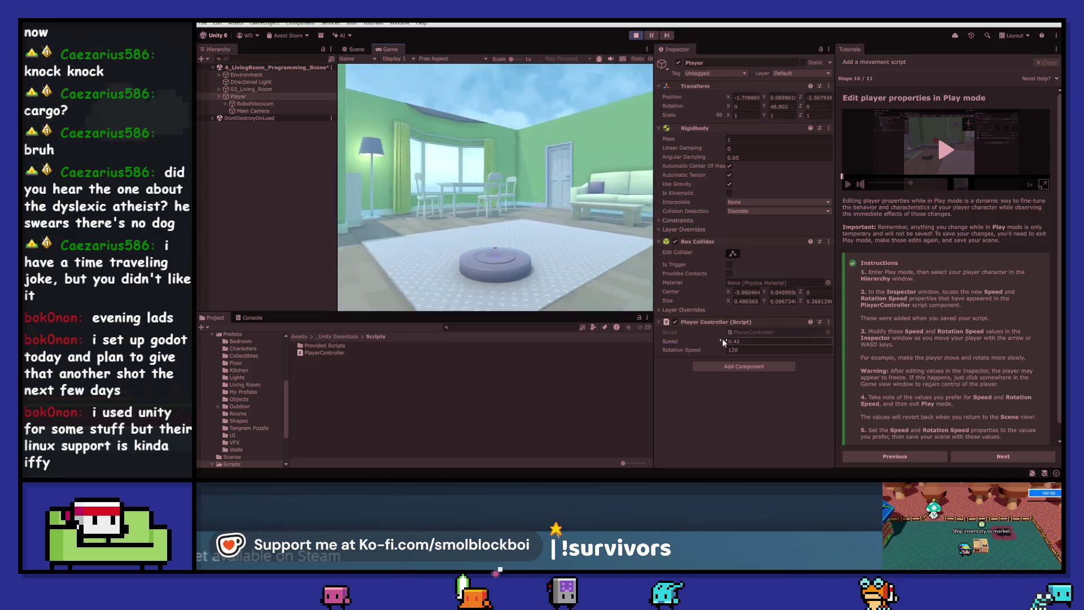
pyautogui.click(680, 344)
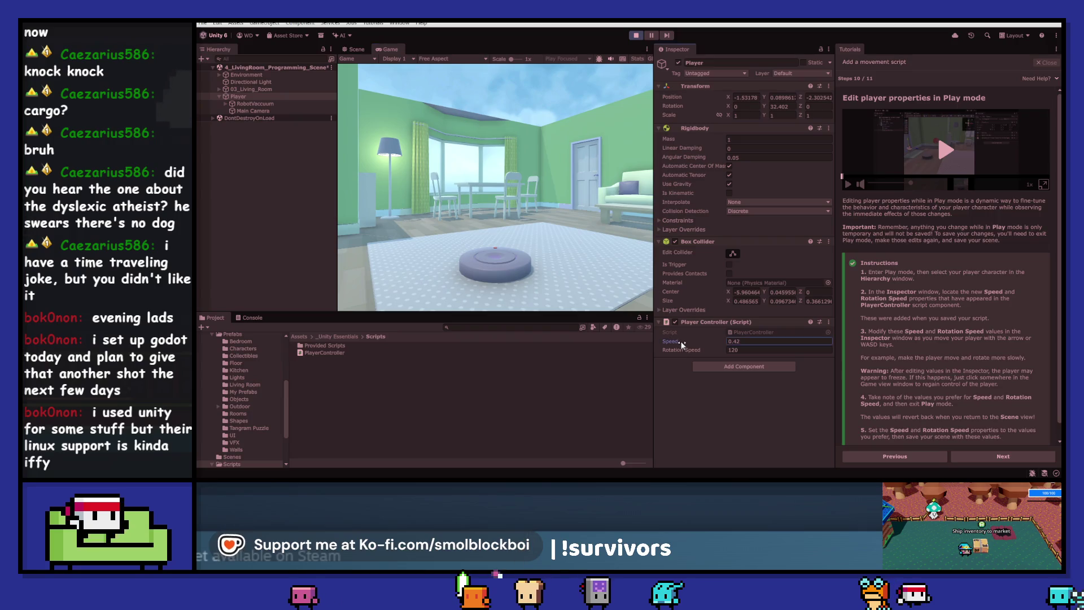
pyautogui.click(583, 269)
pyautogui.press('Up')
pyautogui.press('Right')
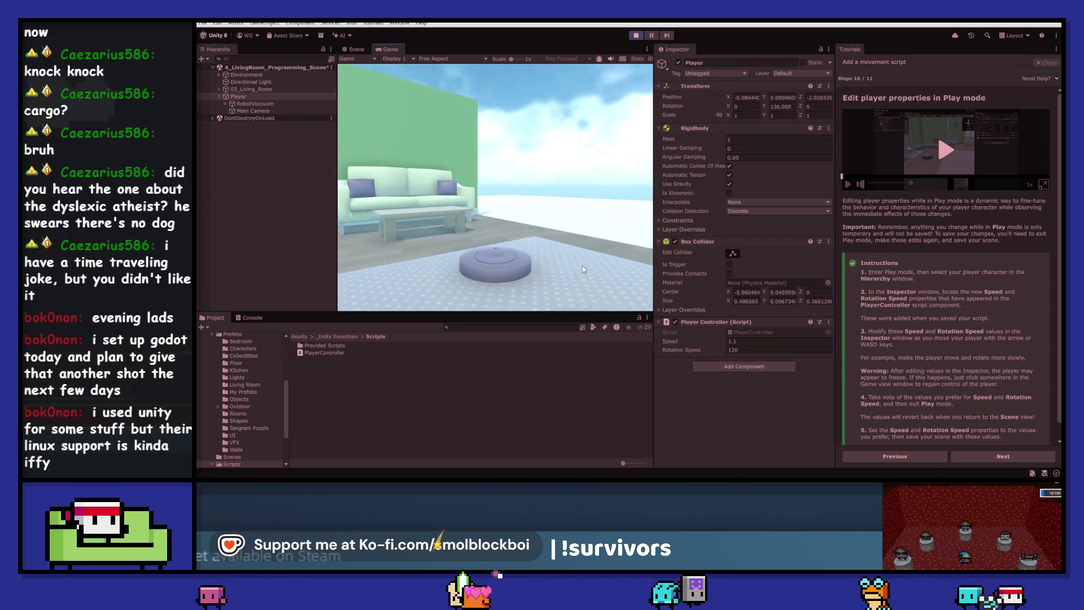
pyautogui.press('Left')
pyautogui.moveTo(685, 343); pyautogui.dragTo(697, 343)
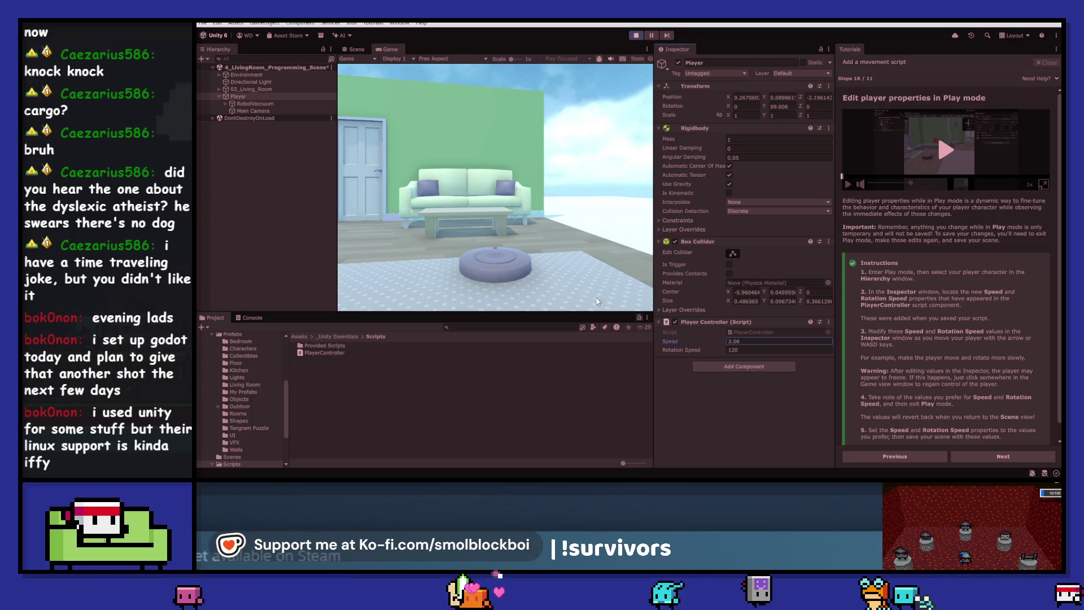
pyautogui.click(547, 256)
pyautogui.press('Left')
pyautogui.press('Down')
pyautogui.press('Right')
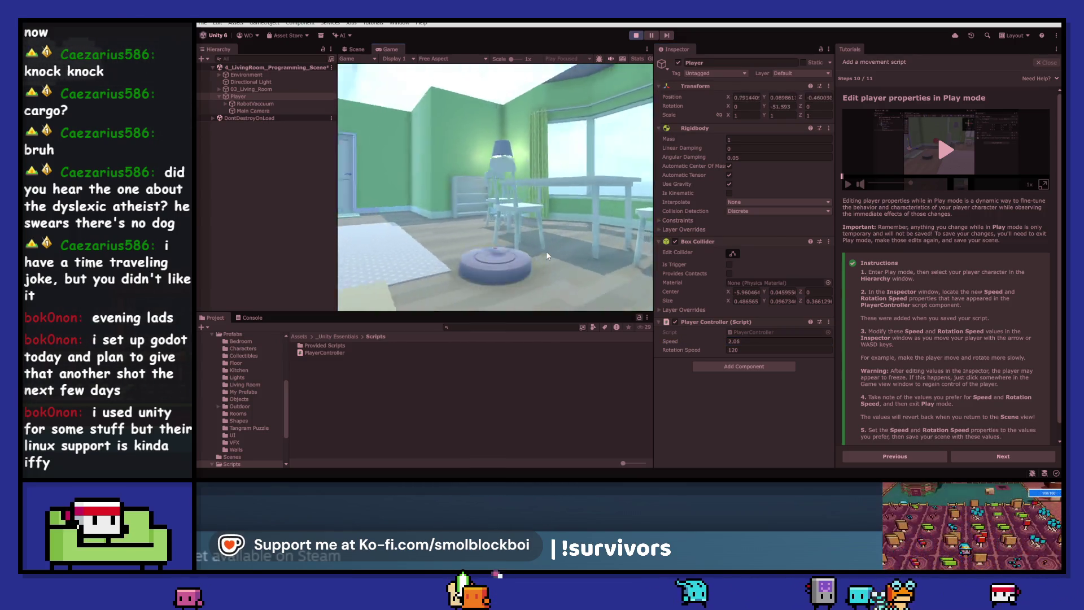
pyautogui.press('Up')
pyautogui.press('Left')
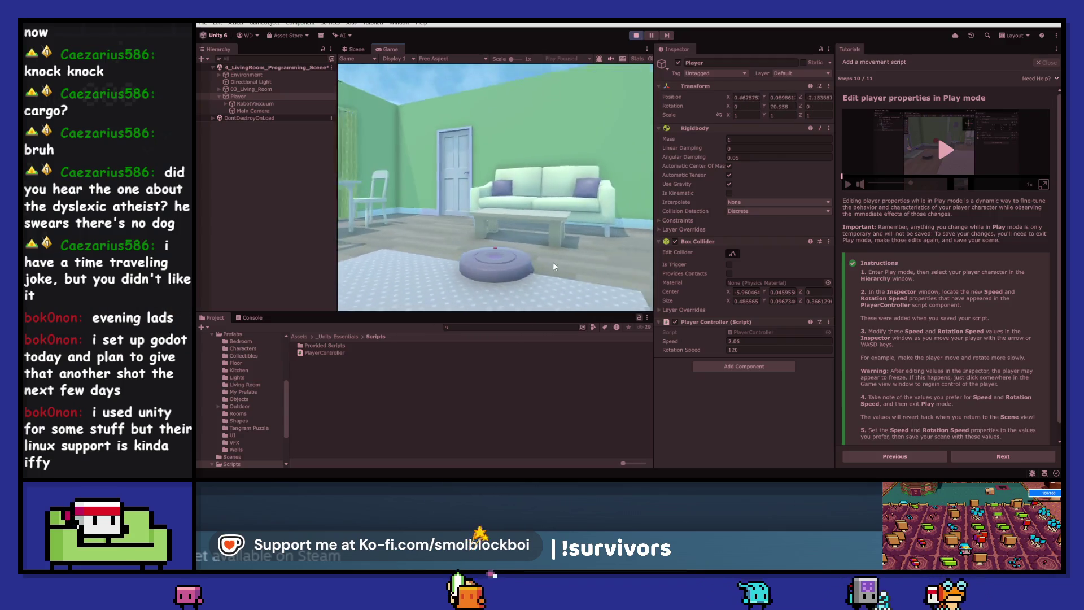
# - Tune Rotation Speed to about 78 while driving, then stop Play and reach the review step
pyautogui.moveTo(686, 354); pyautogui.dragTo(603, 350)
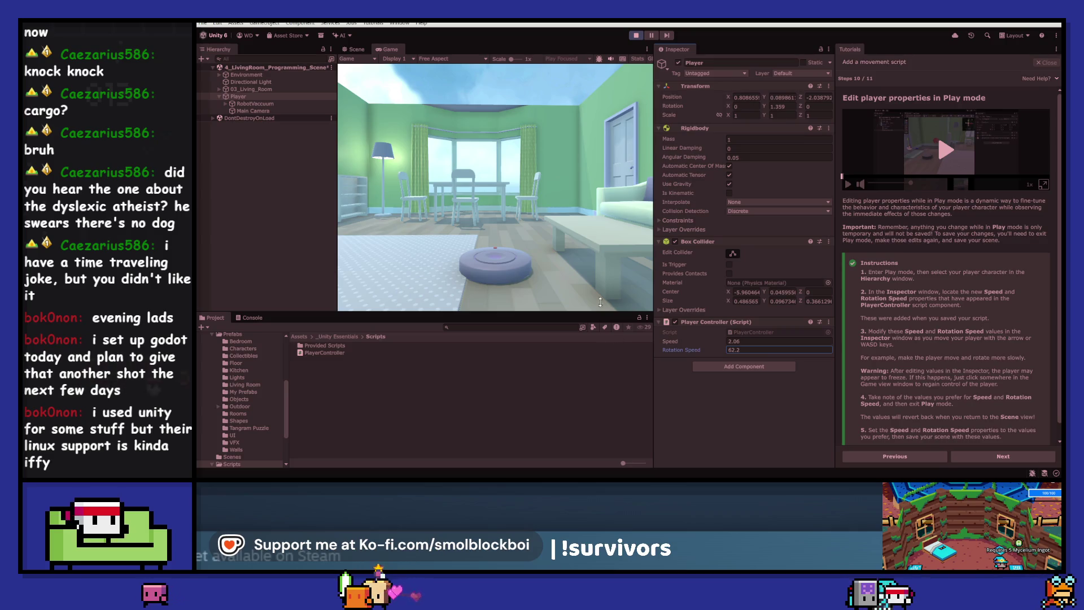
pyautogui.click(703, 357)
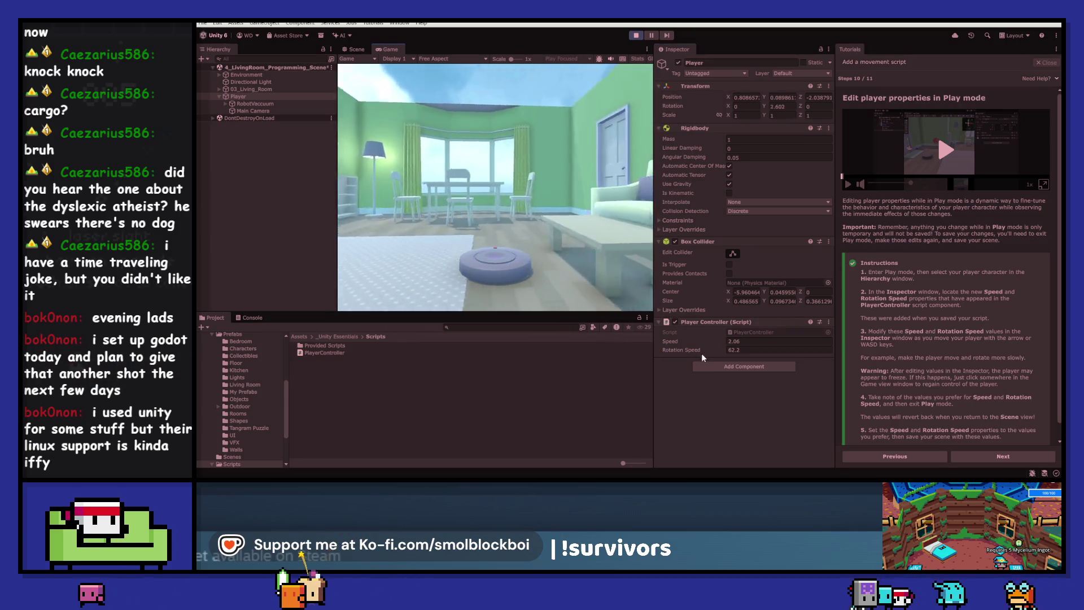
pyautogui.press('Right')
pyautogui.moveTo(696, 351); pyautogui.dragTo(703, 351)
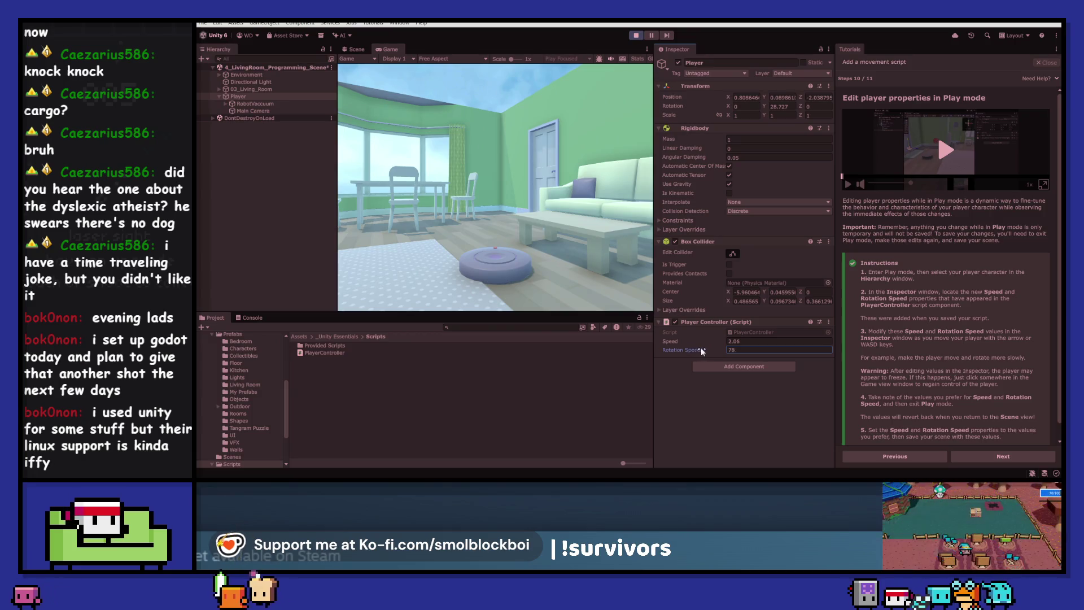
pyautogui.click(548, 222)
pyautogui.press('Left')
pyautogui.press('Up')
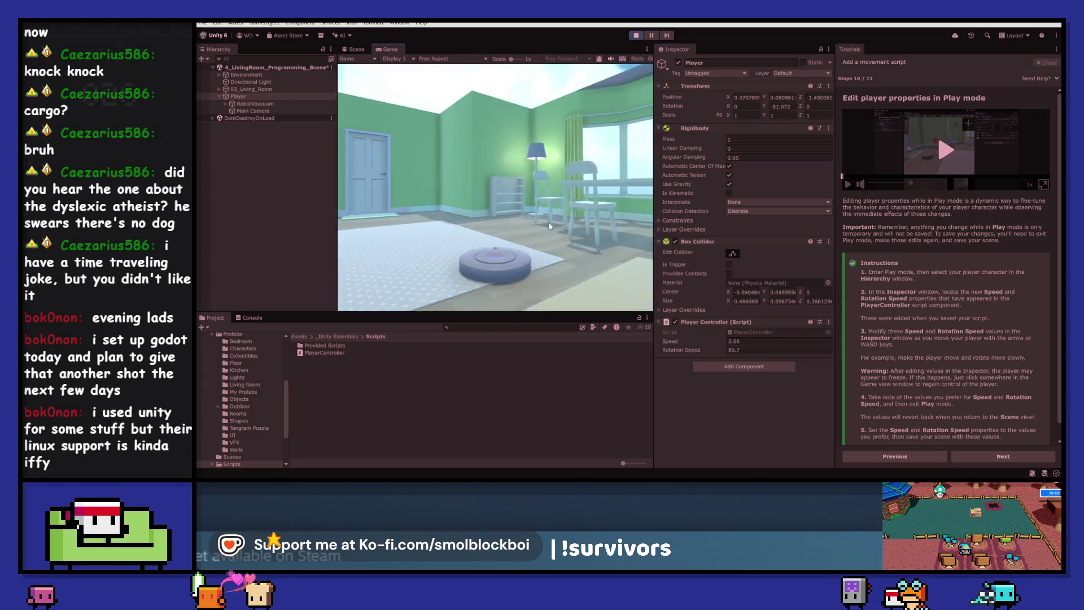
pyautogui.press('Left')
pyautogui.press('Up')
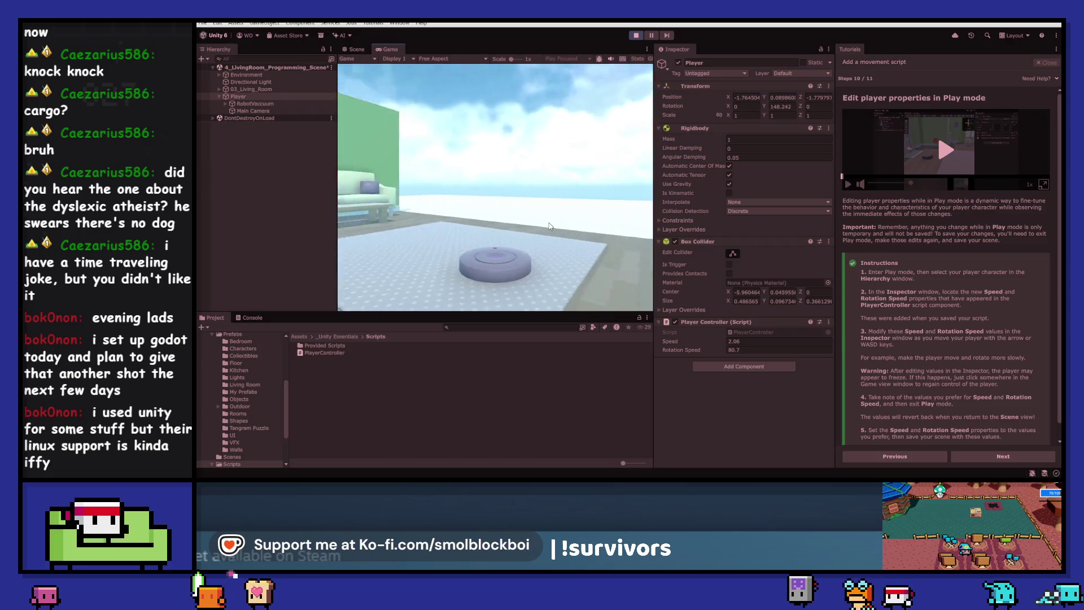
pyautogui.press('Left')
pyautogui.press('Up')
pyautogui.click(635, 35)
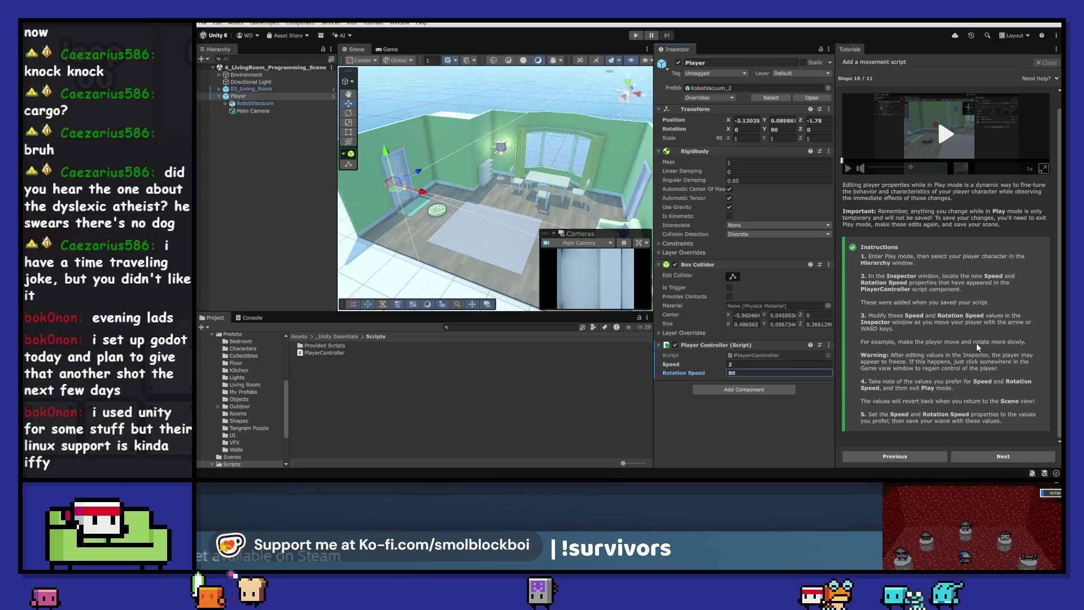
pyautogui.click(995, 458)
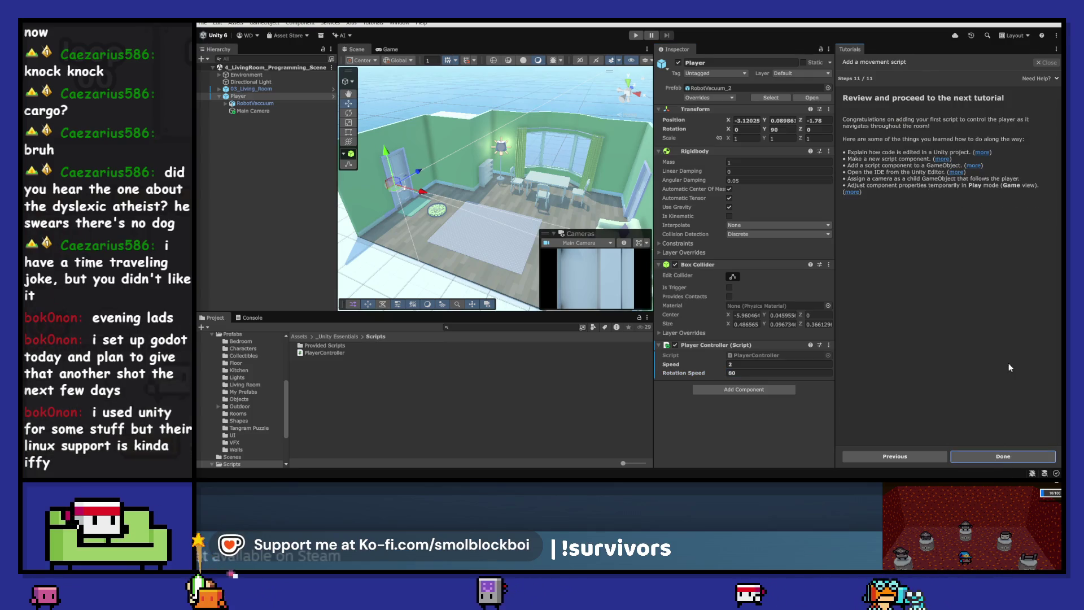
# - Finish the movement tutorial and start Programming Essentials' 'Create a simple rotating object' tutorial
pyautogui.click(1012, 457)
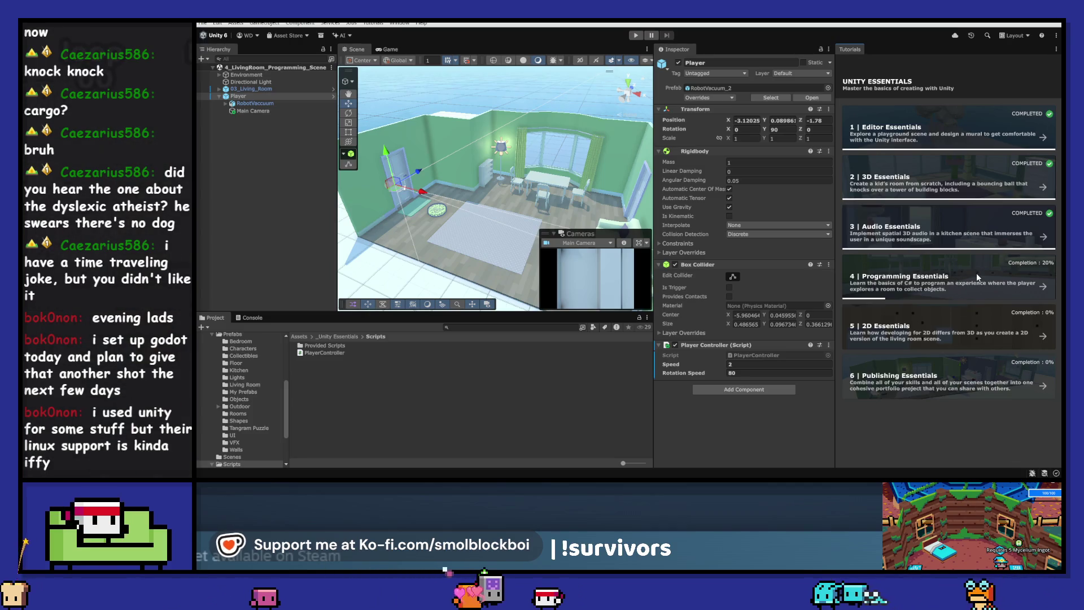
pyautogui.click(977, 273)
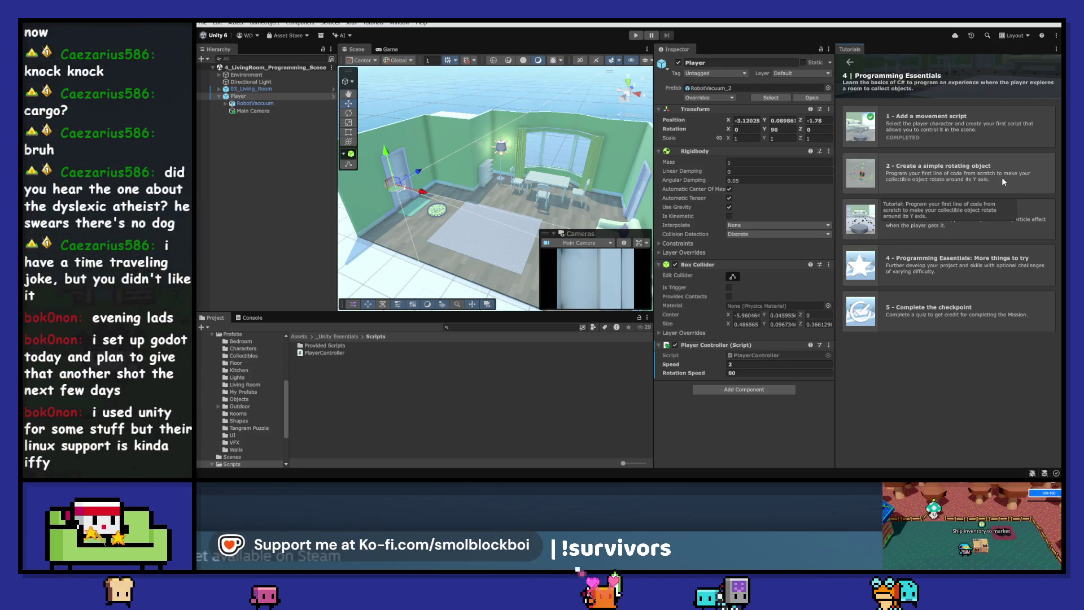
pyautogui.click(958, 187)
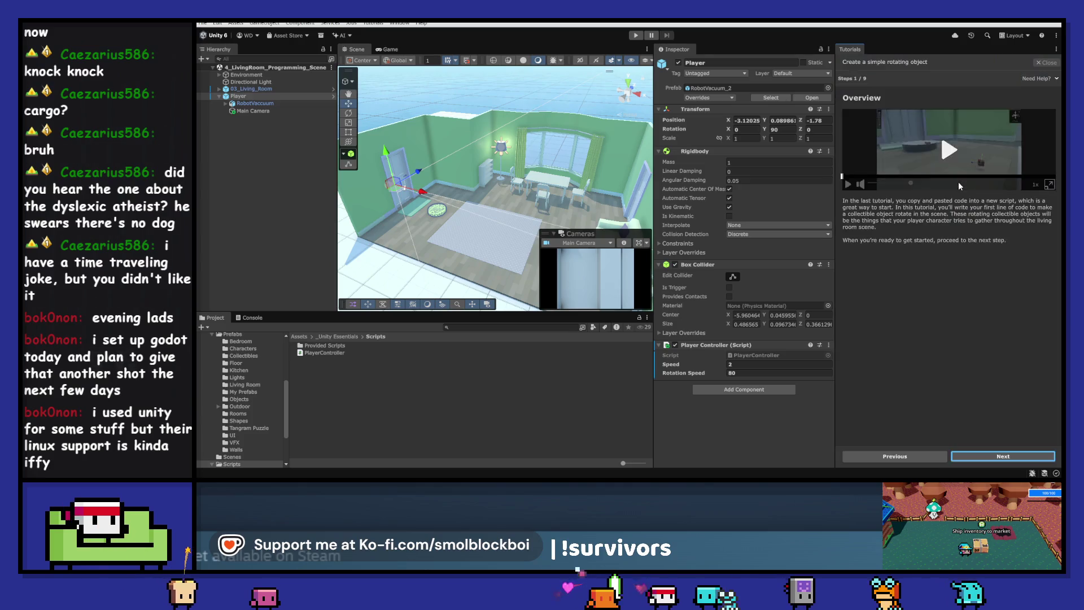
# - Advance to step 2 of 9 and open _Unity Essentials > Prefabs > Collectibles in the Project window
pyautogui.click(998, 452)
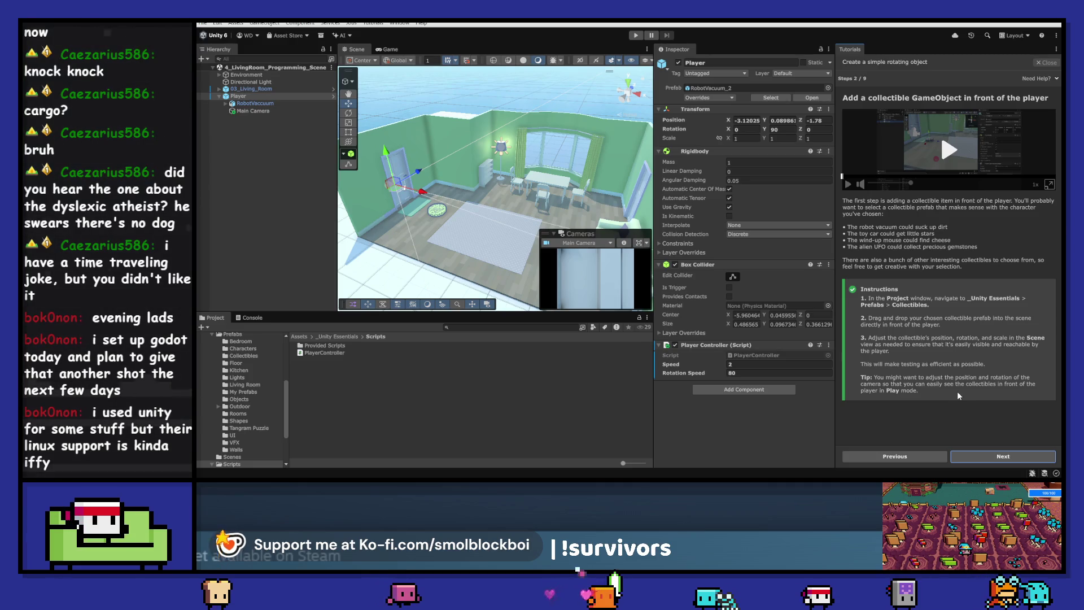
pyautogui.click(338, 338)
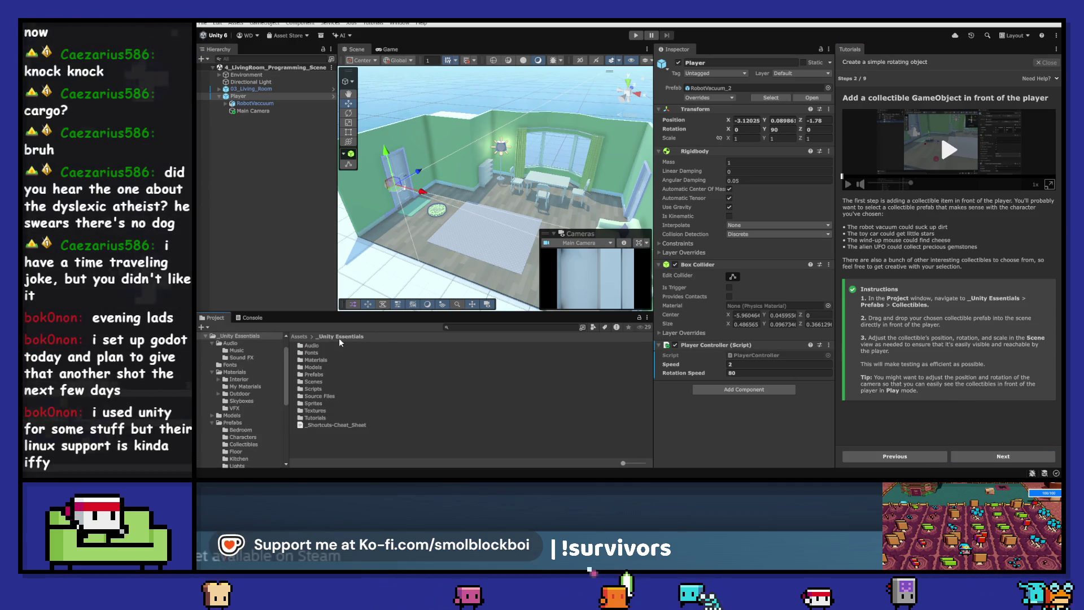
pyautogui.doubleClick(314, 375)
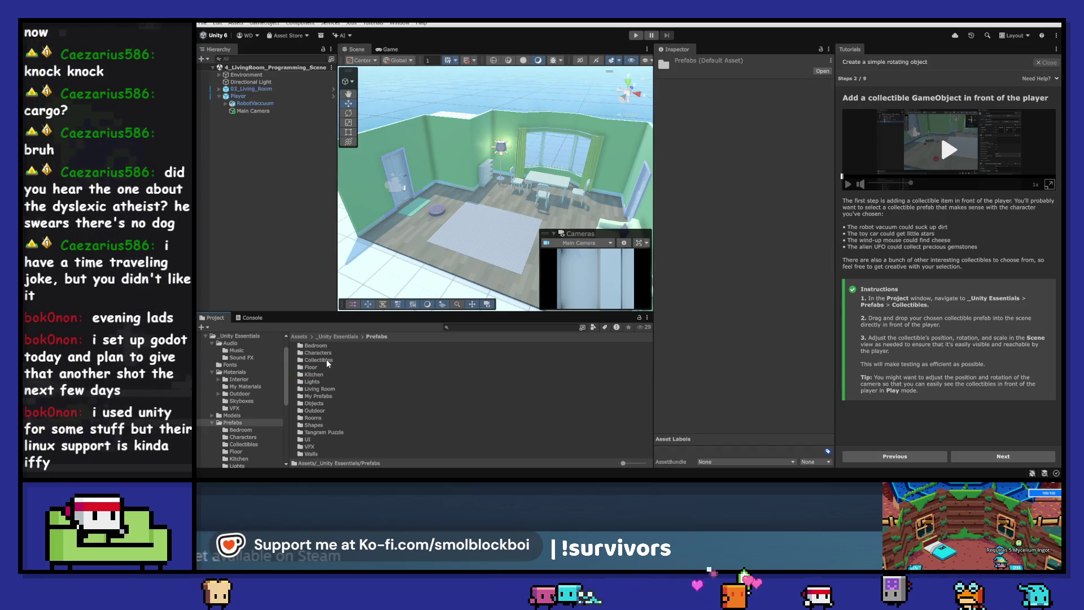
pyautogui.doubleClick(326, 360)
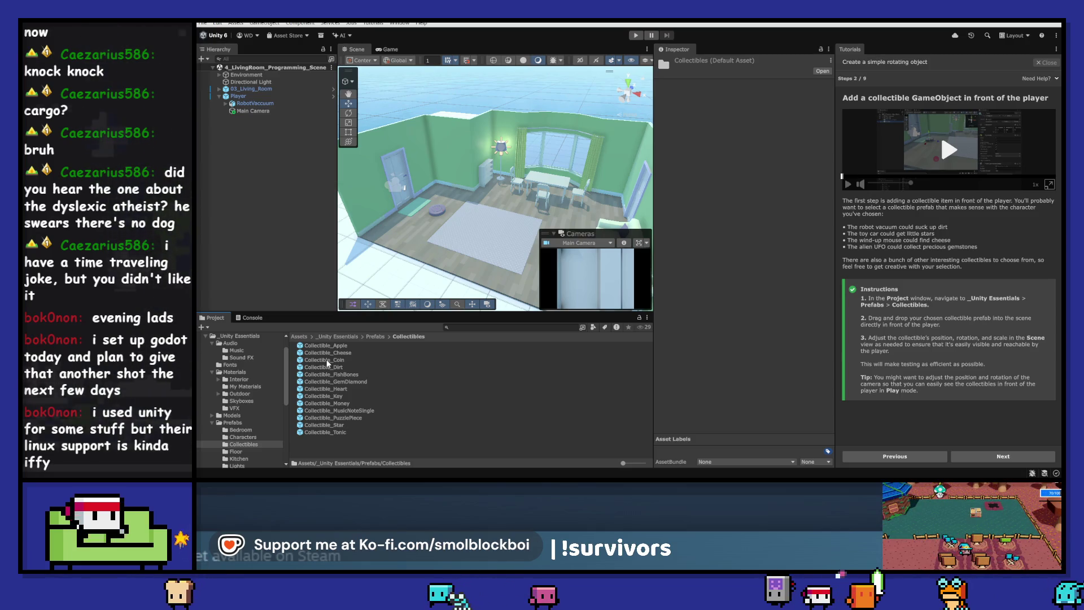
# - Try placing the Collectible_Dirt prefab in the room, then undo it
pyautogui.moveTo(327, 366); pyautogui.dragTo(497, 228)
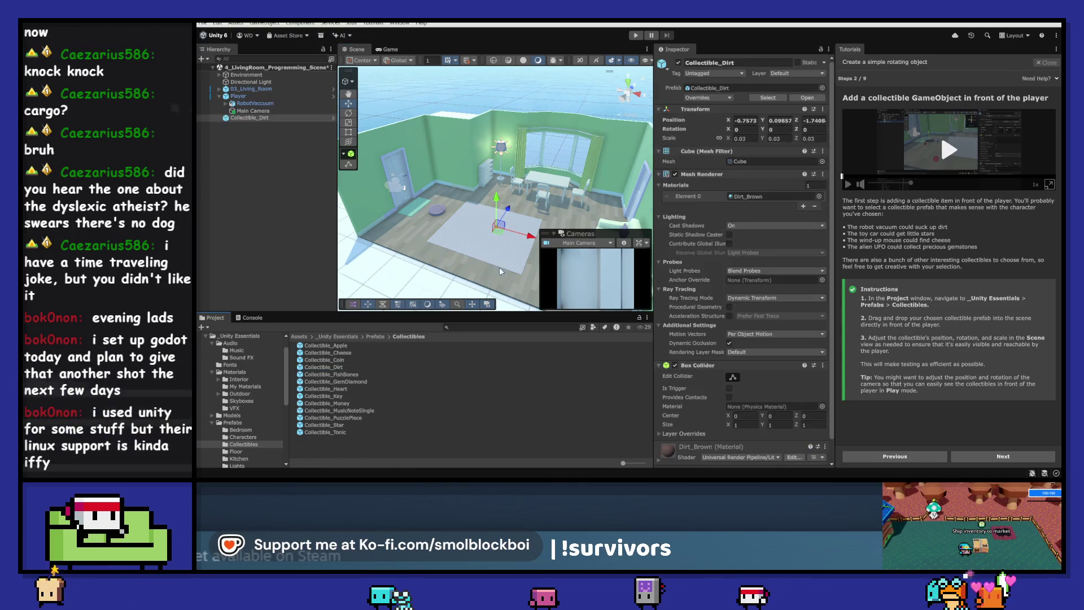
pyautogui.press('f')
pyautogui.scroll(-4, 499, 272)
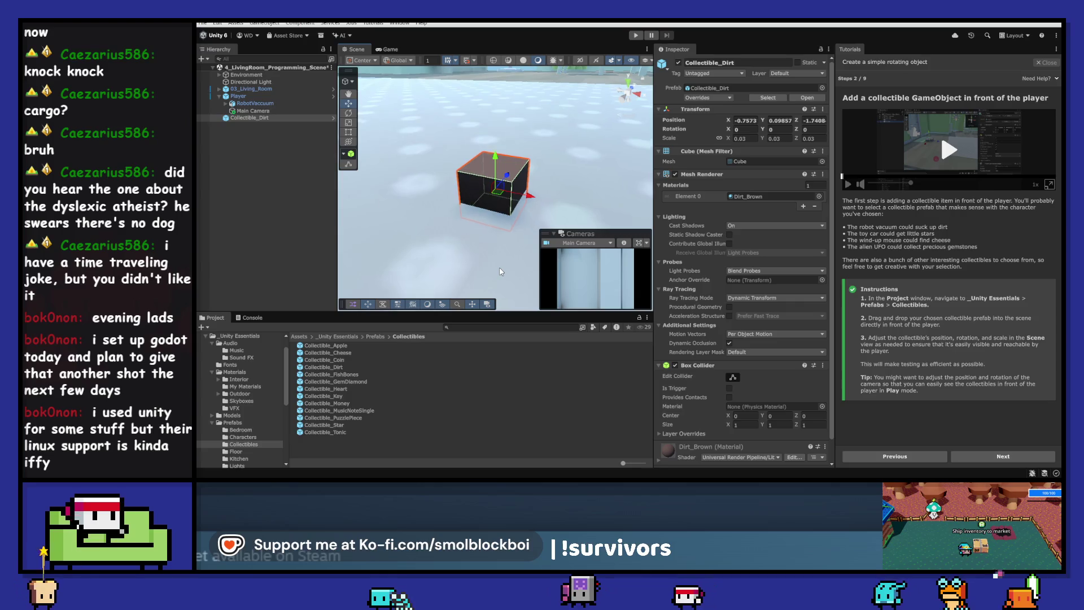
pyautogui.scroll(-5, 490, 266)
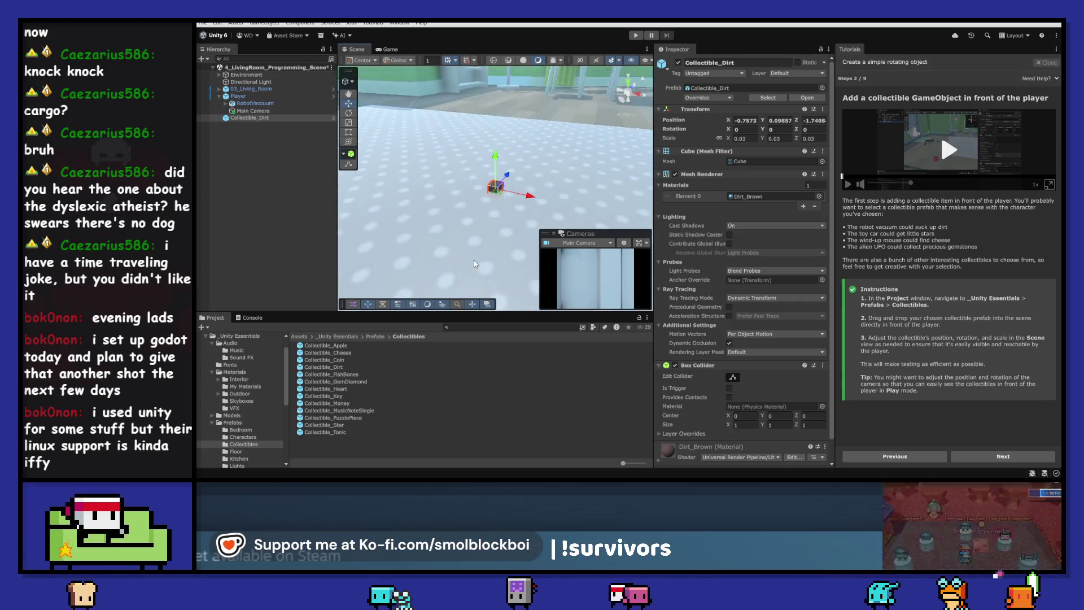
pyautogui.hotkey('ctrl', 'z')
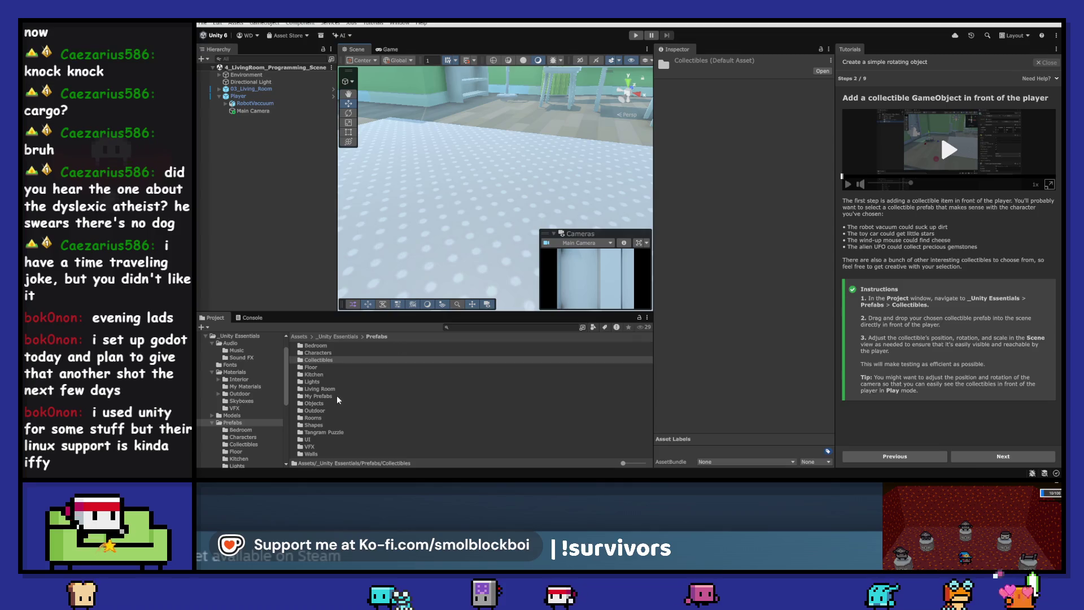
# - Preview each Collectible_ prefab from Coin to Tonic, then drag Collectible_Money into the scene
pyautogui.click(349, 352)
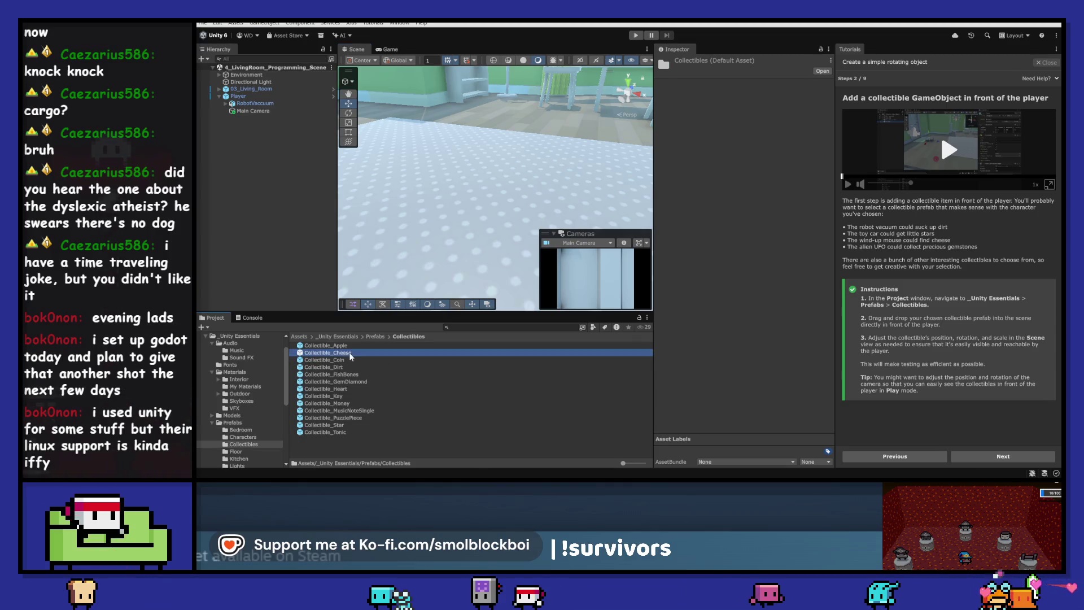
pyautogui.click(339, 359)
pyautogui.click(340, 375)
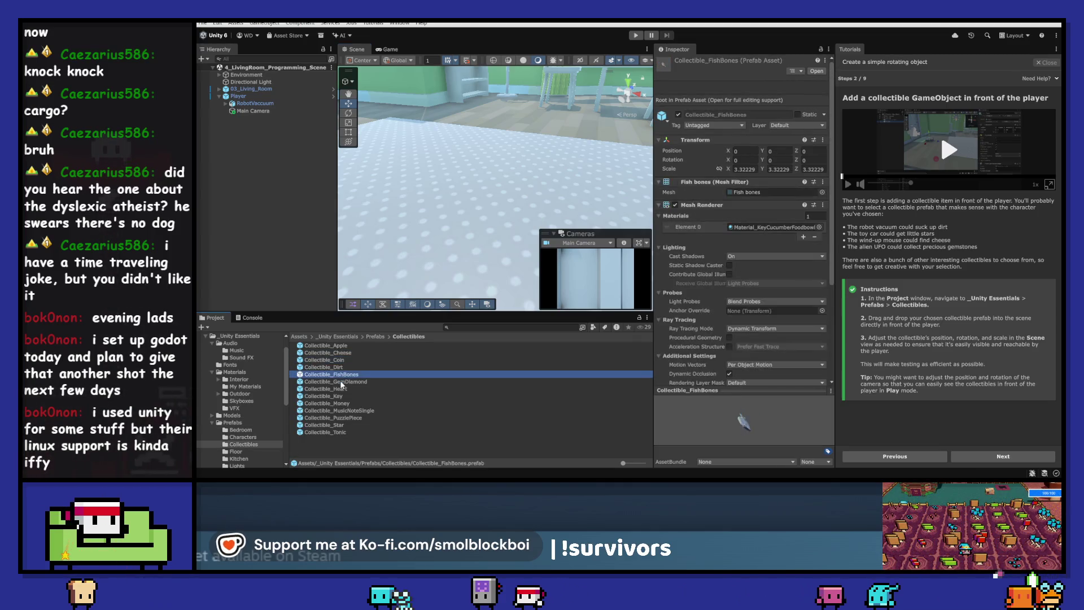
pyautogui.click(340, 381)
pyautogui.click(342, 389)
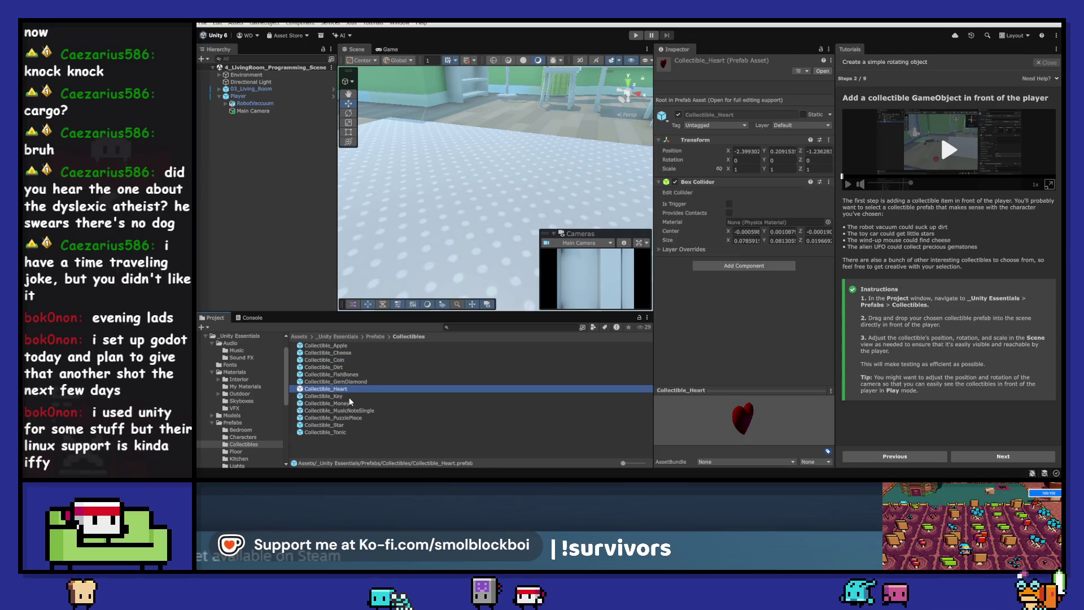
pyautogui.click(349, 396)
pyautogui.click(350, 404)
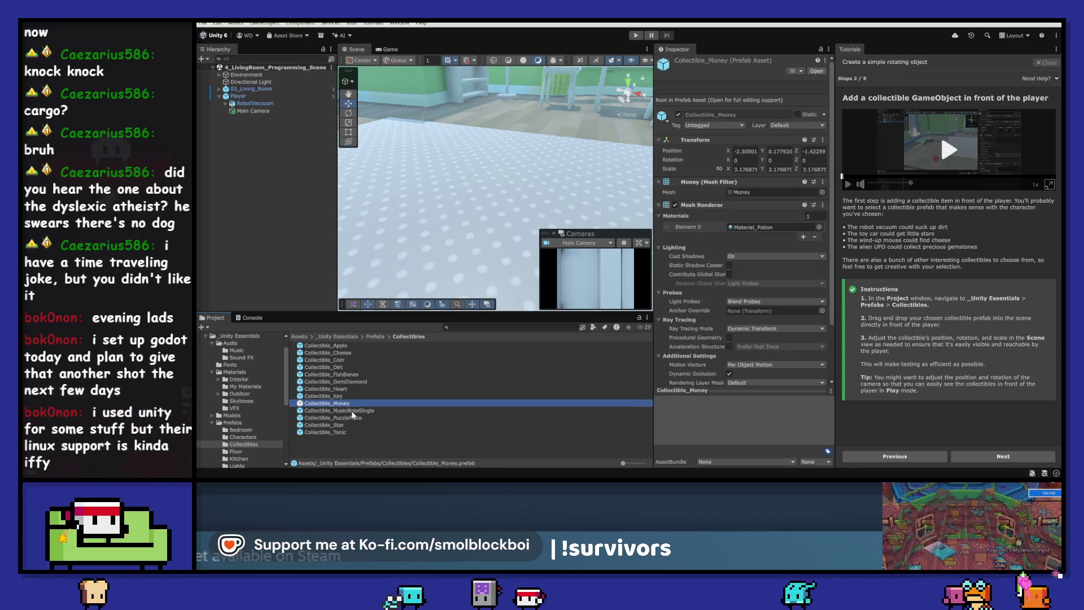
pyautogui.click(333, 409)
pyautogui.click(332, 417)
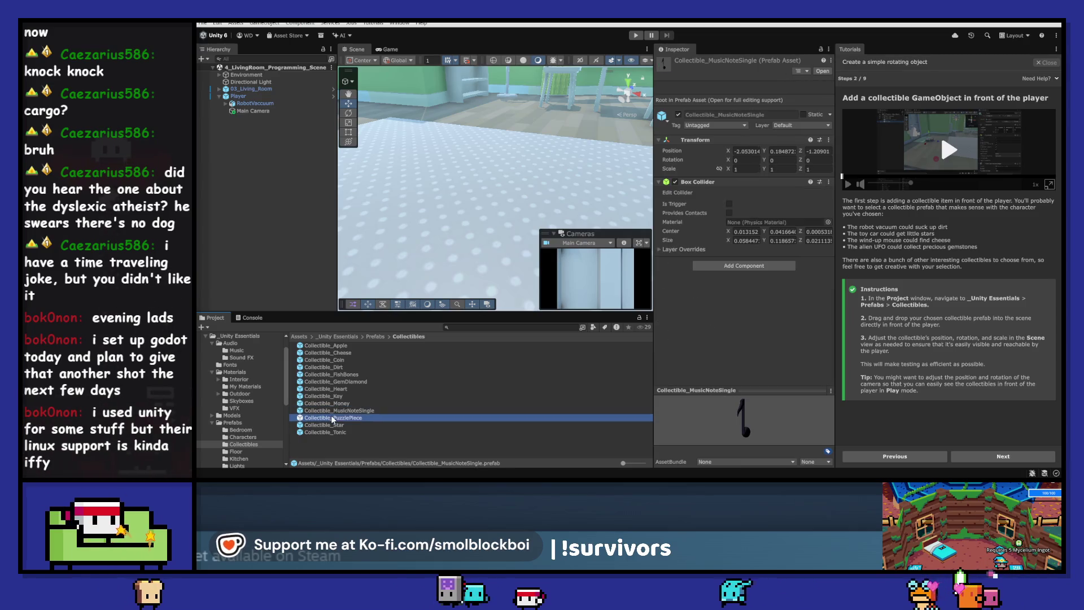
pyautogui.click(327, 426)
pyautogui.click(327, 431)
pyautogui.click(329, 401)
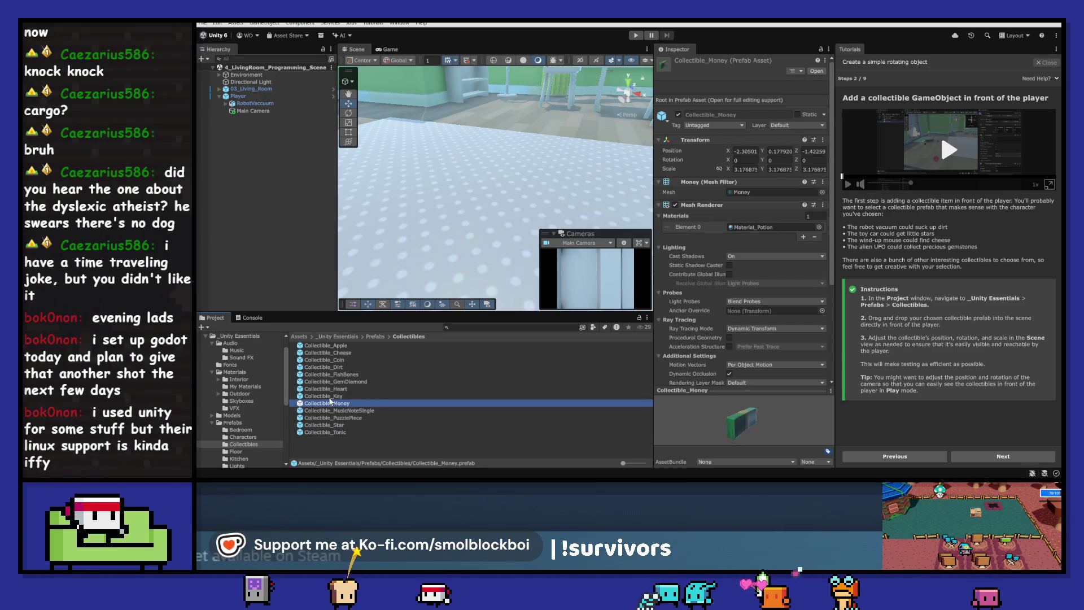
pyautogui.moveTo(331, 406)
pyautogui.mouseDown()
pyautogui.moveTo(467, 159)
pyautogui.moveTo(475, 180)
pyautogui.mouseUp()
# - Orbit to view the placed Money collectible and advance the tutorial to step 3
pyautogui.scroll(-2, 467, 202)
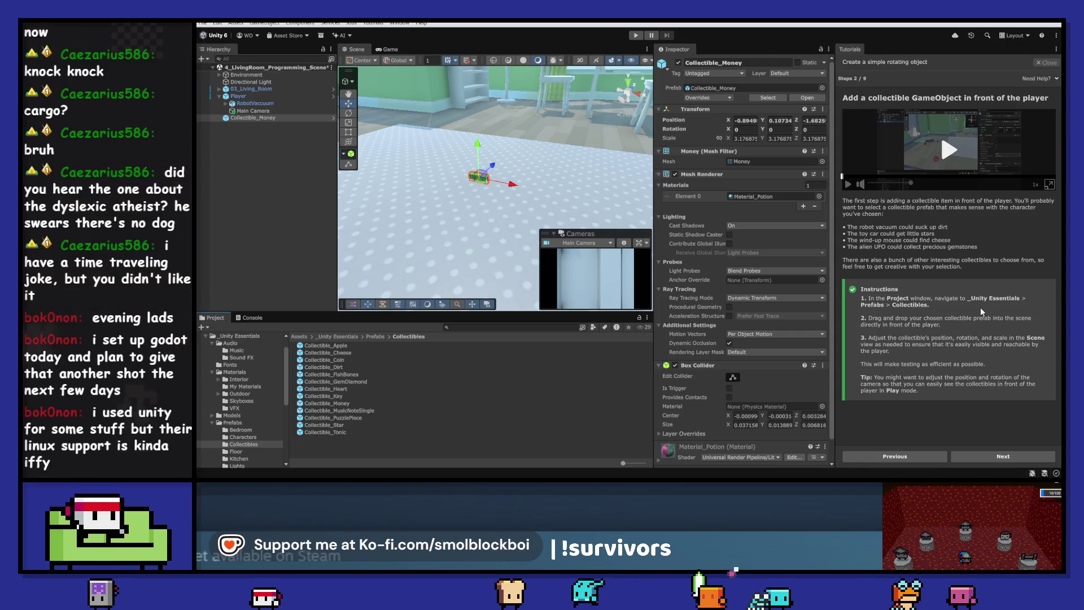
pyautogui.moveTo(395, 180)
pyautogui.mouseDown()
pyautogui.moveTo(467, 184)
pyautogui.moveTo(433, 188)
pyautogui.mouseUp()
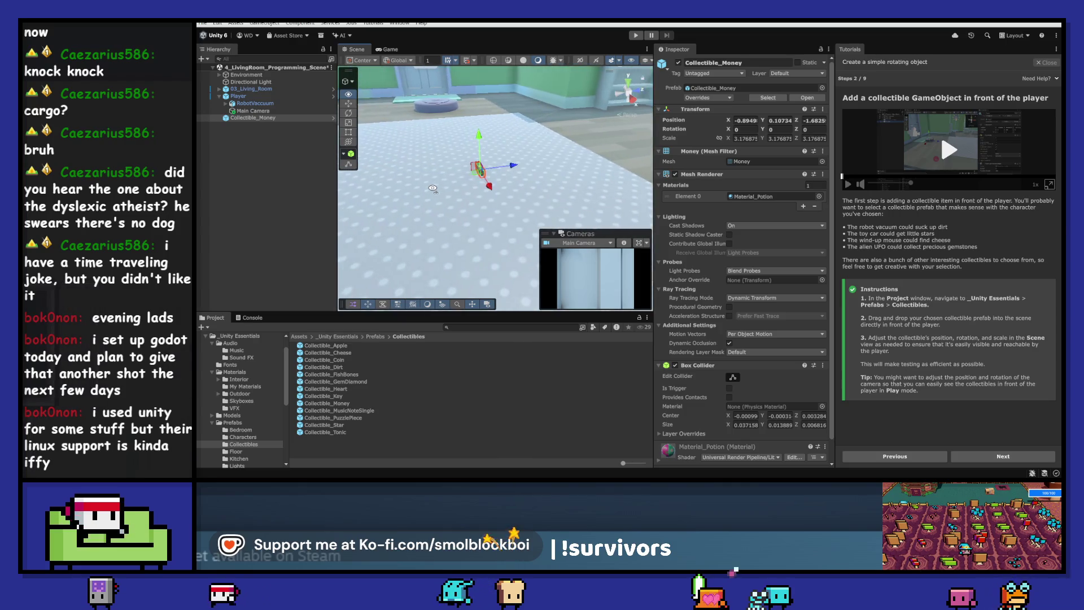
pyautogui.click(989, 455)
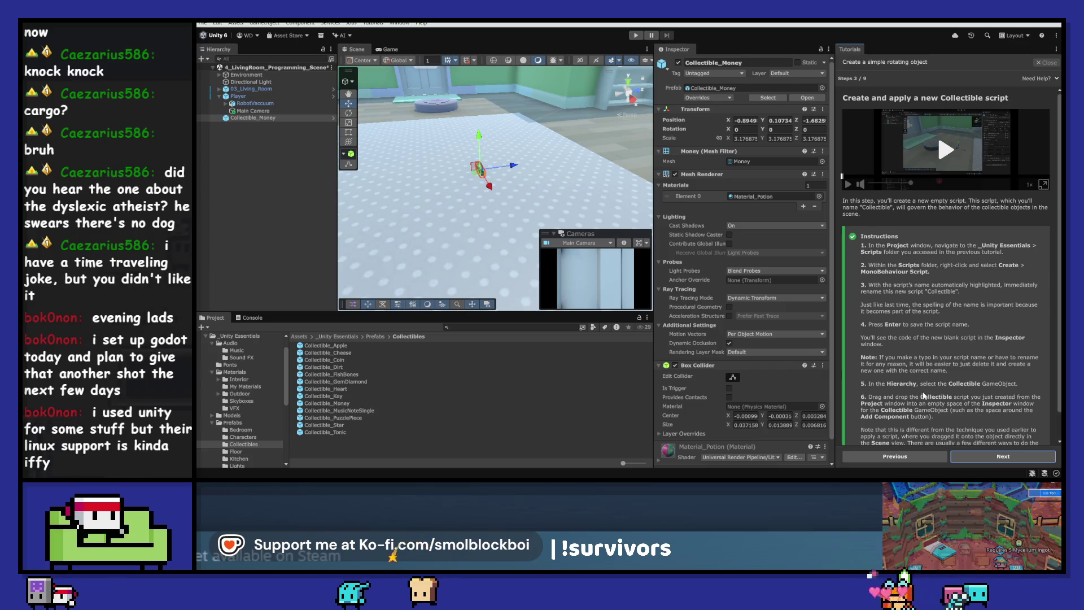
# - Navigate from Prefabs up to _Unity Essentials and into its Scripts folder
pyautogui.click(374, 335)
pyautogui.click(337, 336)
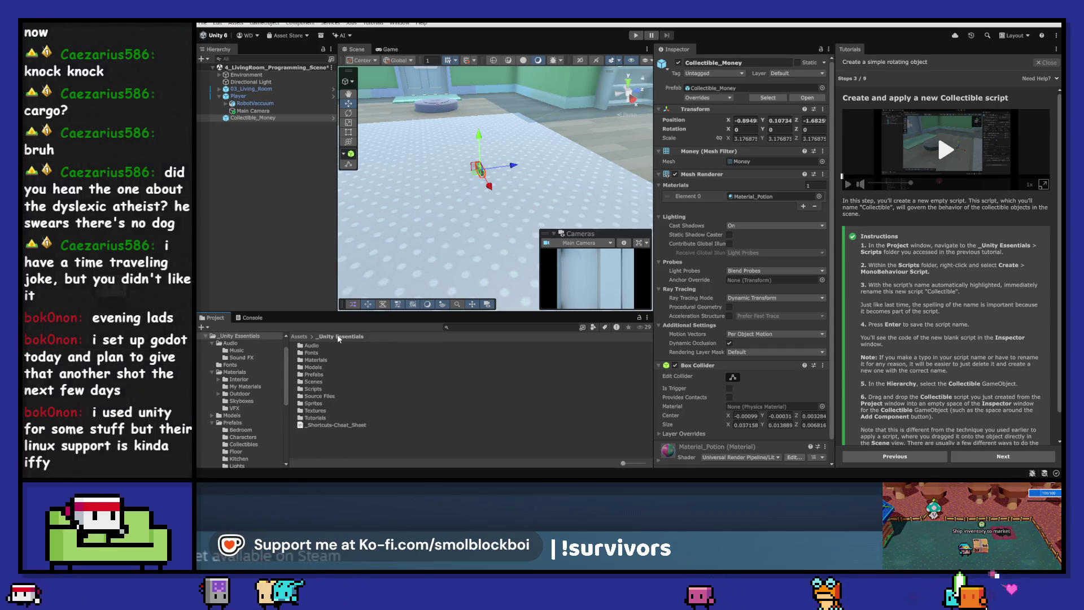
pyautogui.doubleClick(314, 389)
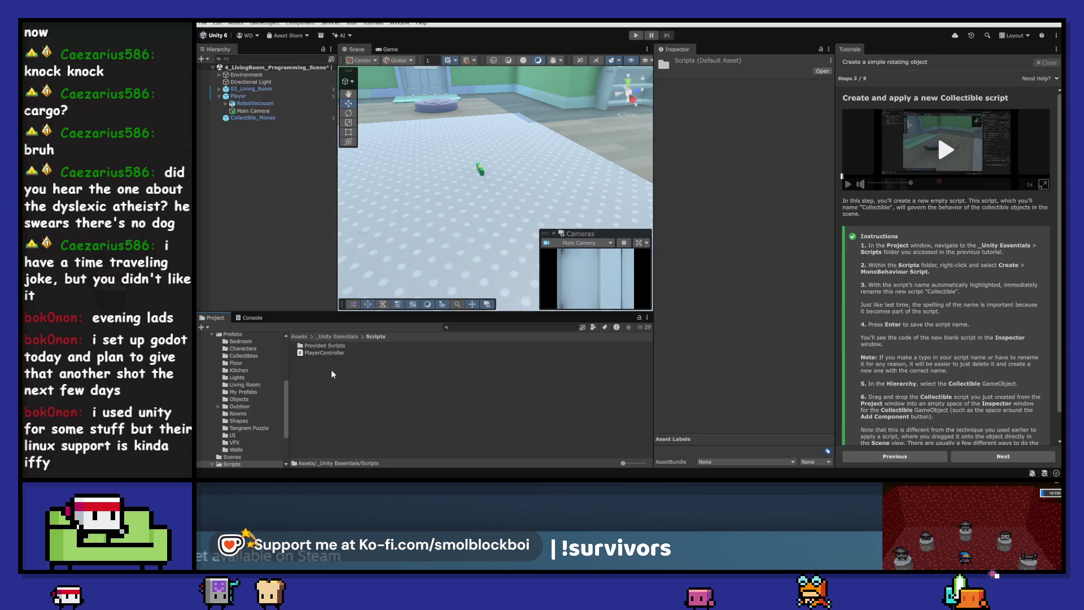
# - Create a MonoBehaviour script named Collectible there
pyautogui.rightClick(332, 374)
pyautogui.moveTo(399, 130)
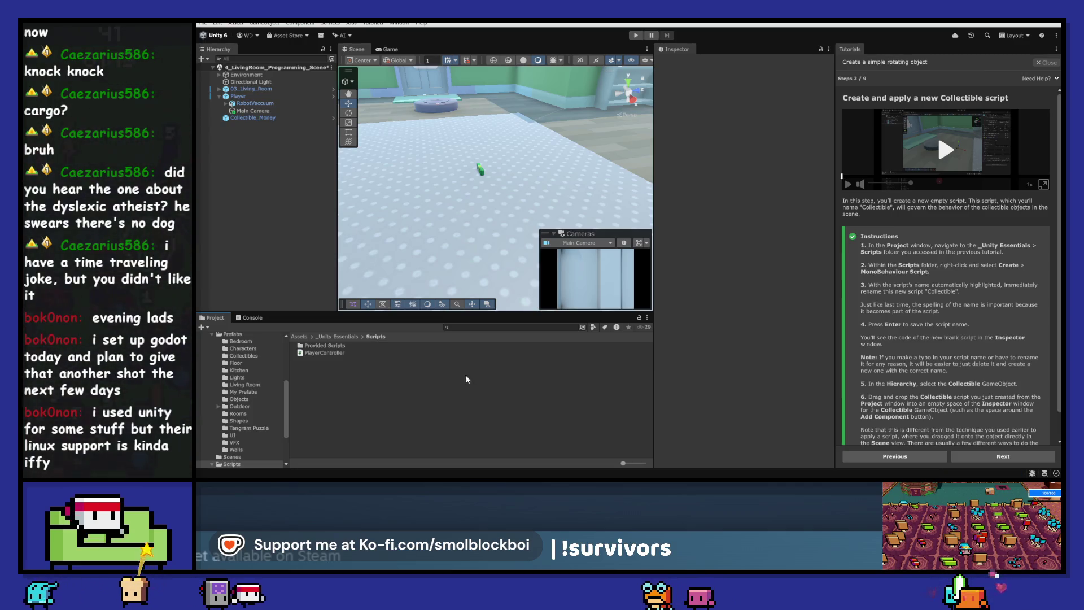
pyautogui.rightClick(348, 373)
pyautogui.moveTo(396, 132)
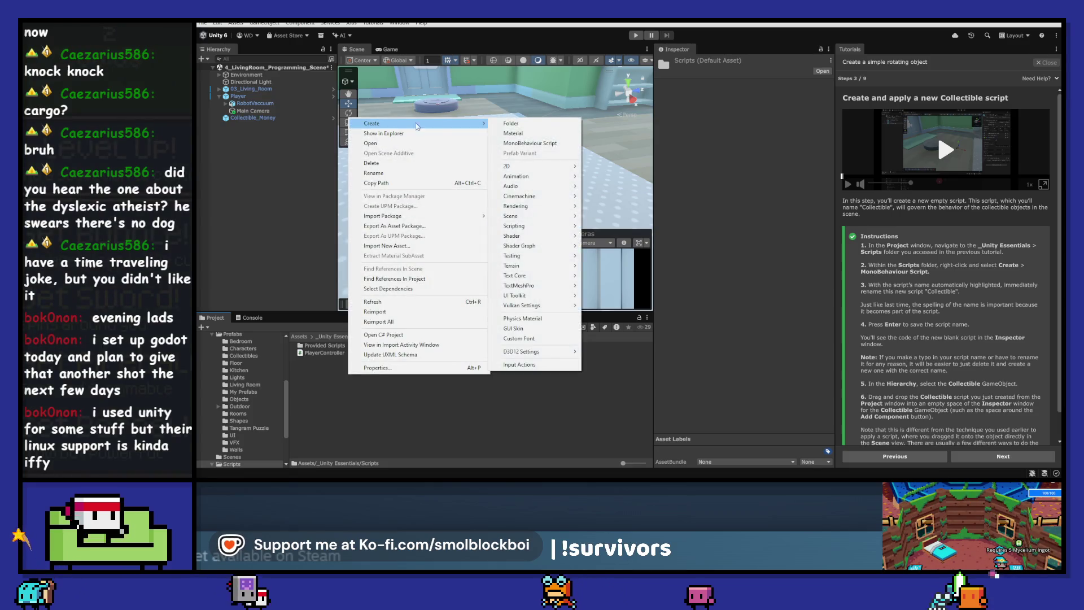
pyautogui.click(535, 144)
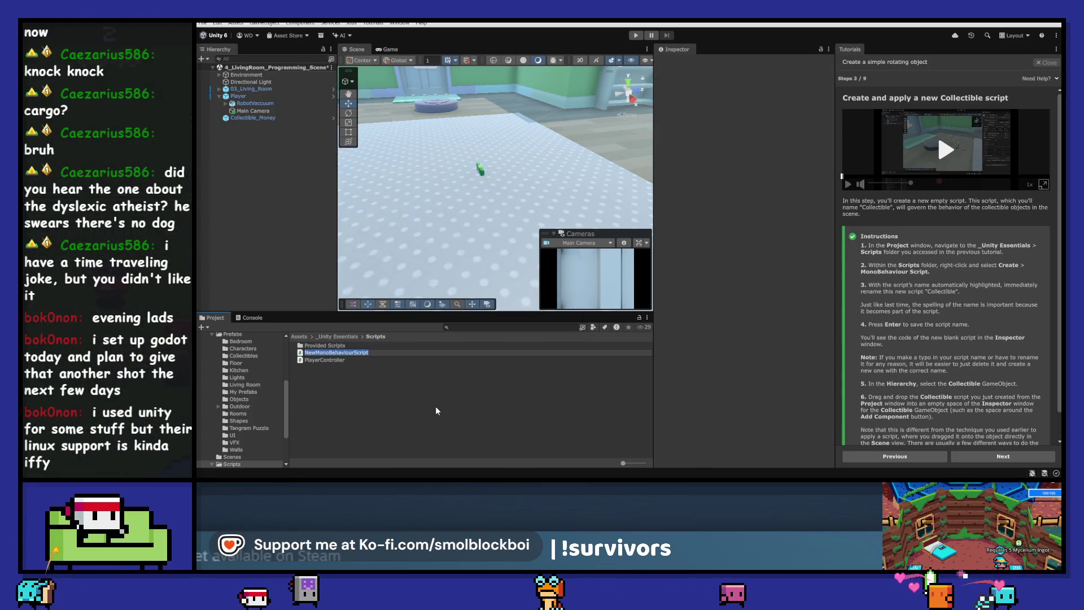
pyautogui.write('Collectible')
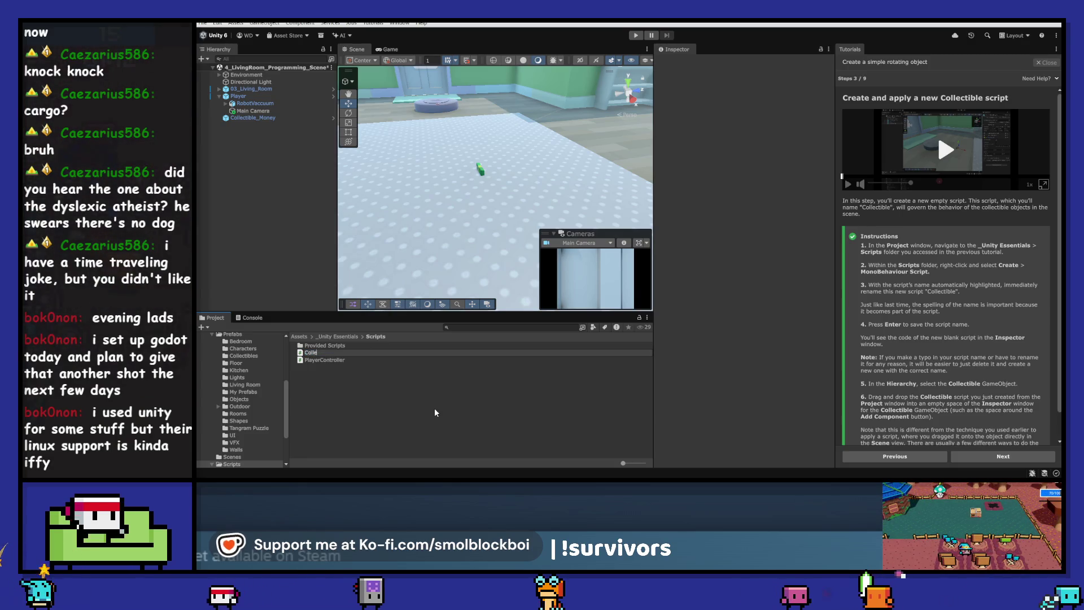
pyautogui.press('Return')
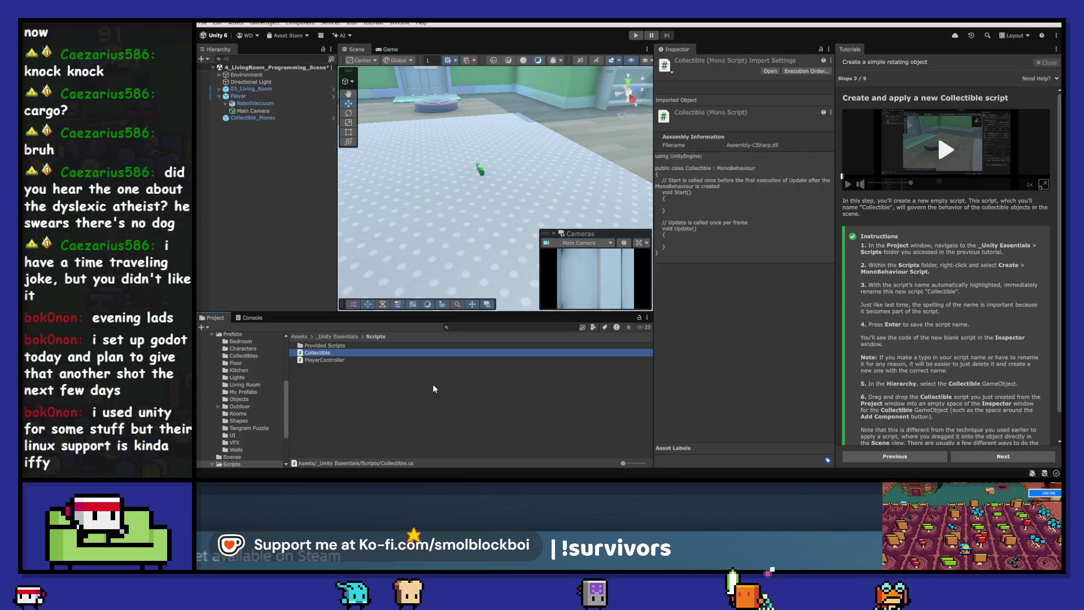
# - Add the Collectible script to Collectible_Money's Inspector and advance the tutorial to step 4
pyautogui.click(253, 117)
pyautogui.moveTo(324, 351)
pyautogui.mouseDown()
pyautogui.moveTo(279, 123)
pyautogui.moveTo(778, 346)
pyautogui.moveTo(768, 367)
pyautogui.mouseUp()
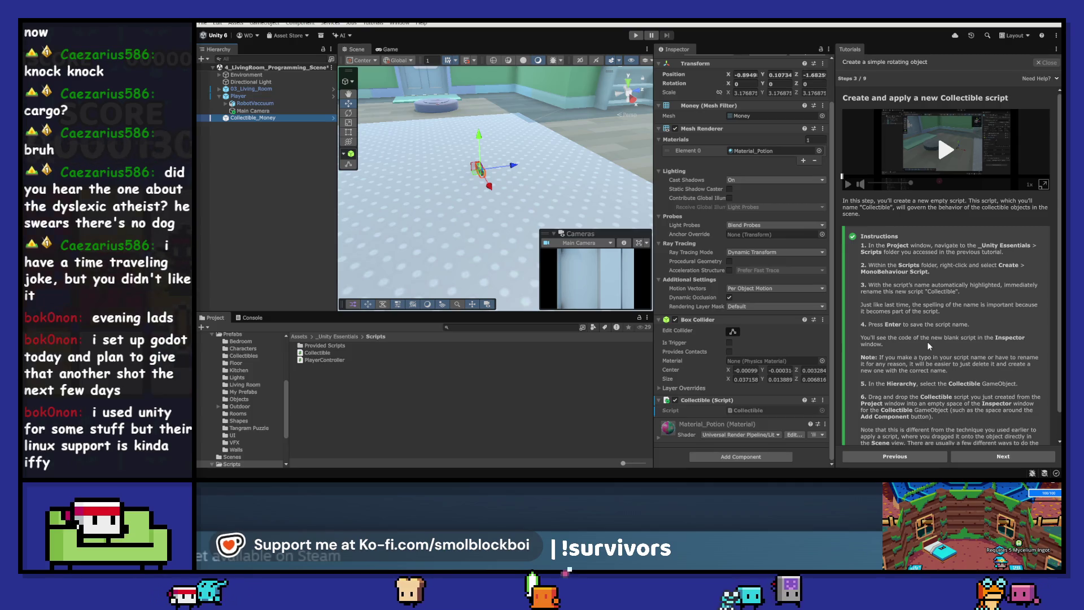
pyautogui.scroll(-1, 927, 341)
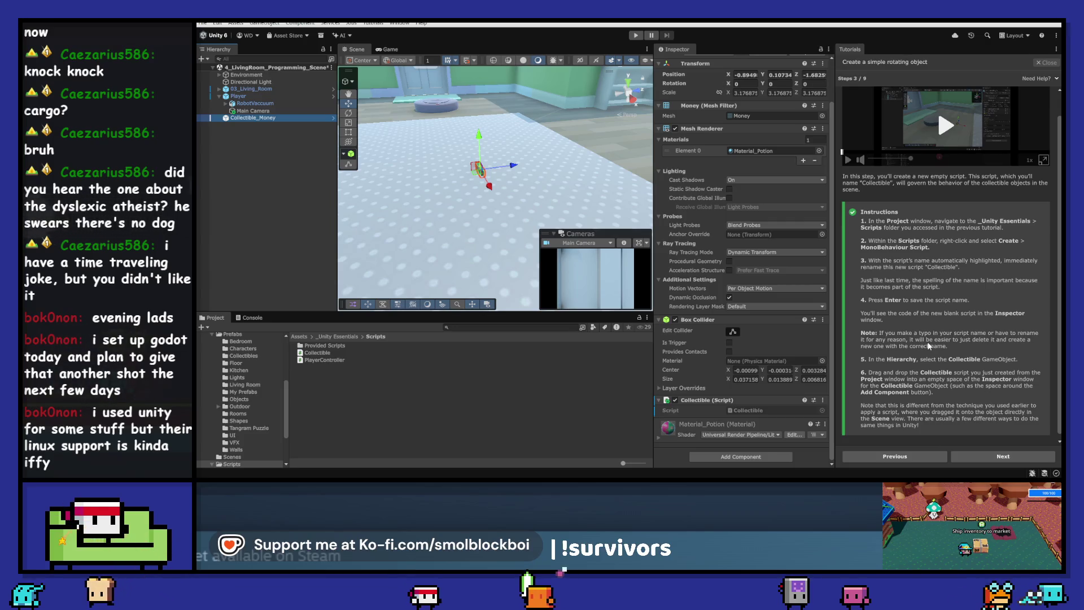
pyautogui.scroll(-1, 928, 346)
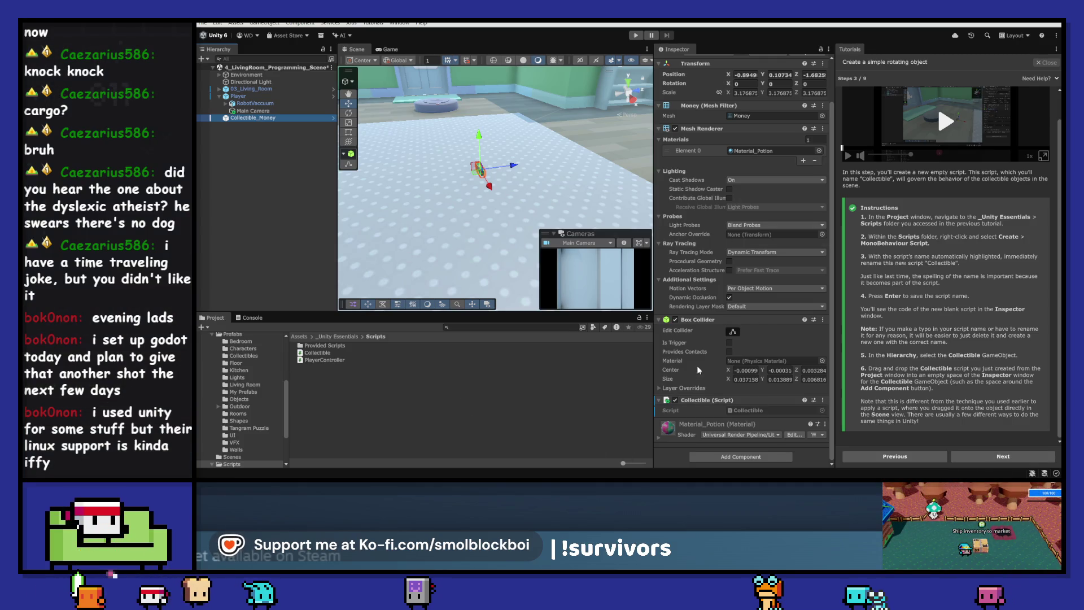
pyautogui.moveTo(772, 400); pyautogui.dragTo(718, 405)
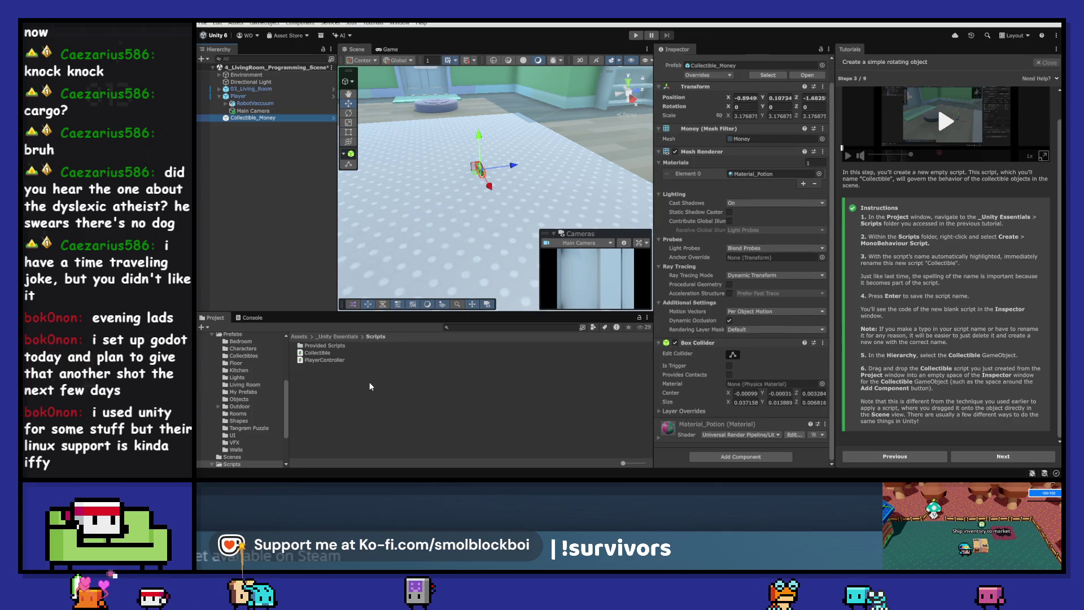
pyautogui.moveTo(323, 352)
pyautogui.mouseDown()
pyautogui.moveTo(649, 358)
pyautogui.moveTo(685, 374)
pyautogui.mouseUp()
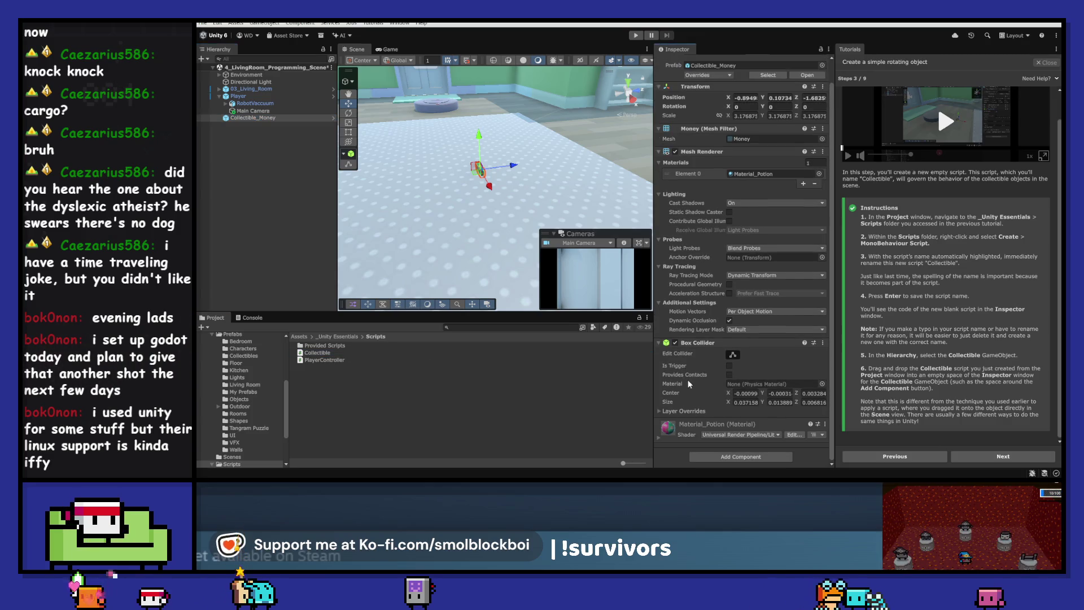
pyautogui.moveTo(323, 354)
pyautogui.mouseDown()
pyautogui.moveTo(649, 356)
pyautogui.moveTo(676, 460)
pyautogui.mouseUp()
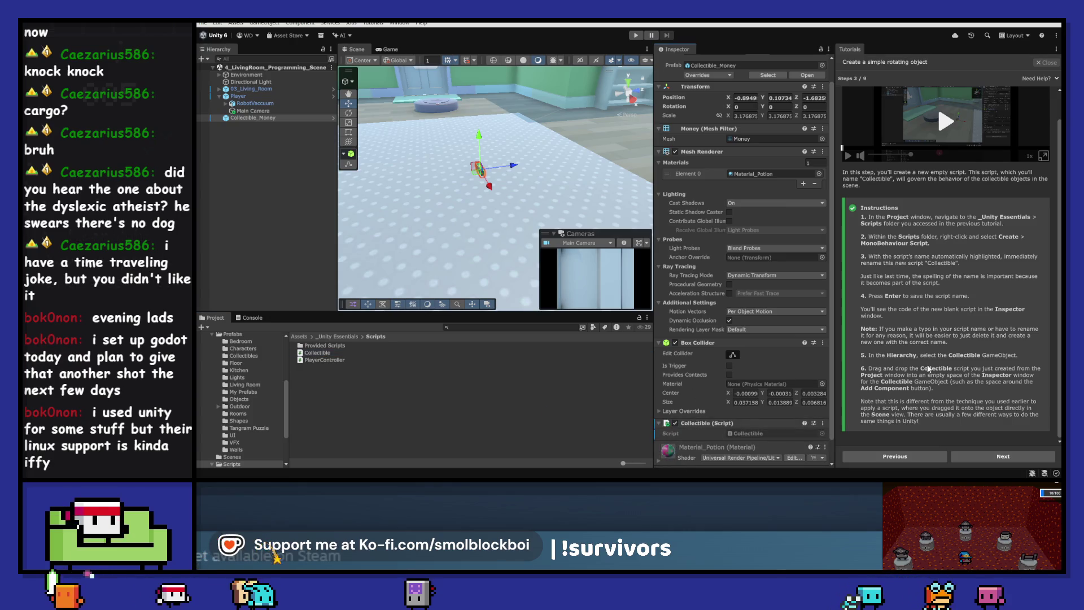
pyautogui.click(1008, 459)
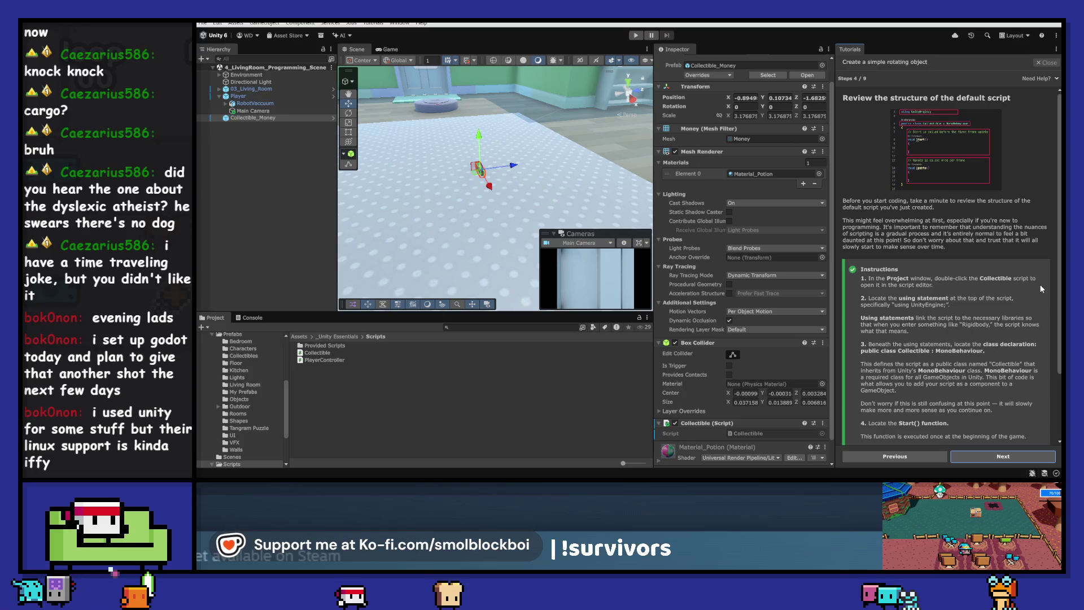
# - Read through step 4's default script review and move on to step 5, 'Plan your rotation code'
pyautogui.scroll(-1, 1041, 287)
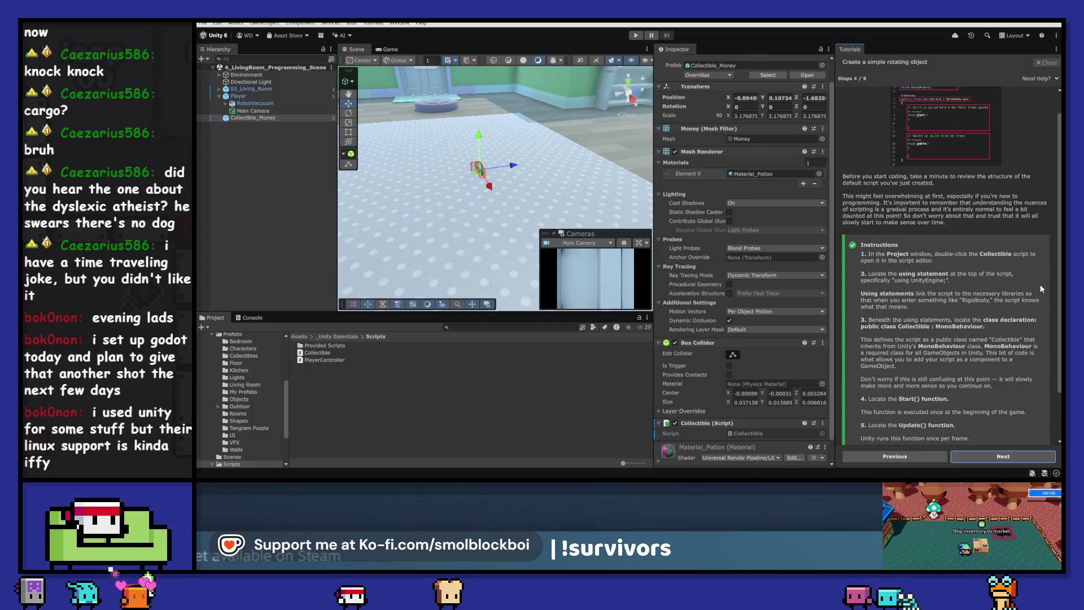
pyautogui.scroll(-1, 1040, 289)
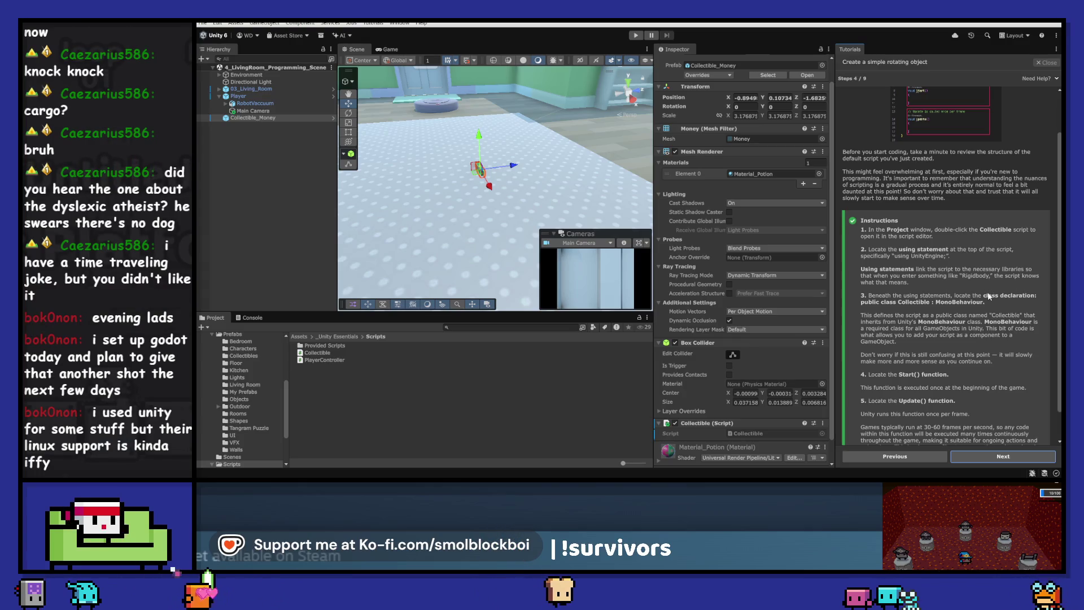
pyautogui.scroll(-1, 1018, 278)
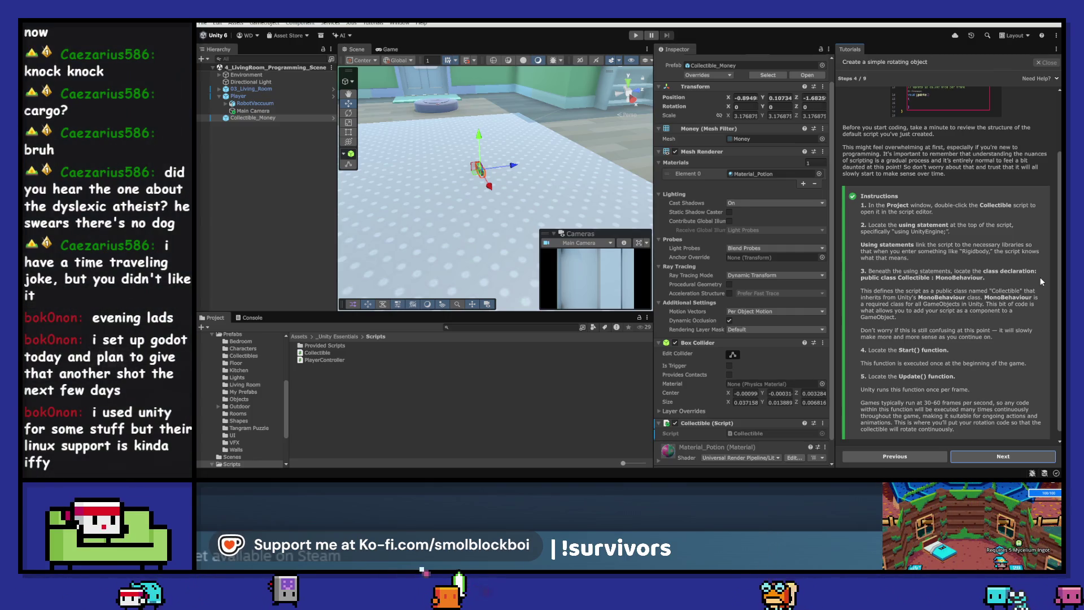
pyautogui.scroll(-1, 1042, 281)
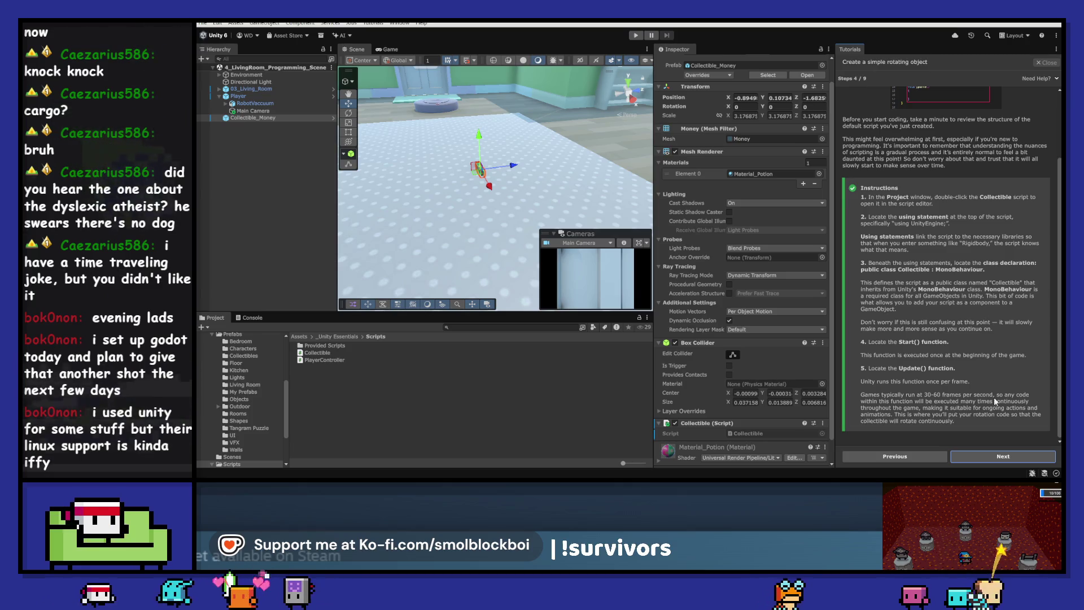
pyautogui.click(1003, 456)
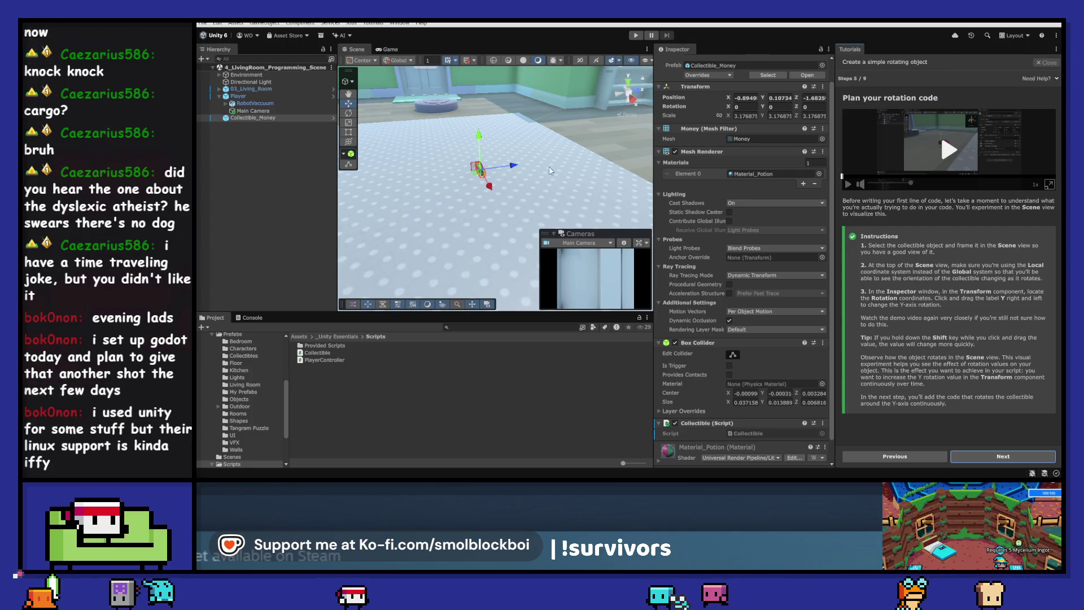
# - Frame and orbit around the Money collectible in the Scene view
pyautogui.press('f')
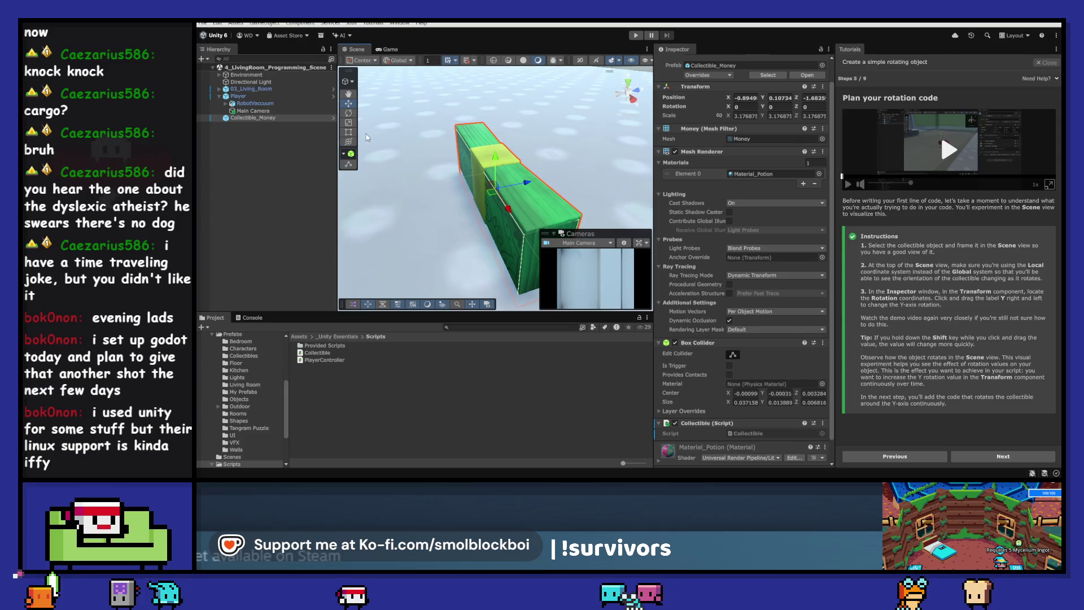
pyautogui.scroll(-10, 382, 166)
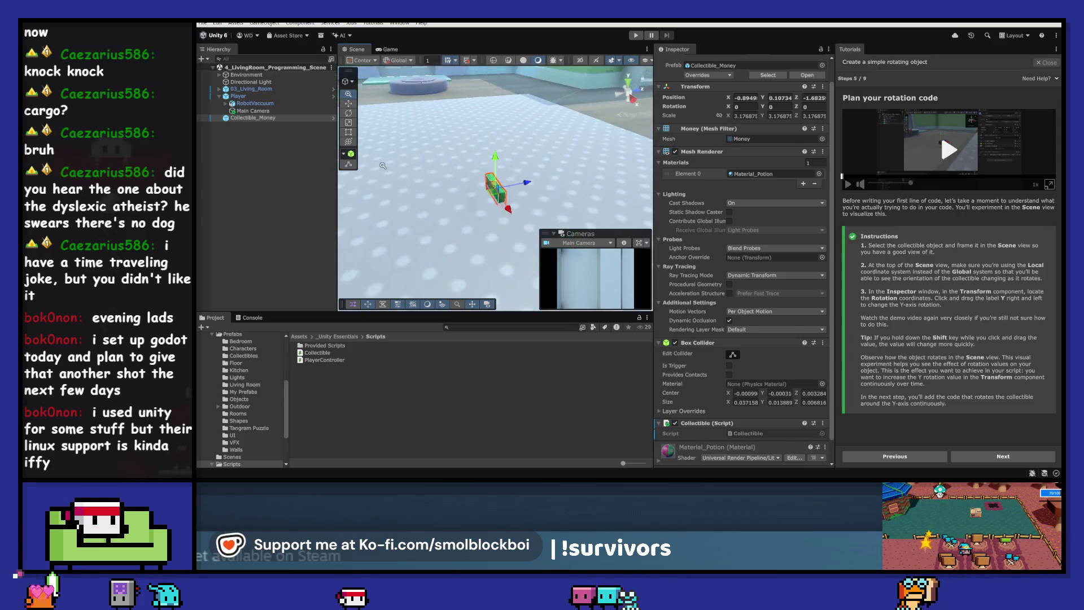
pyautogui.keyDown('ctrl'); pyautogui.keyDown('alt'); pyautogui.click(497, 163); pyautogui.keyUp('alt'); pyautogui.keyUp('ctrl')
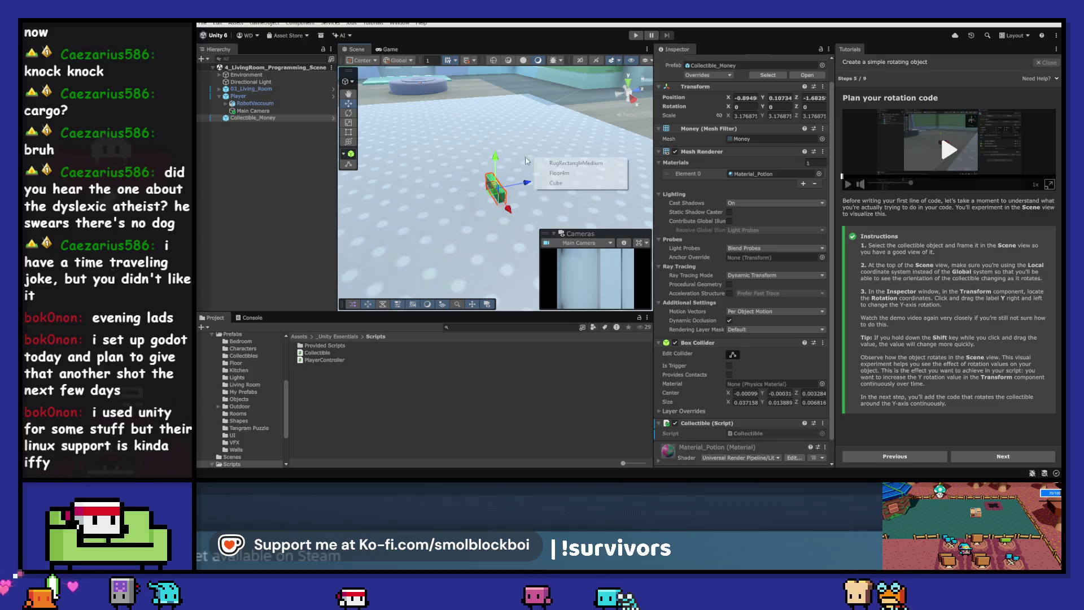
pyautogui.press('Escape')
pyautogui.keyDown('alt'); pyautogui.moveTo(571, 166); pyautogui.dragTo(651, 160); pyautogui.keyUp('alt')
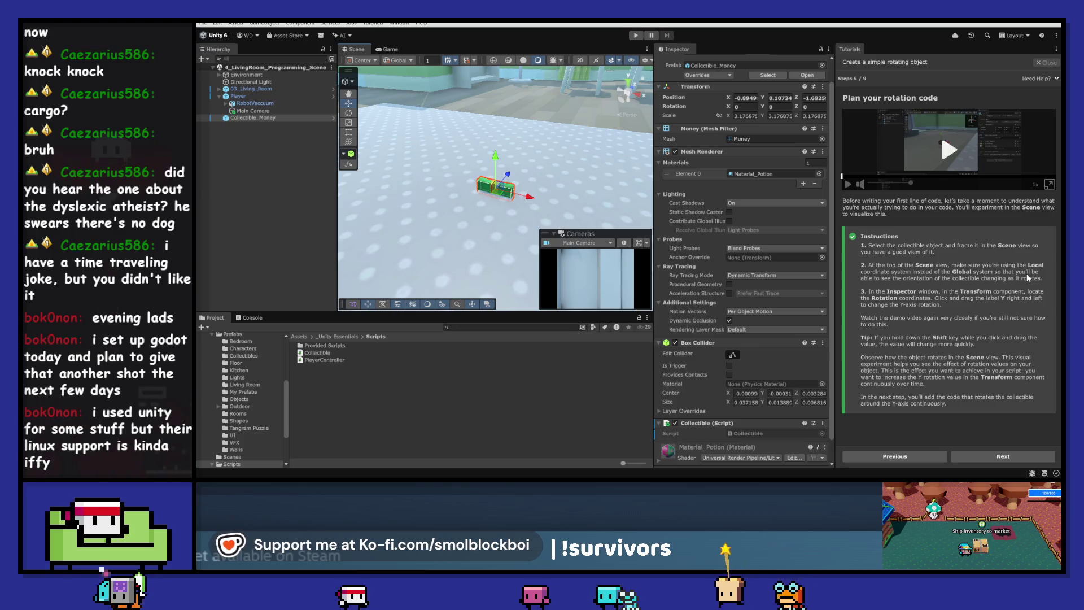
# - Switch handles to Local, spin the collectible around Y, and advance to step 6
pyautogui.press('x')
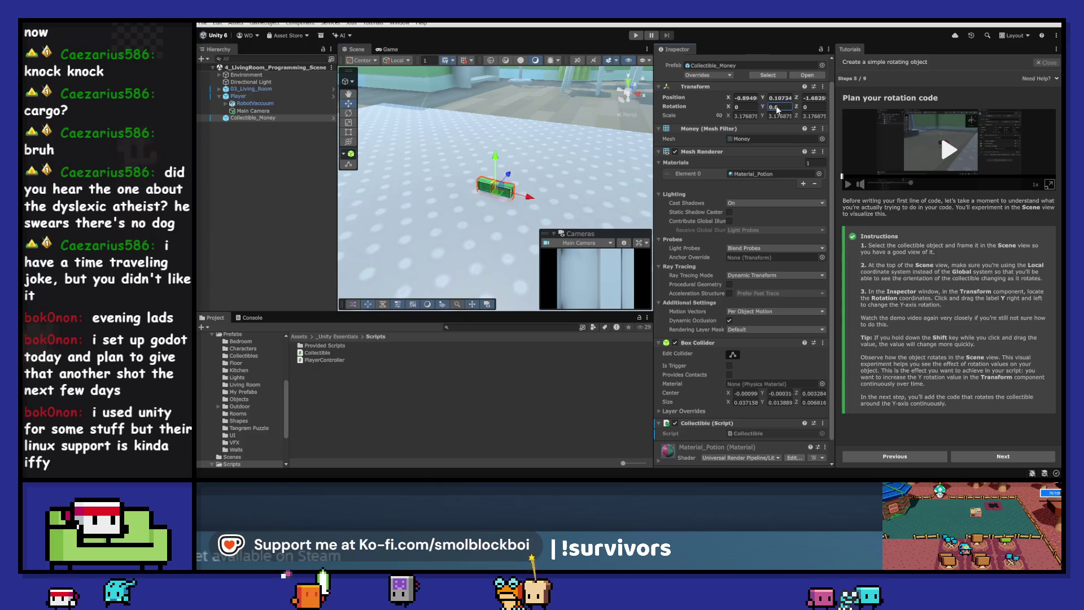
pyautogui.moveTo(785, 110); pyautogui.dragTo(610, 171)
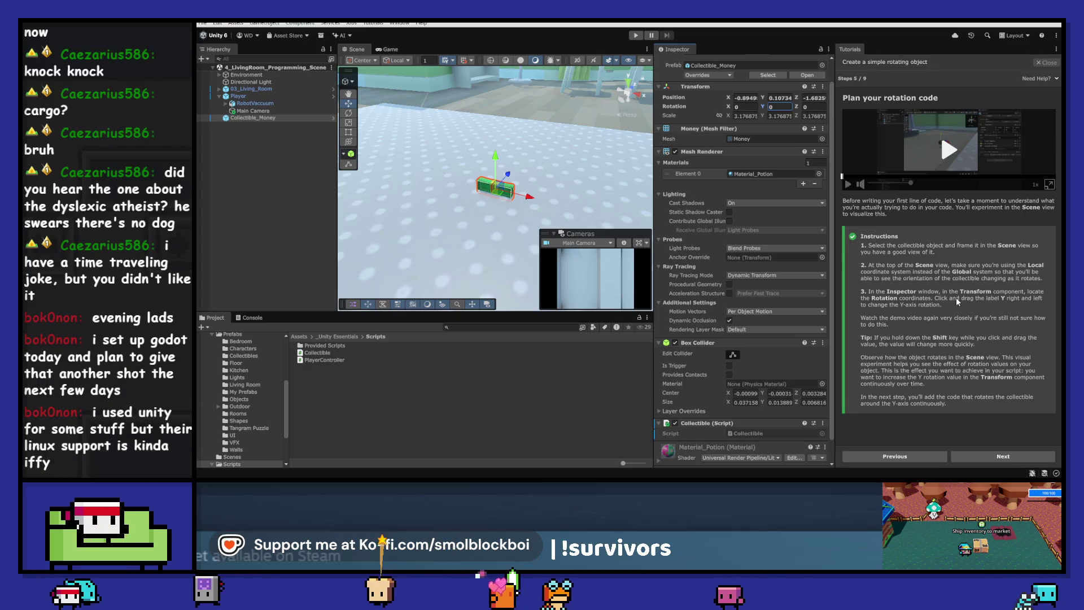
pyautogui.click(988, 460)
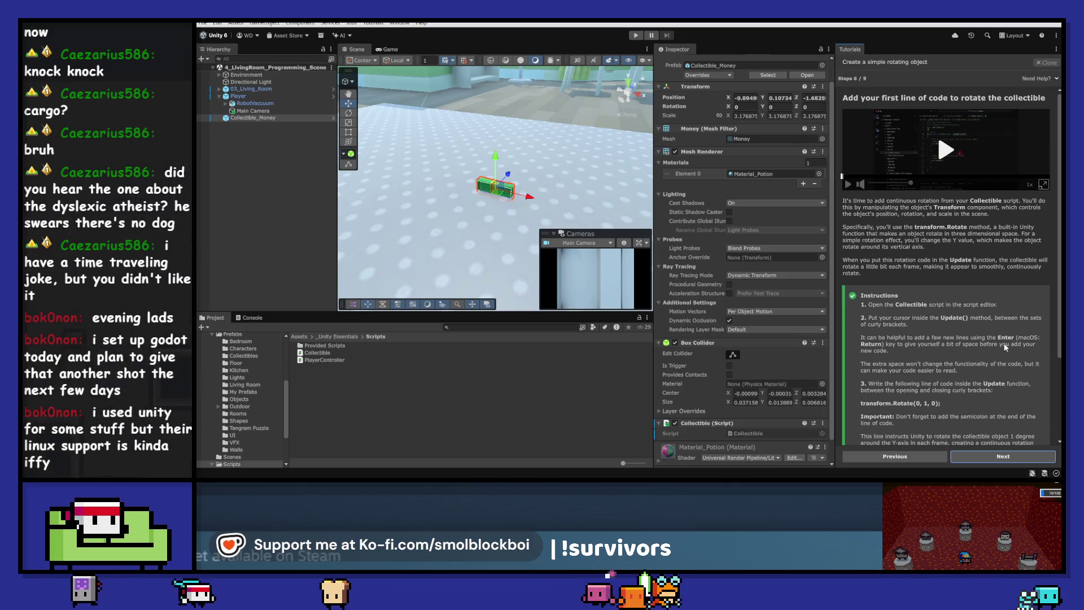
# - Open Collectible.cs from the Scripts folder in Visual Studio 2022
pyautogui.scroll(-3, 1011, 325)
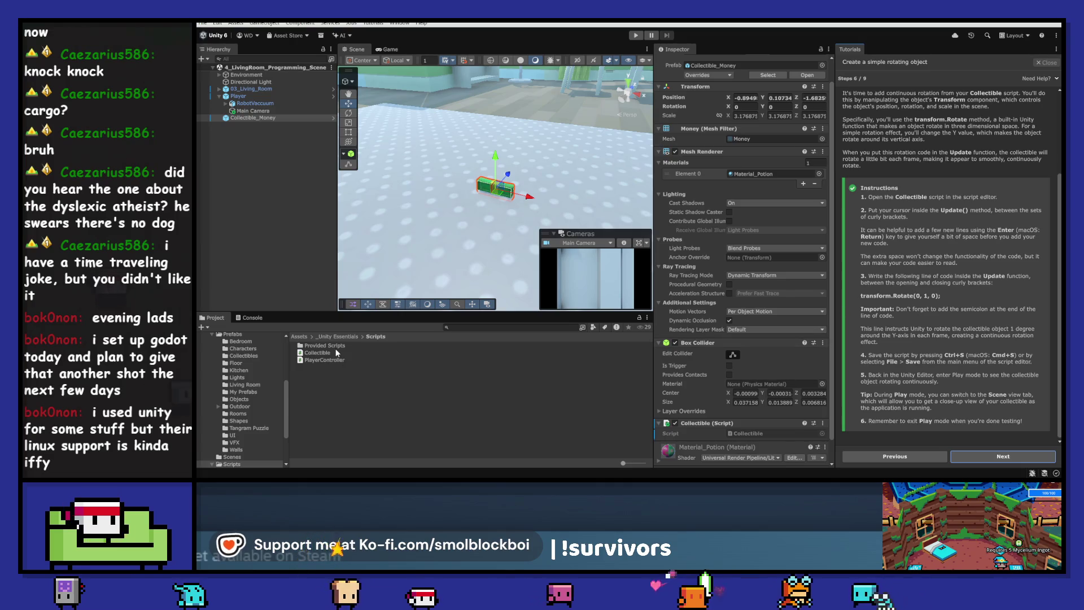
pyautogui.click(324, 359)
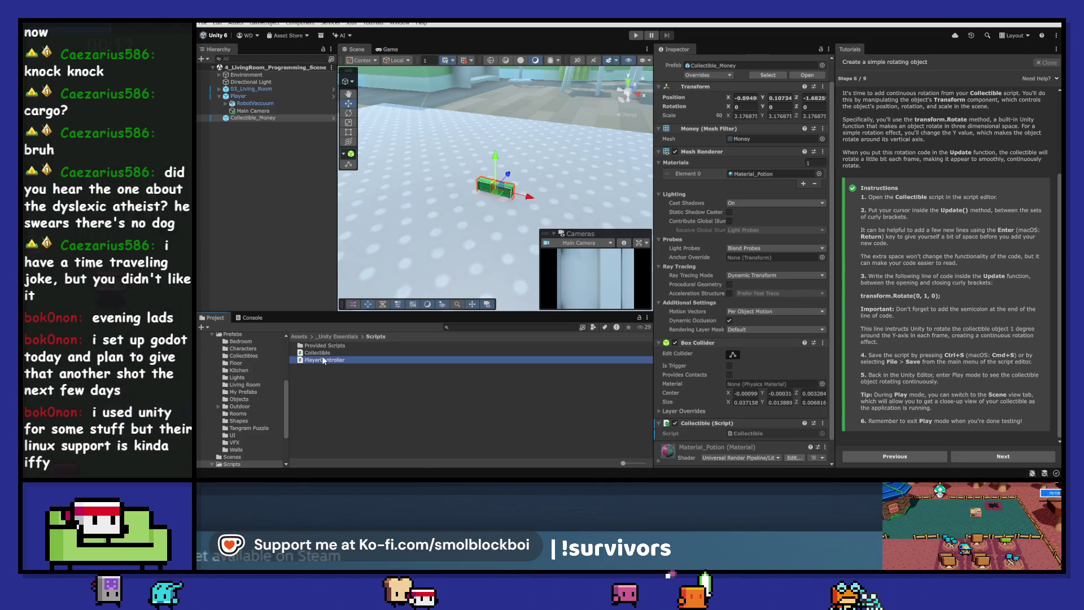
pyautogui.click(329, 346)
pyautogui.doubleClick(330, 352)
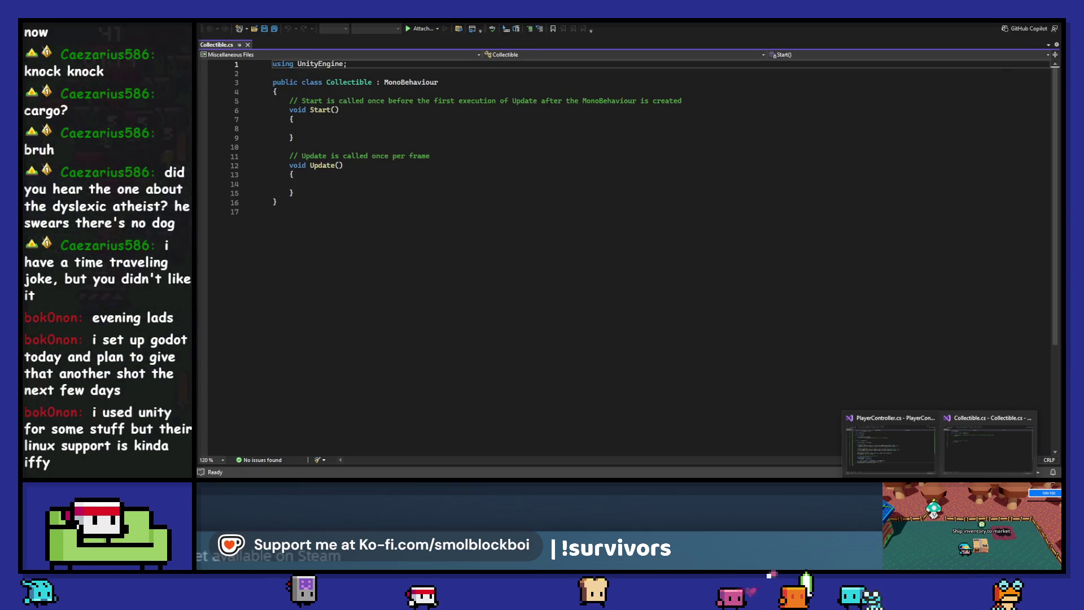
# - Close the extra PlayerController script window from the taskbar
pyautogui.click(929, 456)
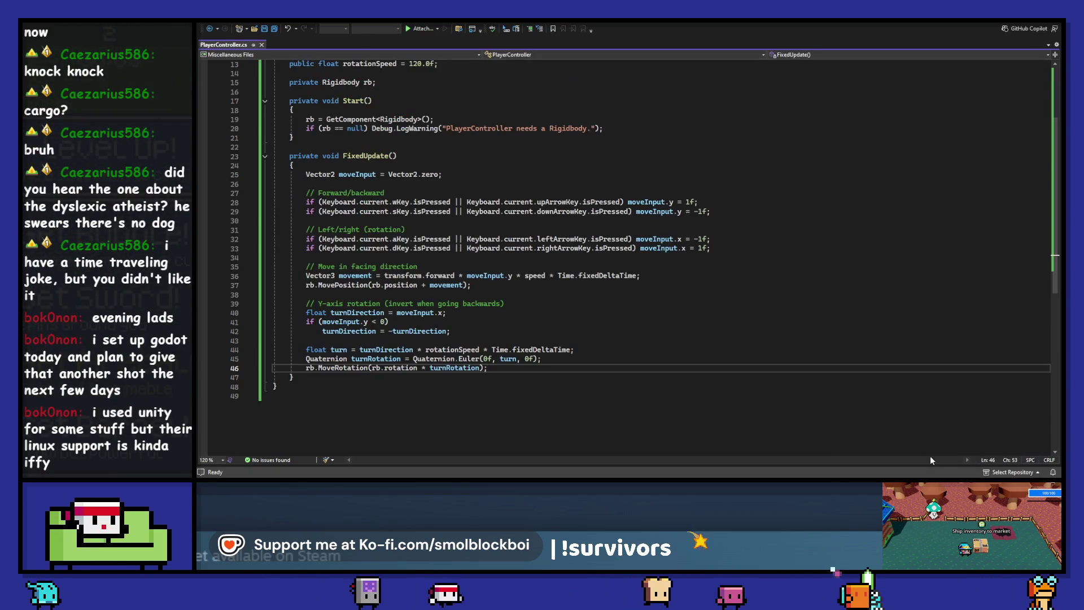
pyautogui.moveTo(931, 459)
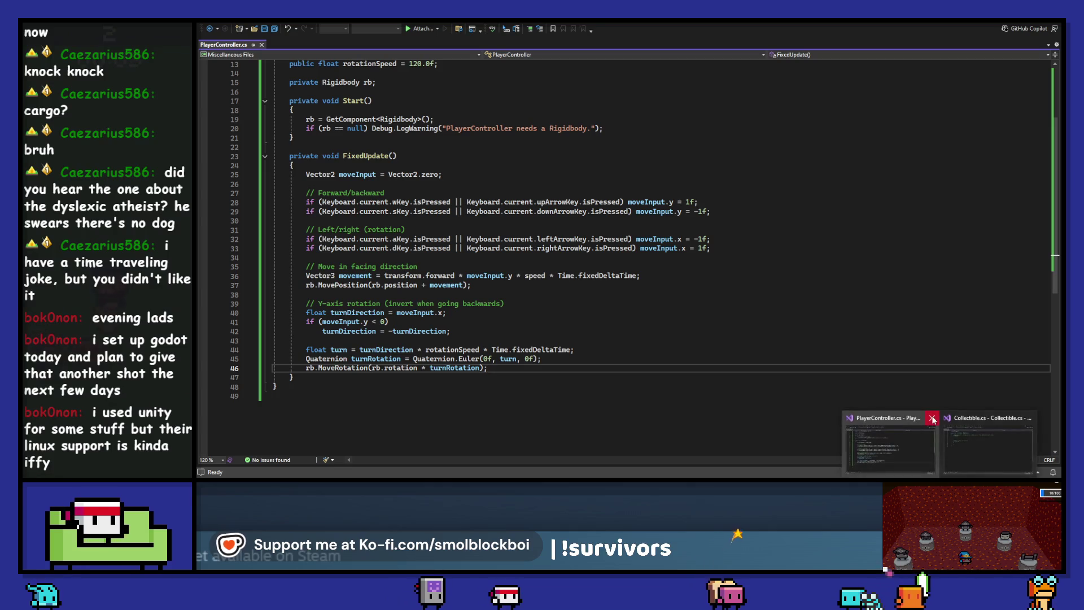
pyautogui.middleClick(930, 438)
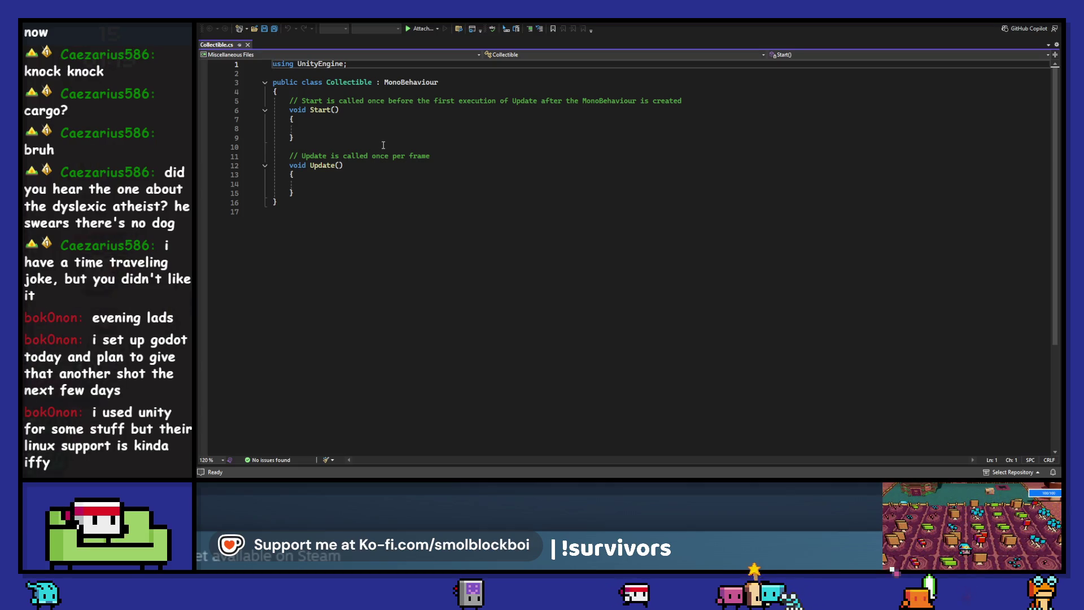
# - Start a 'transform' line inside Update() and save Collectible.cs
pyautogui.click(396, 183)
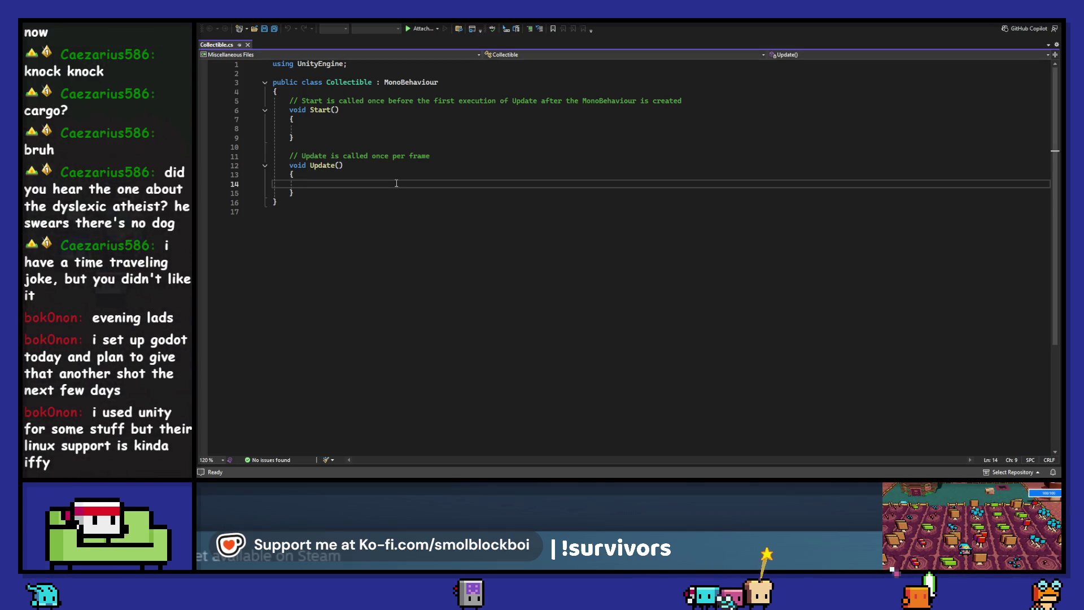
pyautogui.write('tra')
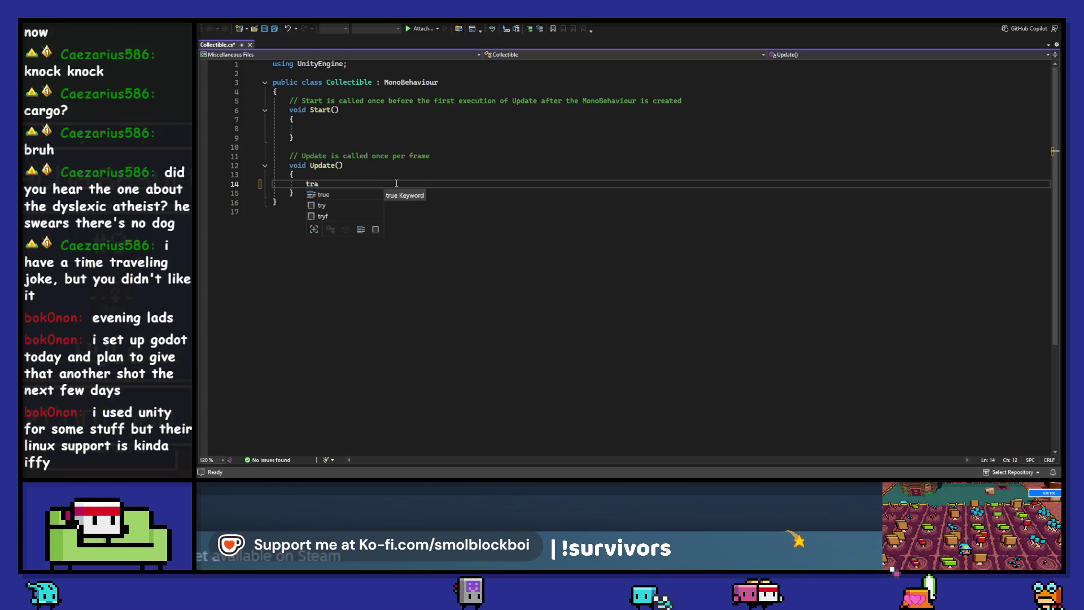
pyautogui.write('nsform.')
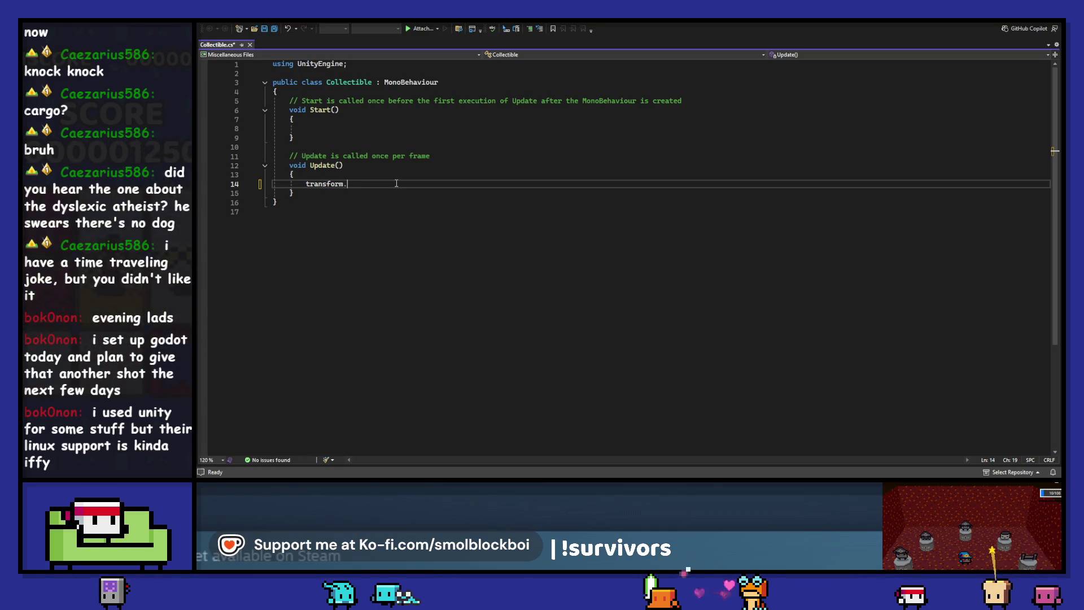
pyautogui.hotkey('alt', 'Tab')
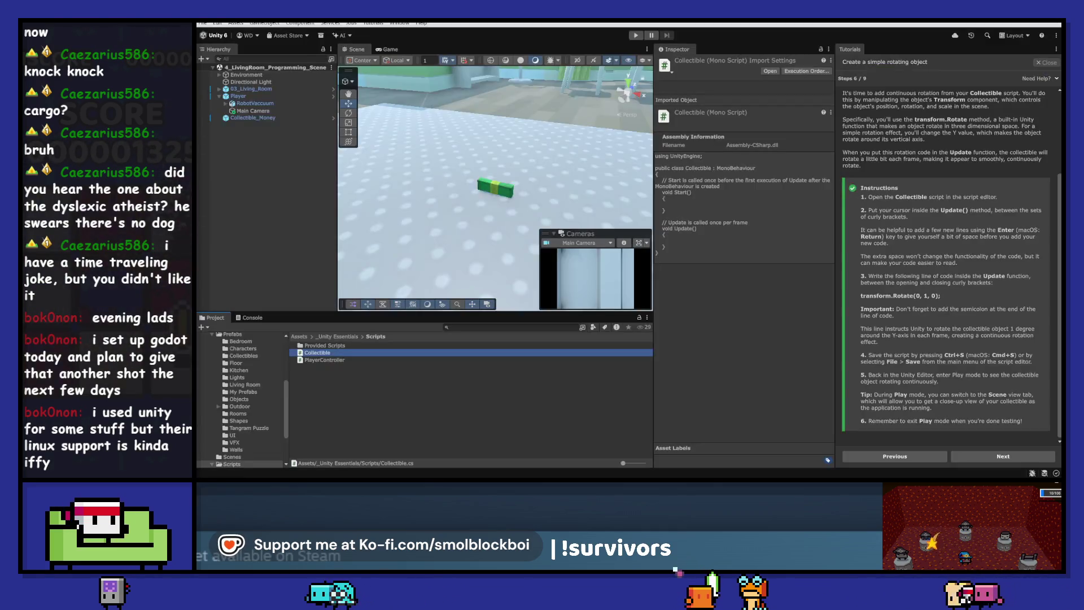
pyautogui.hotkey('alt', 'Tab')
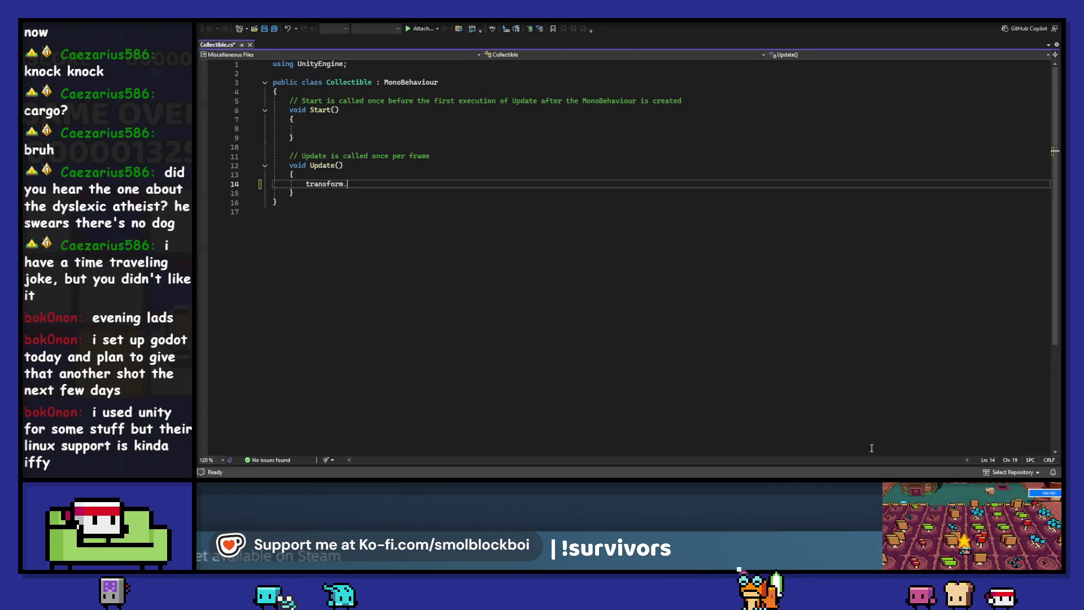
pyautogui.click(390, 242)
pyautogui.hotkey('ctrl', 's')
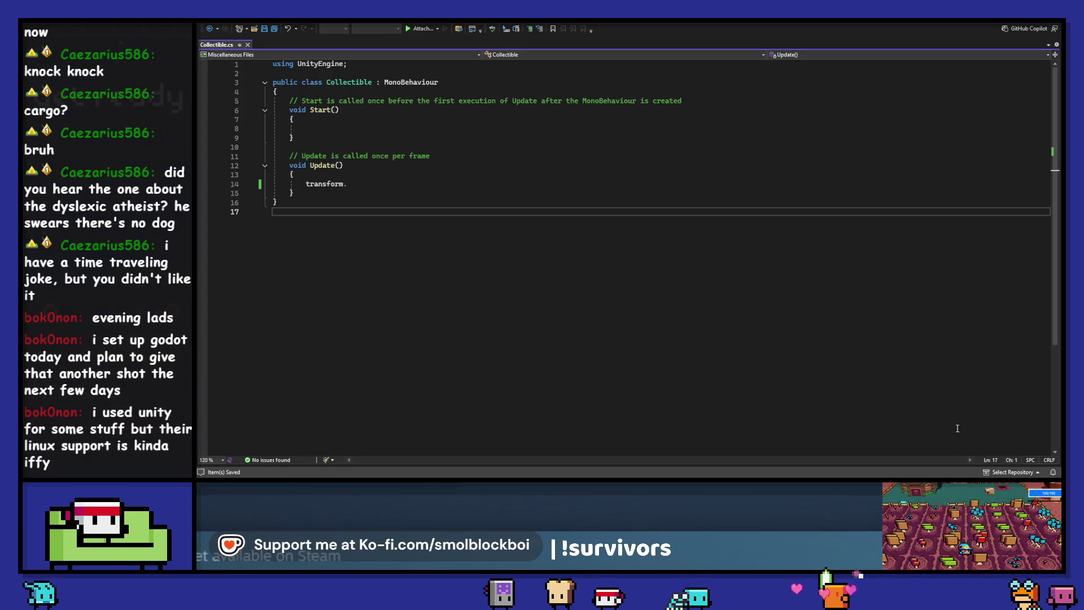
# - Search Windows for 'visua' to find Visual Studio
pyautogui.moveTo(938, 477)
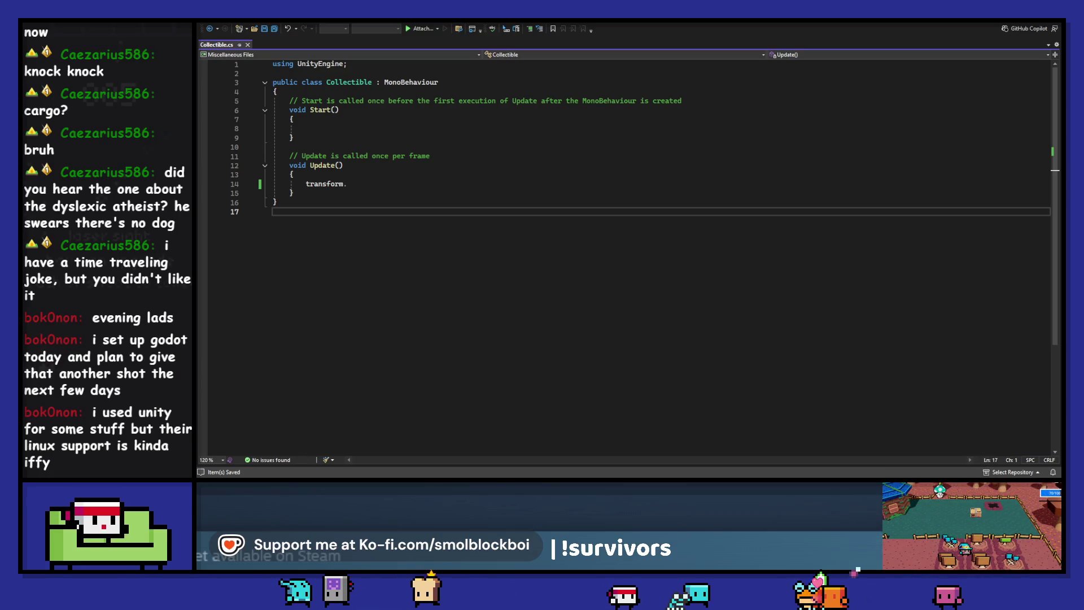
pyautogui.press('super')
pyautogui.write('visua')
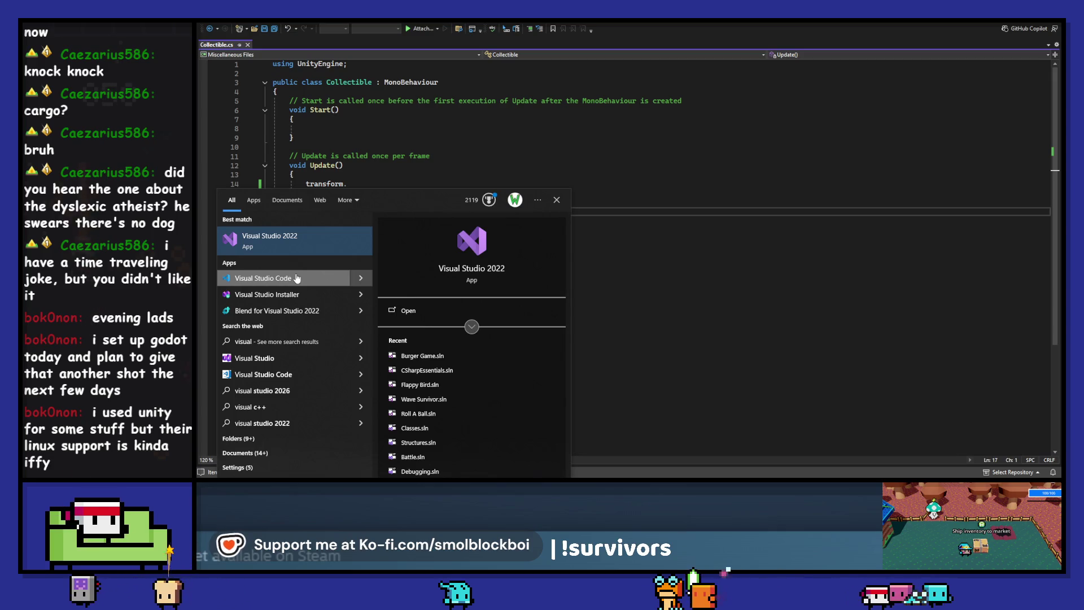
# - Launch Visual Studio Code via search, close its Release Notes, and return to Visual Studio 2022
pyautogui.click(719, 42)
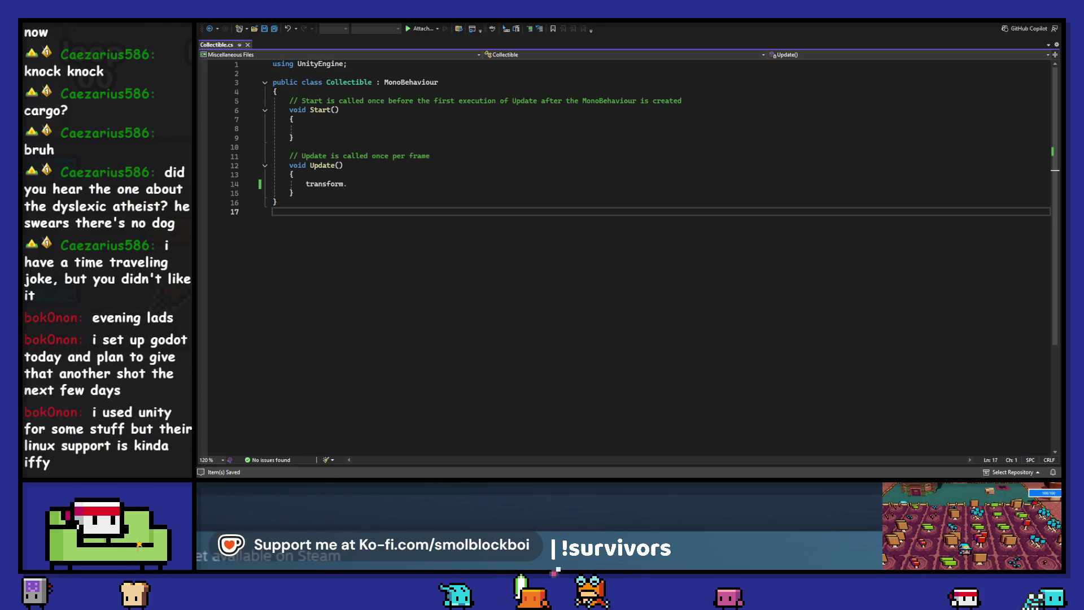
pyautogui.press('super+s')
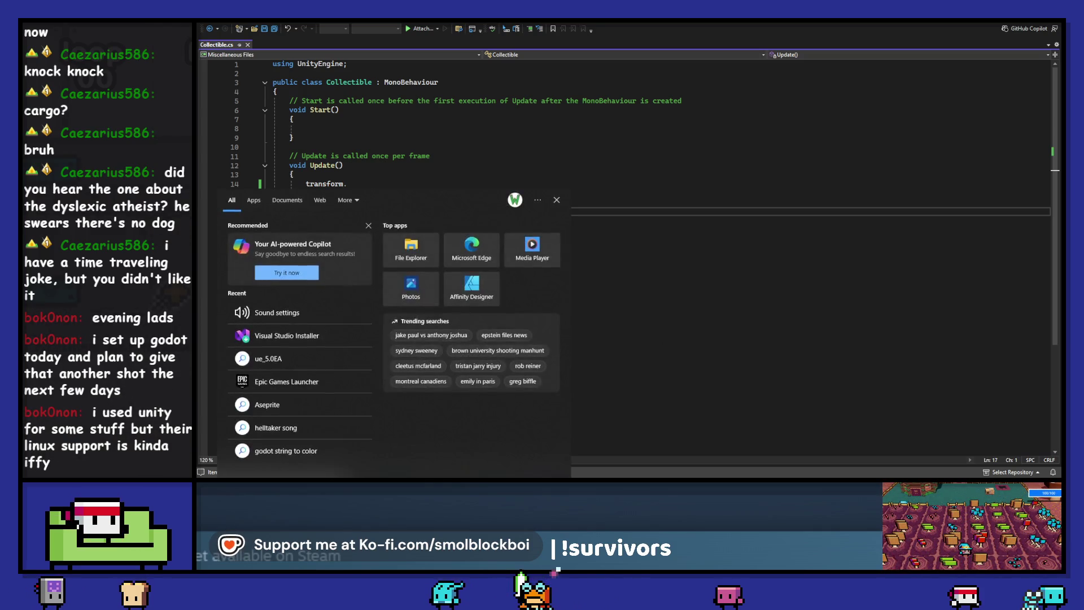
pyautogui.write('visual')
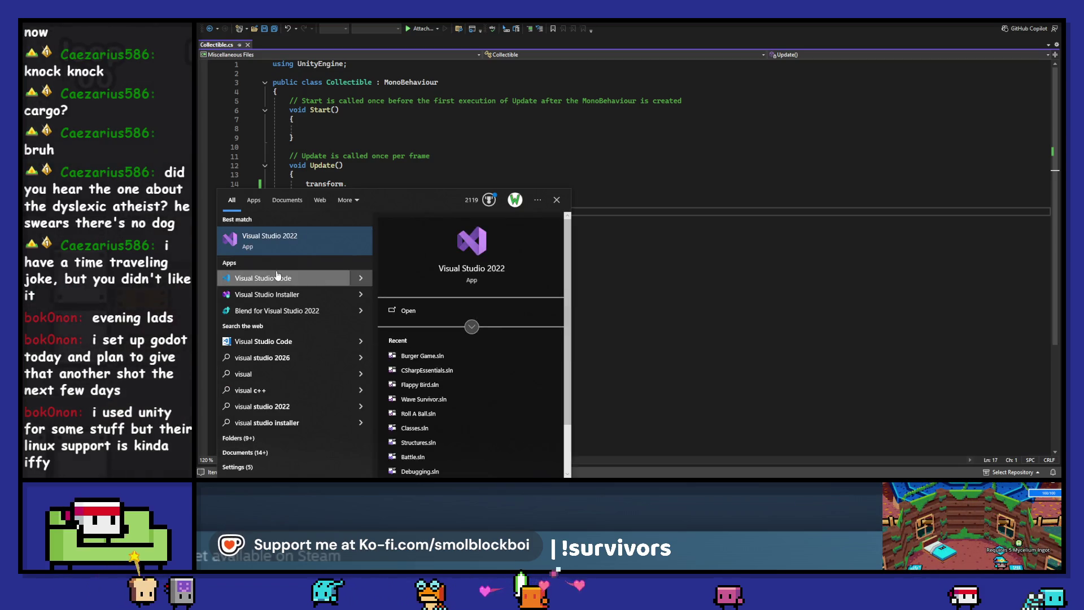
pyautogui.click(277, 278)
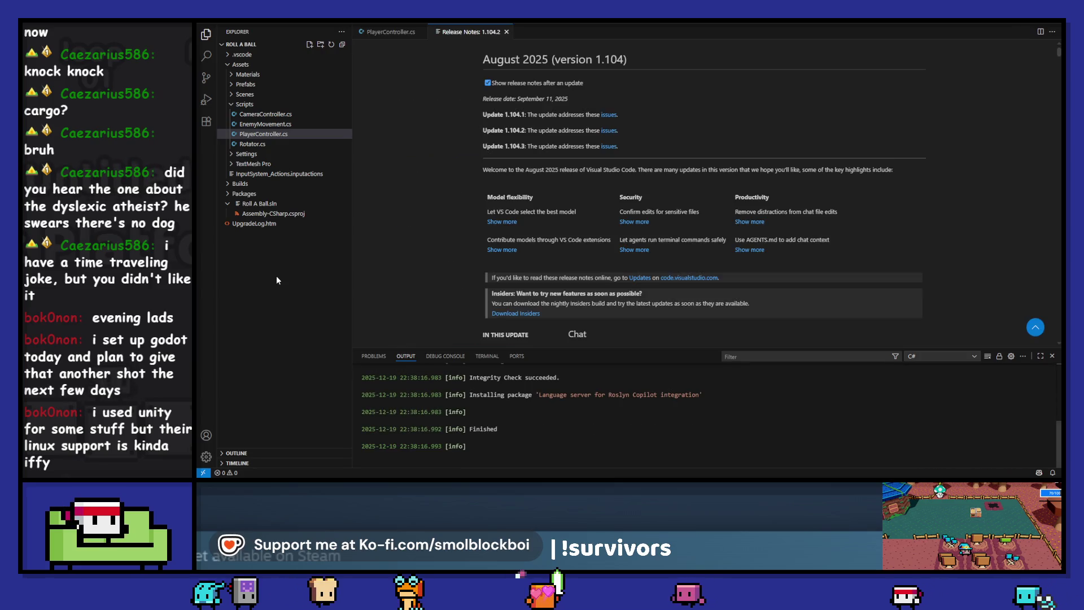
pyautogui.click(506, 32)
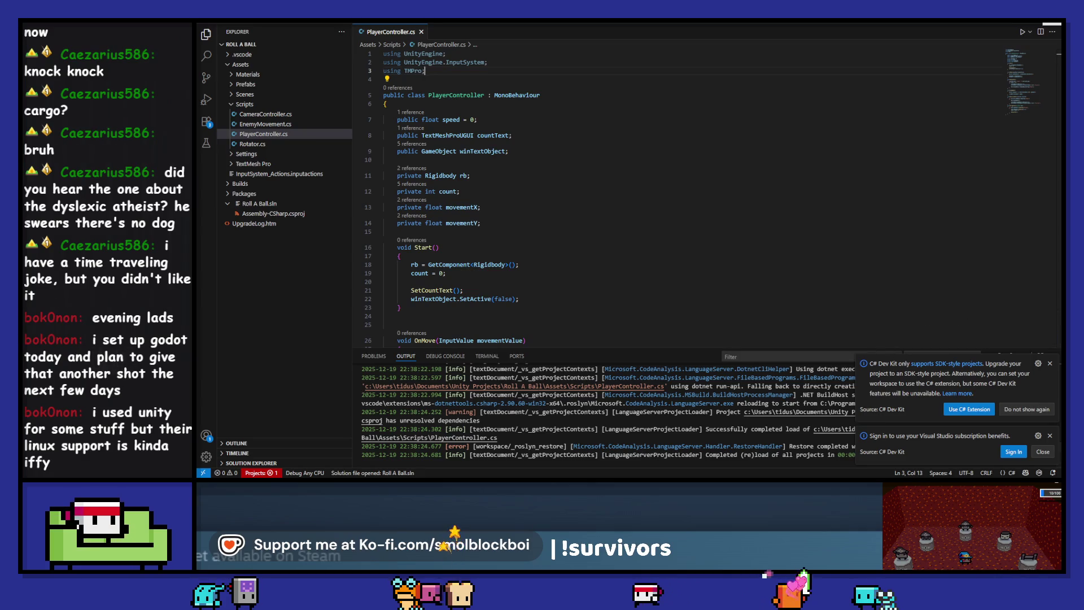
pyautogui.click(523, 208)
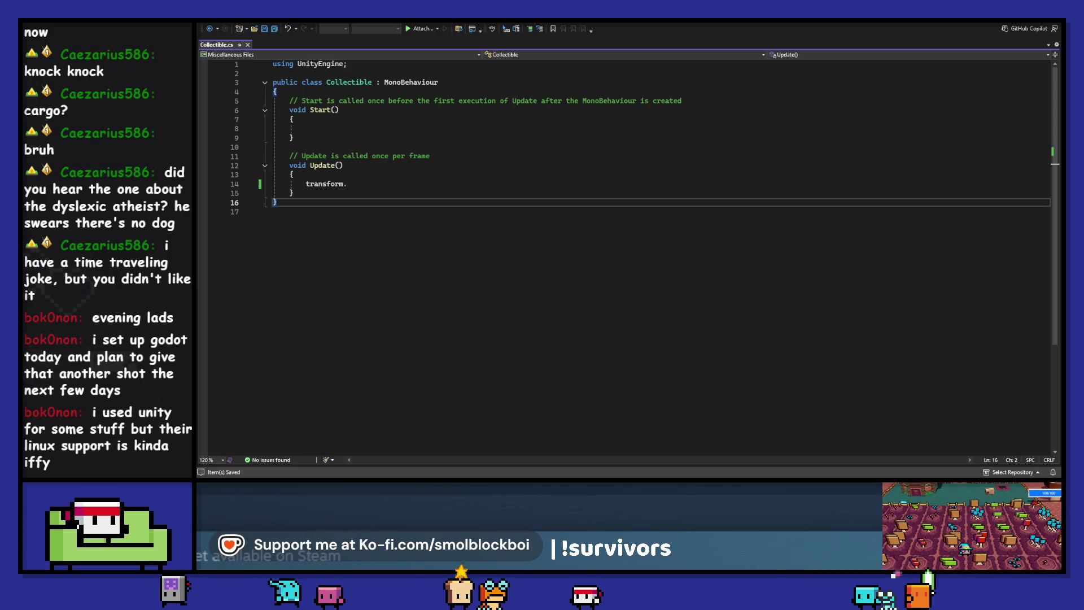
# - Place the cursor after 'transform.' on line 14, then switch back to the Unity editor
pyautogui.click(401, 178)
pyautogui.click(401, 181)
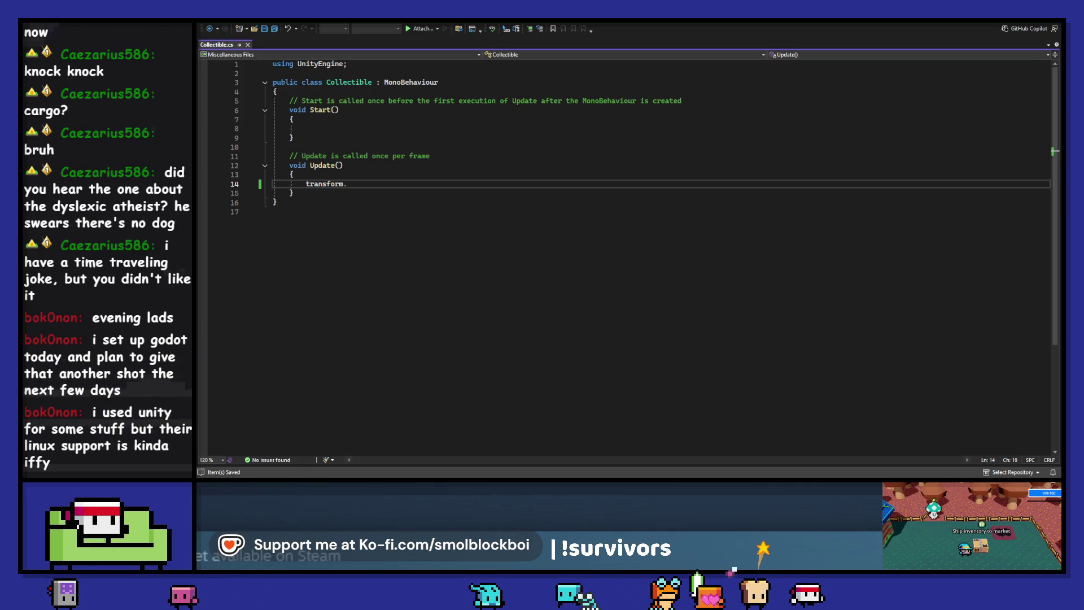
pyautogui.hotkey('alt', 'Tab')
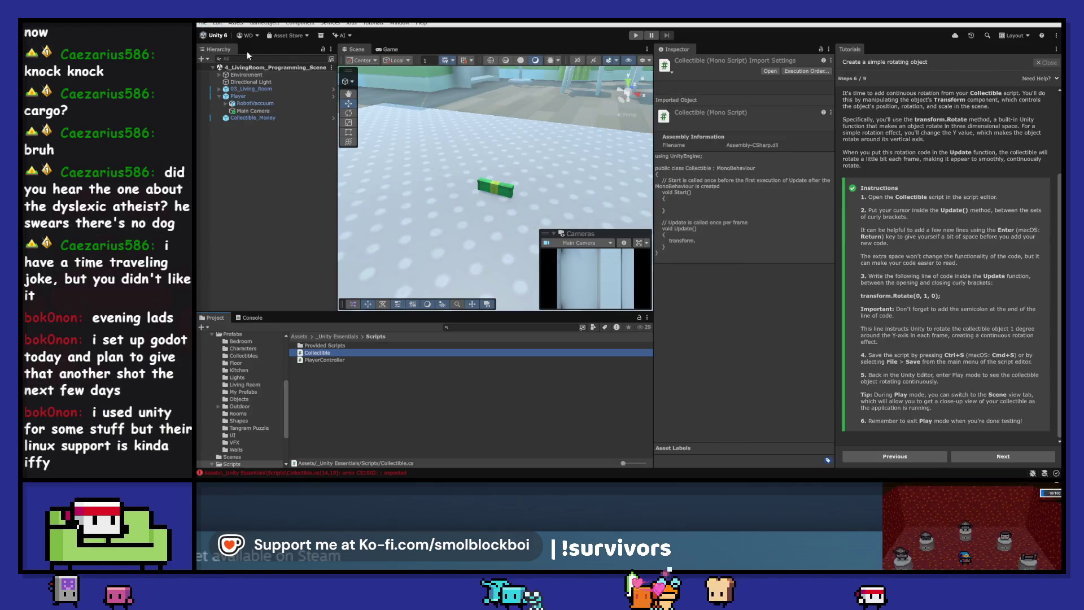
# - Open Preferences > External Tools and keep Microsoft Visual Studio 2022 as the external script editor
pyautogui.click(220, 26)
pyautogui.click(286, 301)
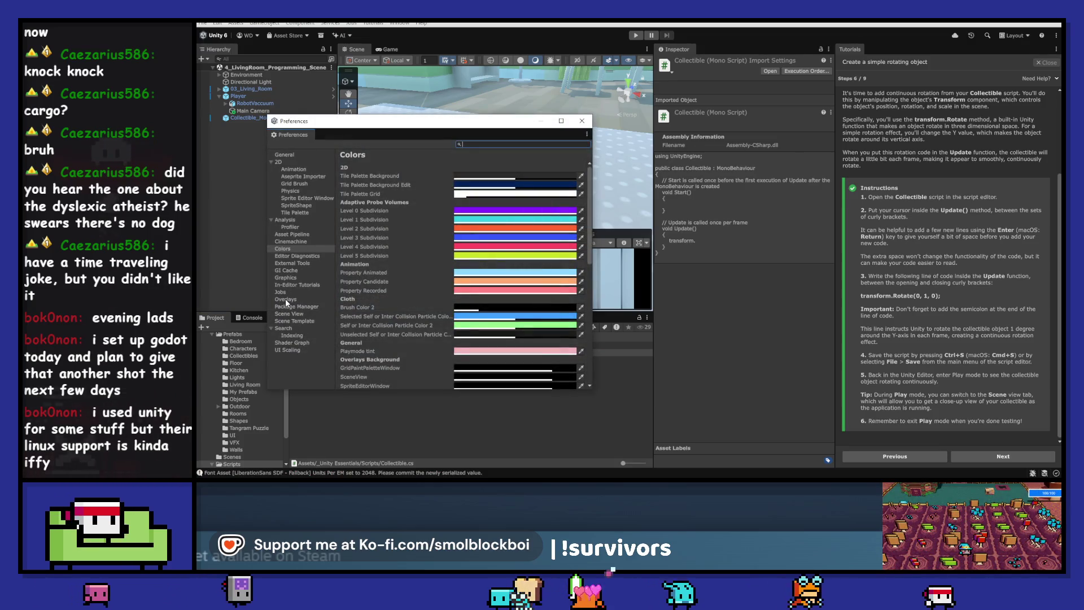
pyautogui.click(301, 264)
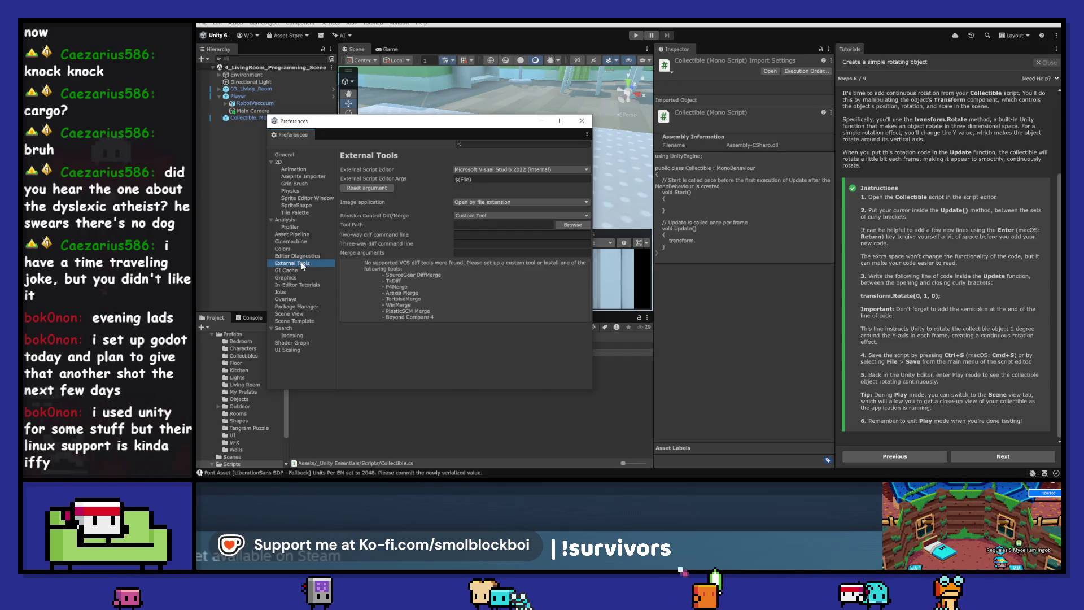
pyautogui.click(542, 171)
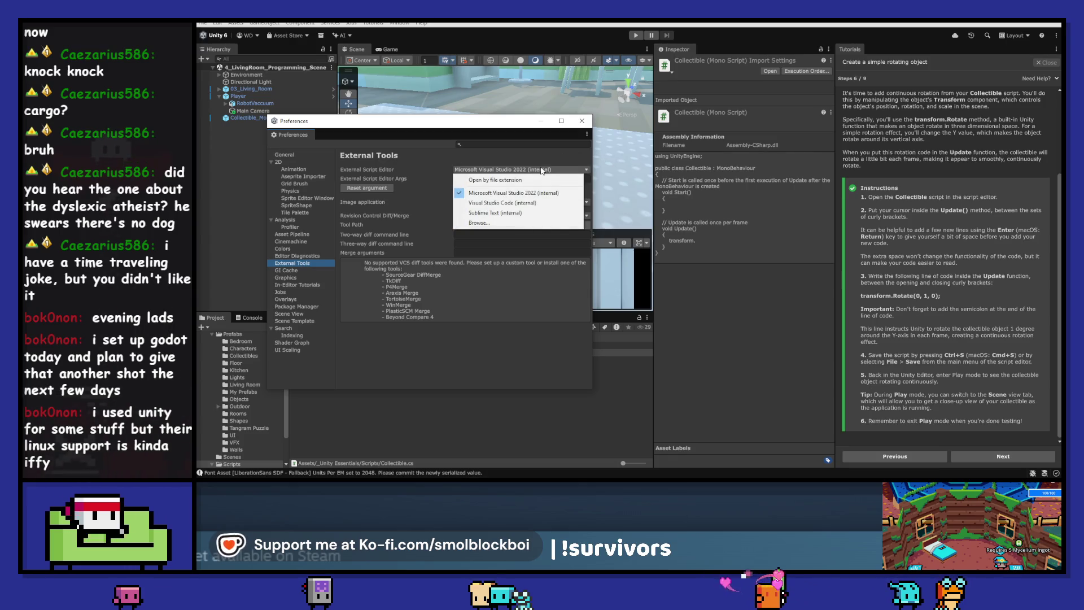
pyautogui.click(554, 193)
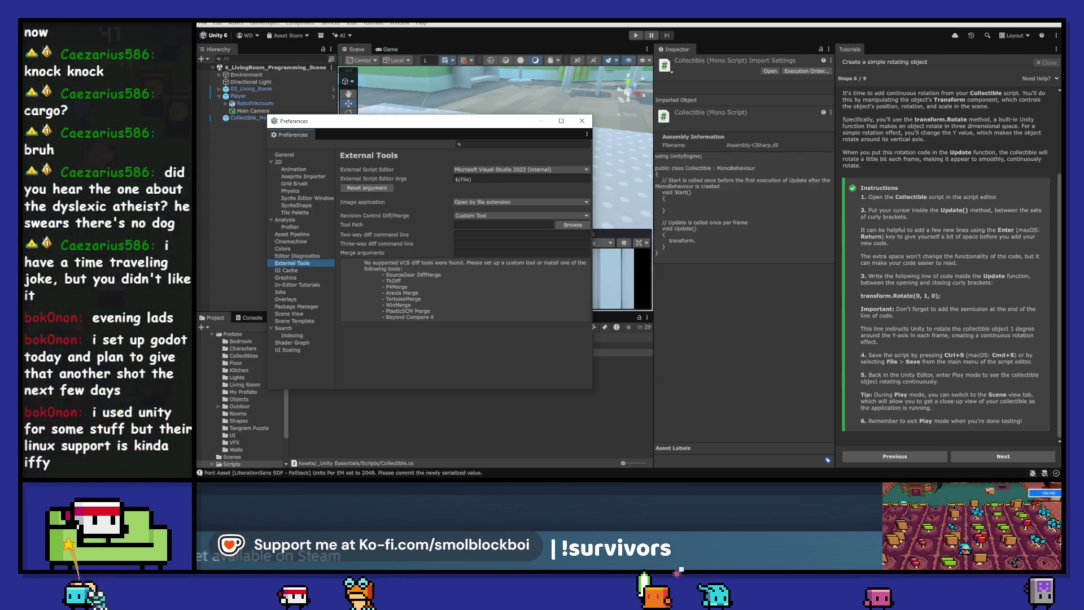
pyautogui.click(520, 146)
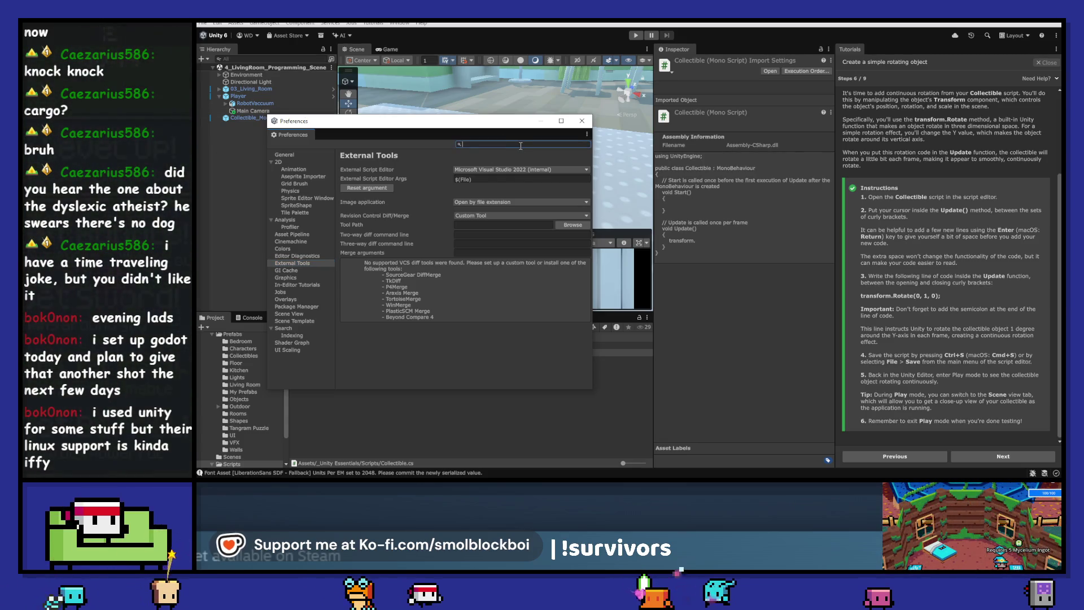
# - Search the Preferences for 'generate' and 'player', then clear the search
pyautogui.write('generate')
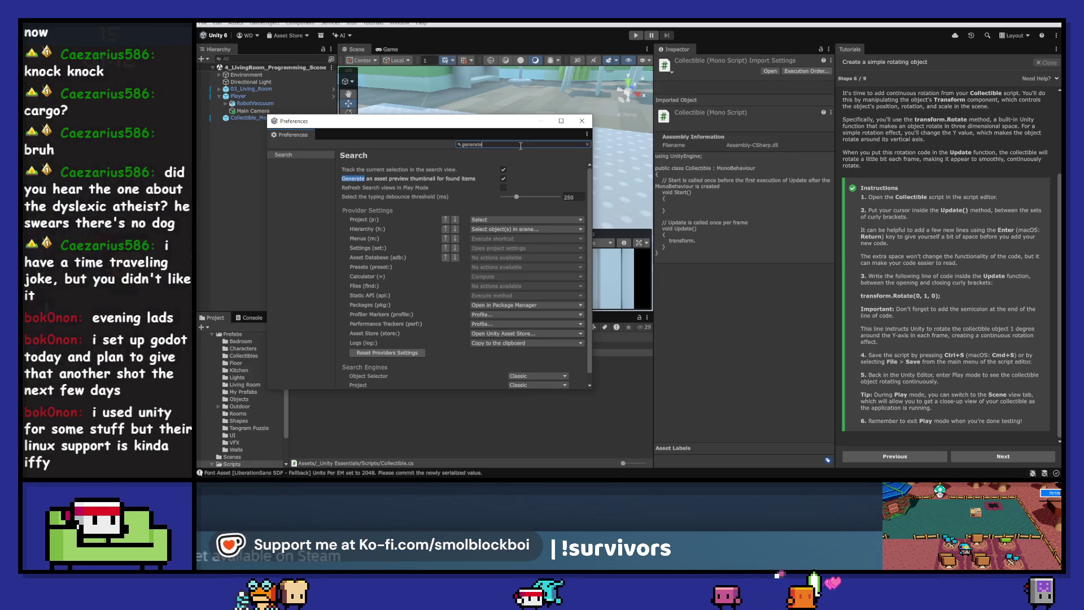
pyautogui.write('.cs')
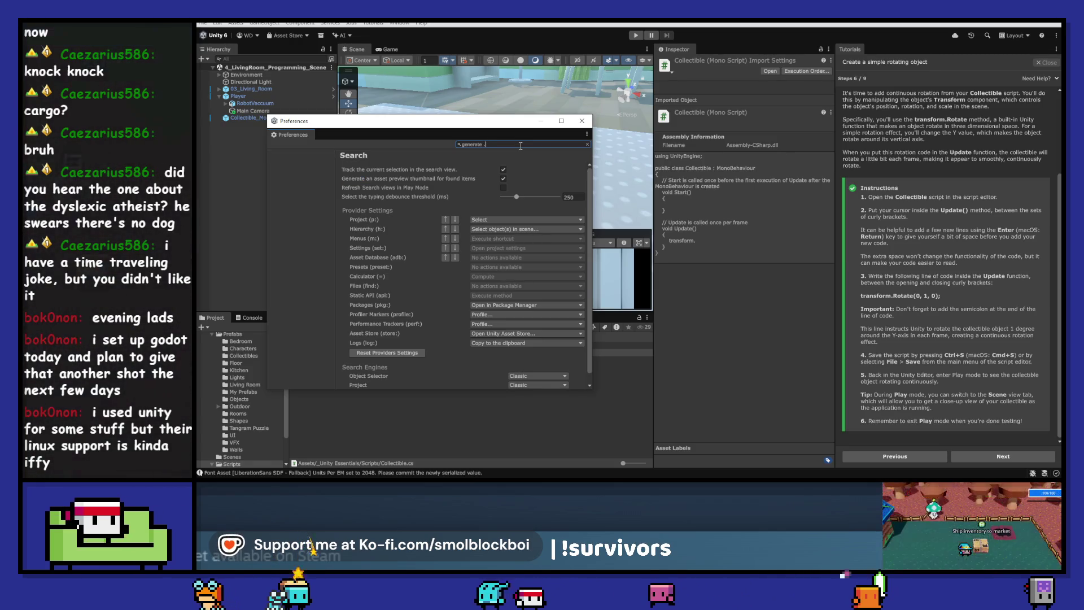
pyautogui.press('BackSpace')
pyautogui.press('BackSpace')
pyautogui.press('BackSpace')
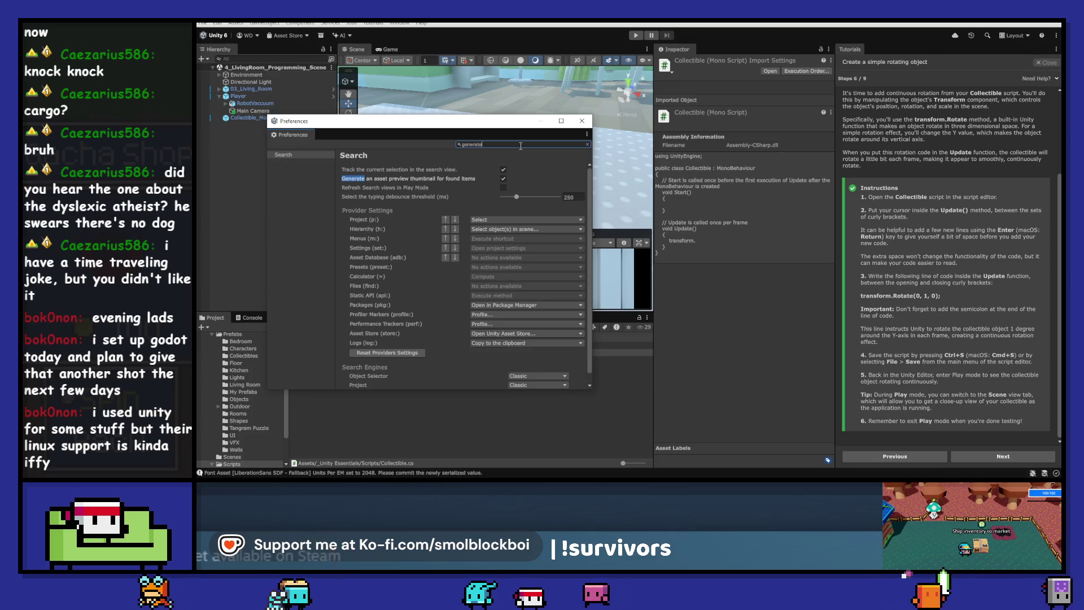
pyautogui.scroll(-1, 413, 275)
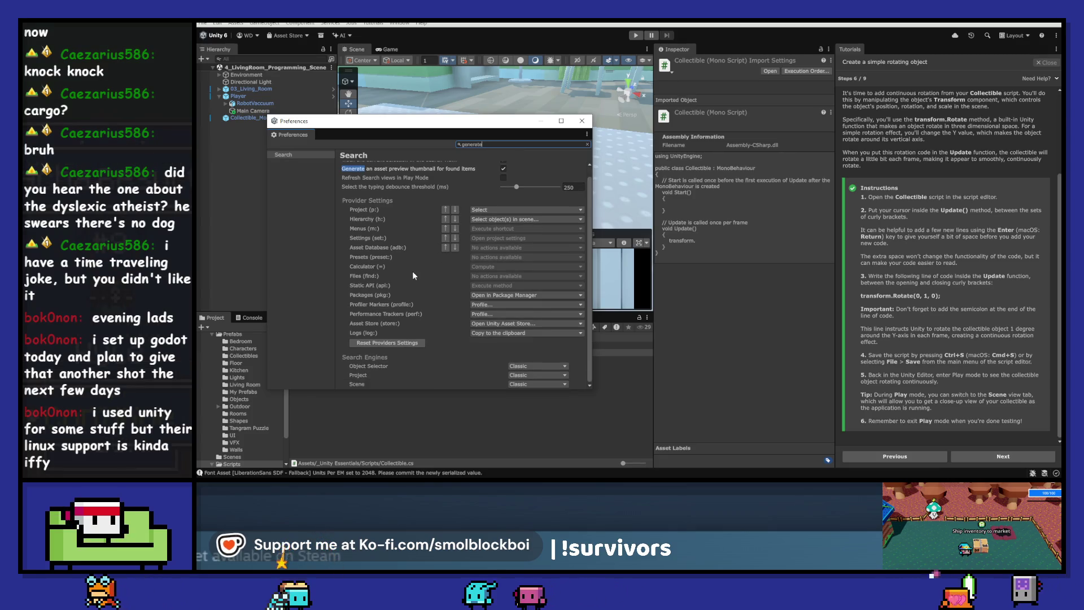
pyautogui.scroll(1, 412, 270)
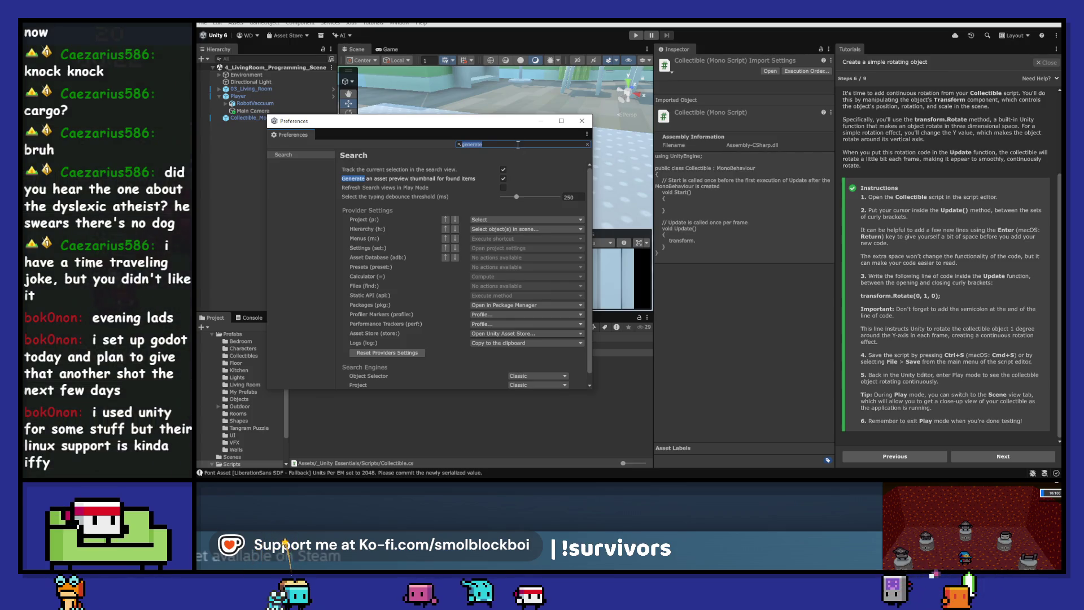
pyautogui.write('player pr')
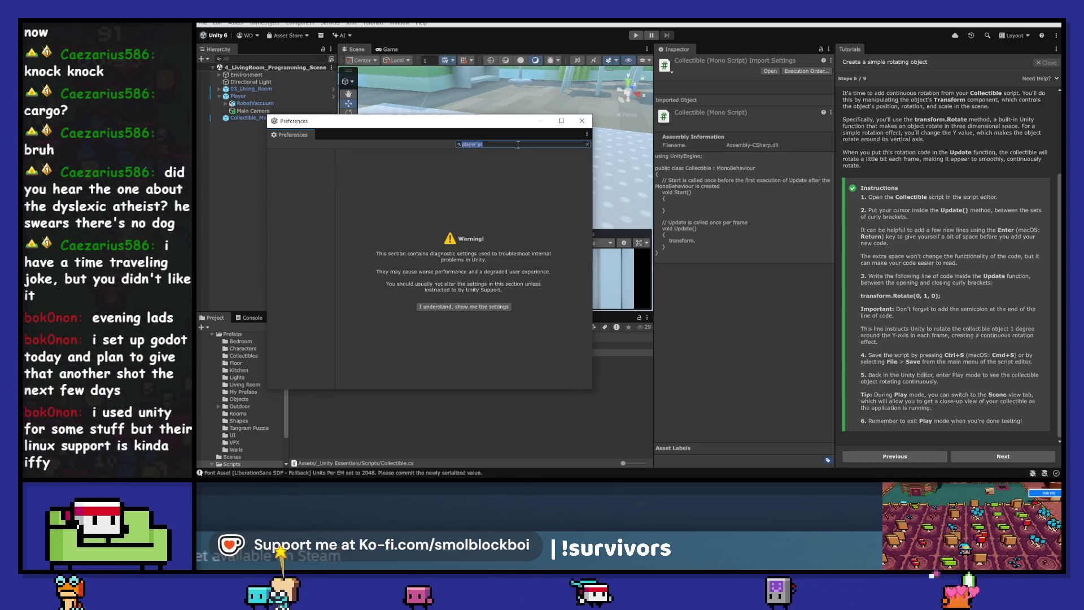
pyautogui.press('BackSpace')
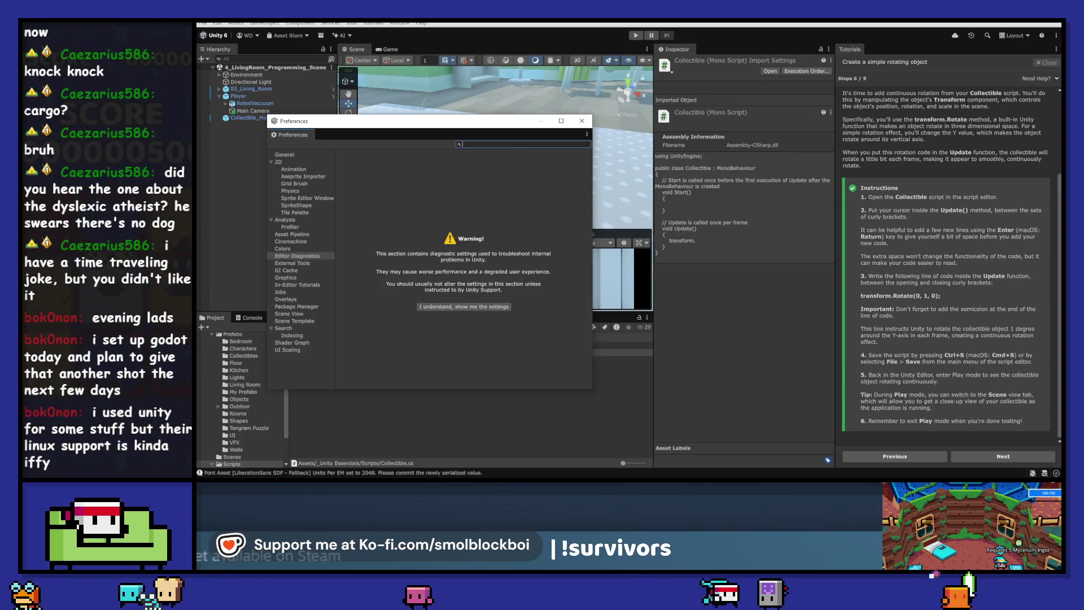
# - Close Preferences, switch to Visual Studio and back, and bring up Windows Start search
pyautogui.click(581, 121)
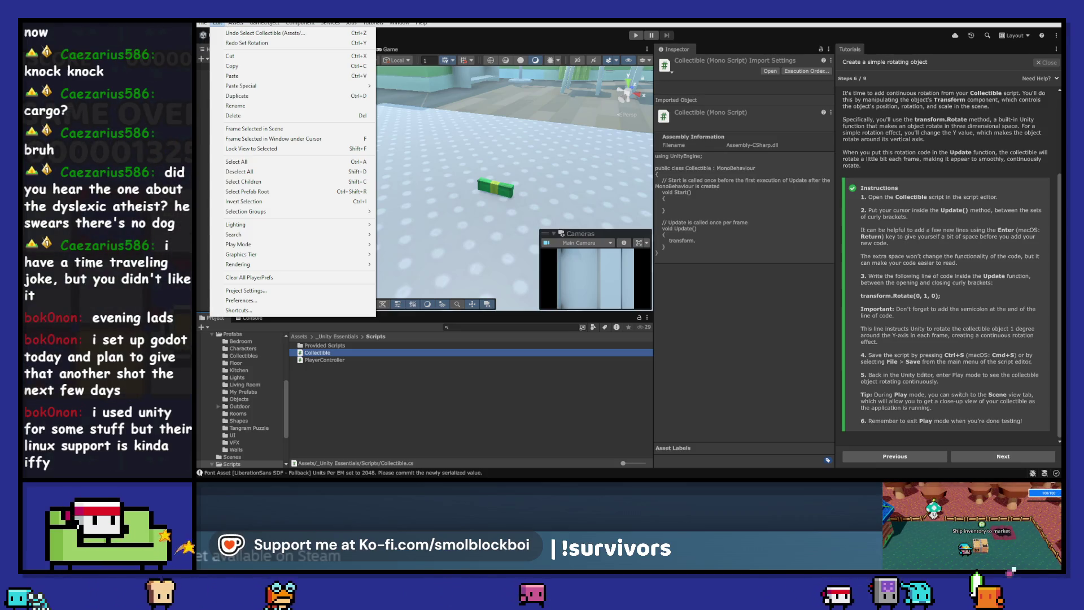
pyautogui.press('Escape')
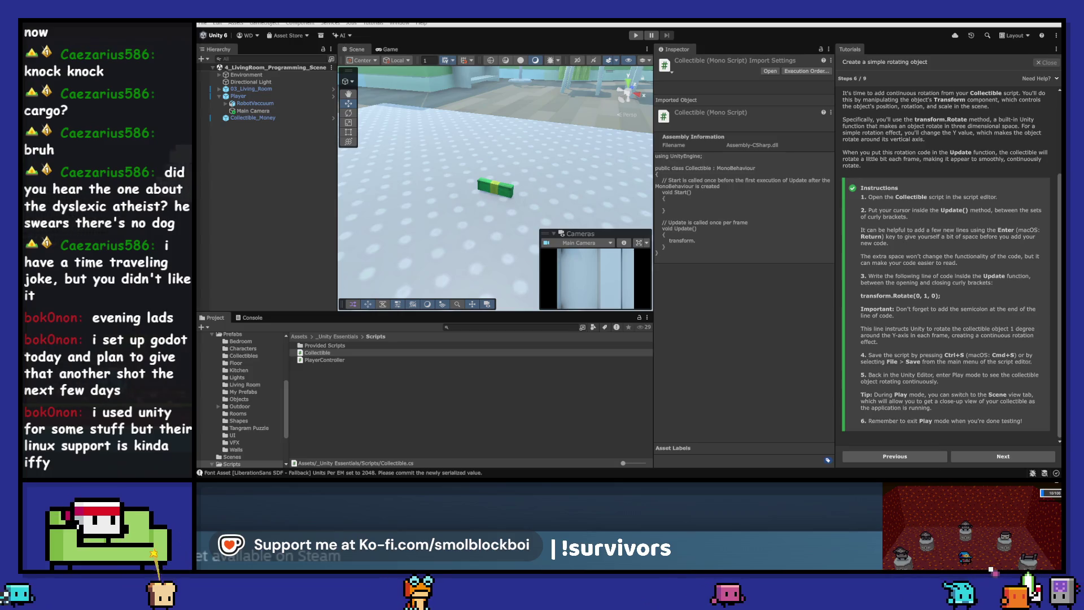
pyautogui.hotkey('alt', 'Tab')
pyautogui.hotkey('alt', 'Tab')
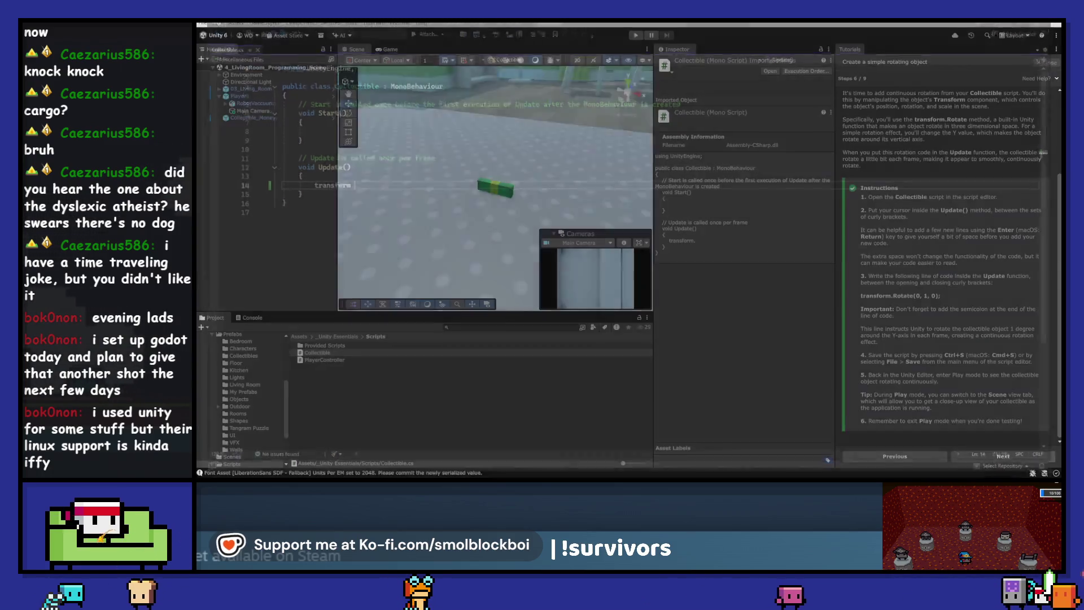
pyautogui.press('super')
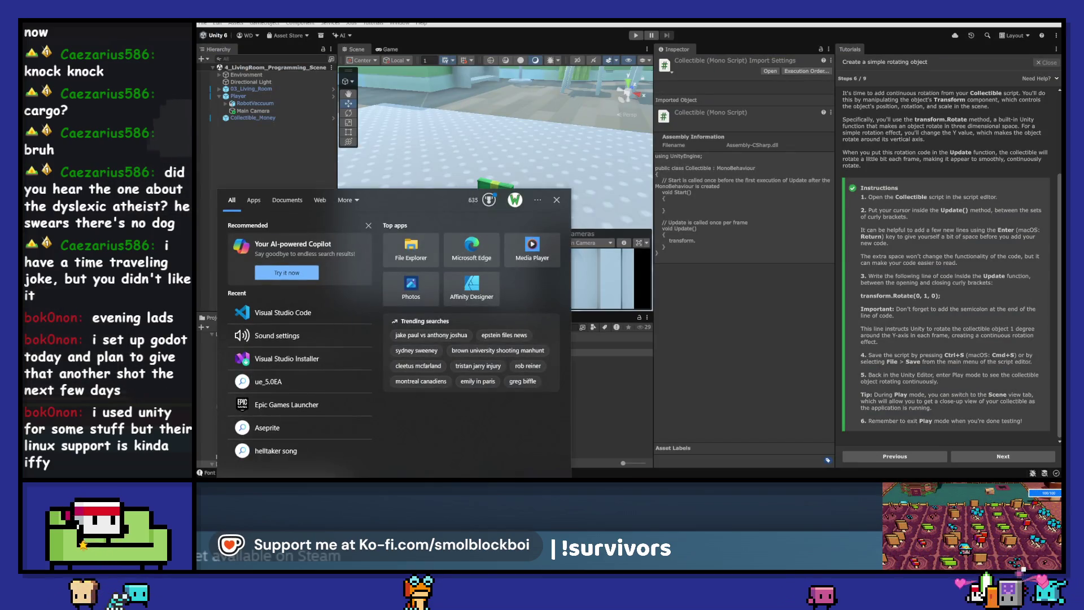
# - Launch Visual Studio Installer, verify Community 2022 has Game development with Unity ticked, and close unchanged
pyautogui.write('vis')
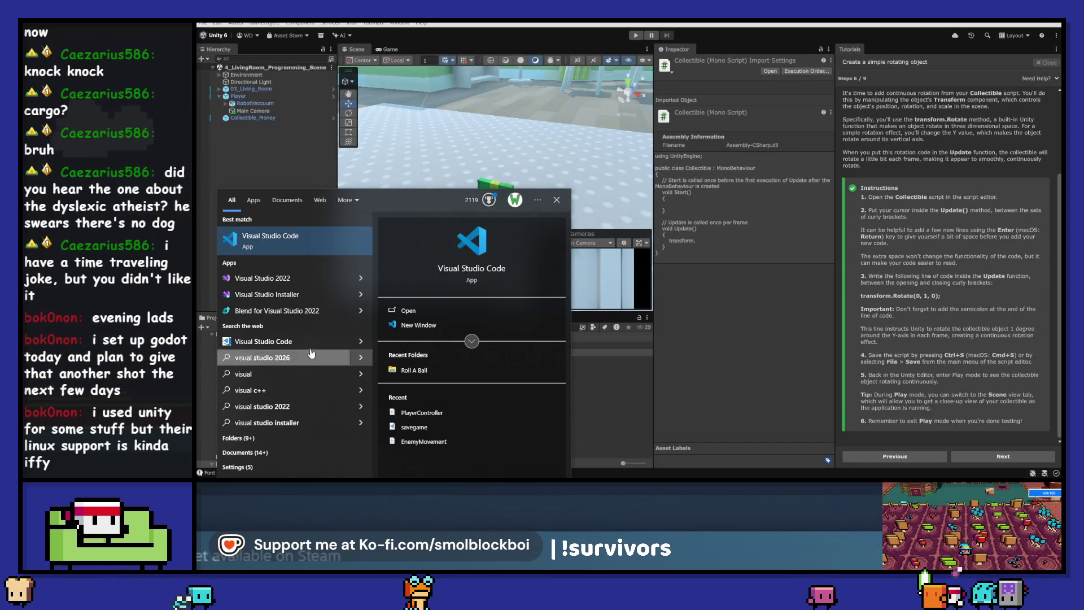
pyautogui.click(316, 294)
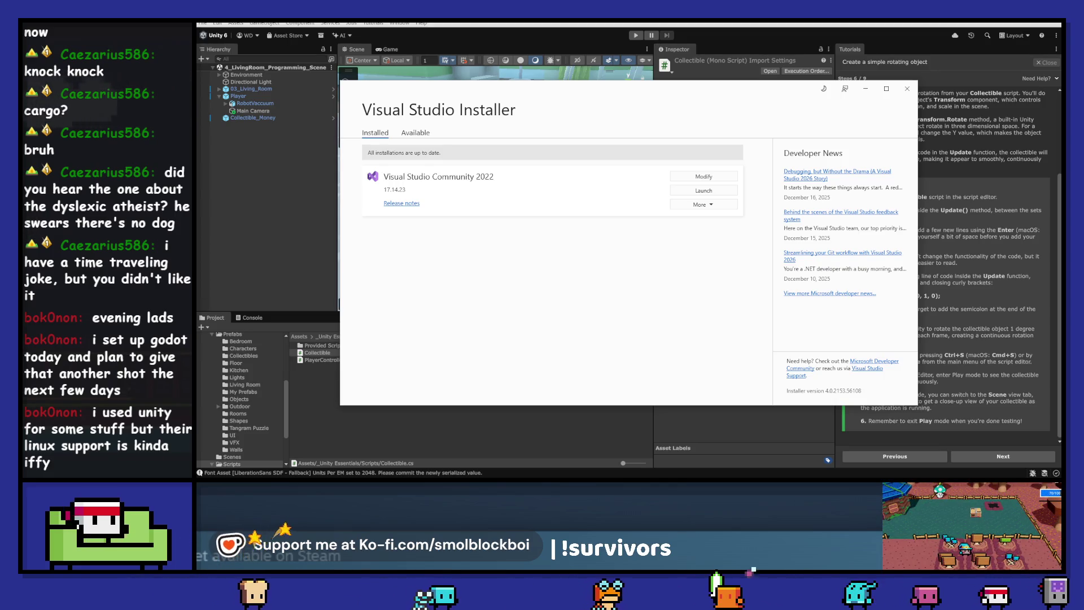
pyautogui.click(704, 177)
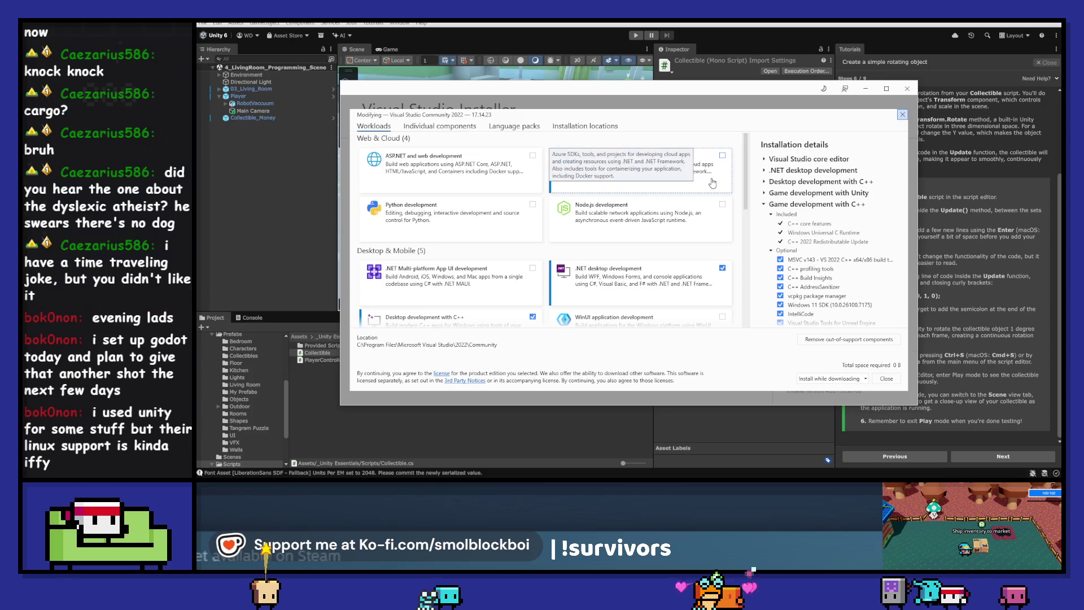
pyautogui.scroll(-5, 642, 233)
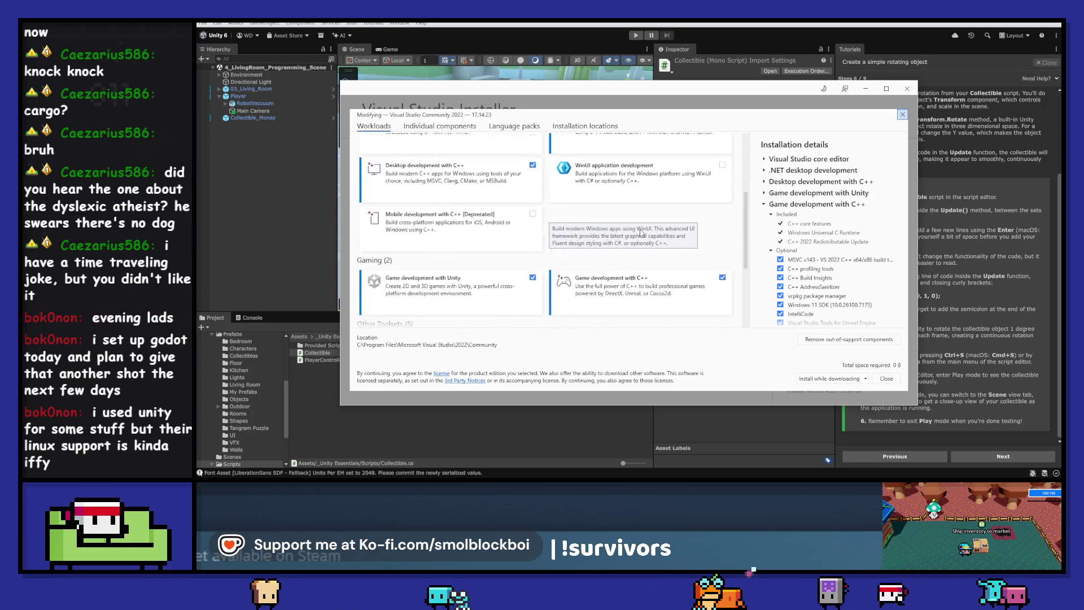
pyautogui.scroll(-1, 642, 233)
pyautogui.click(469, 275)
pyautogui.click(469, 275)
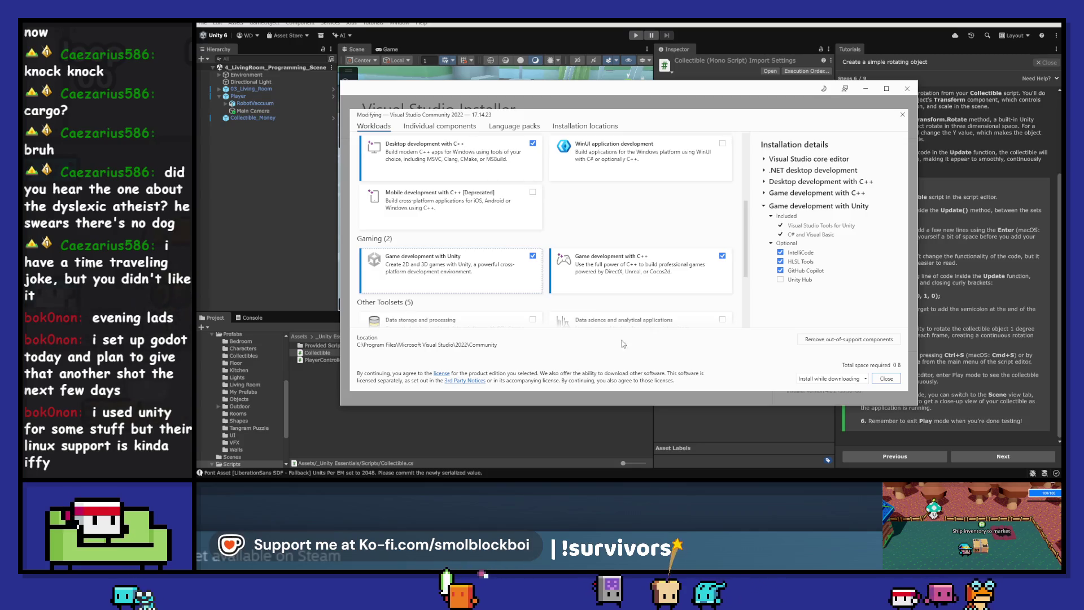
pyautogui.click(893, 381)
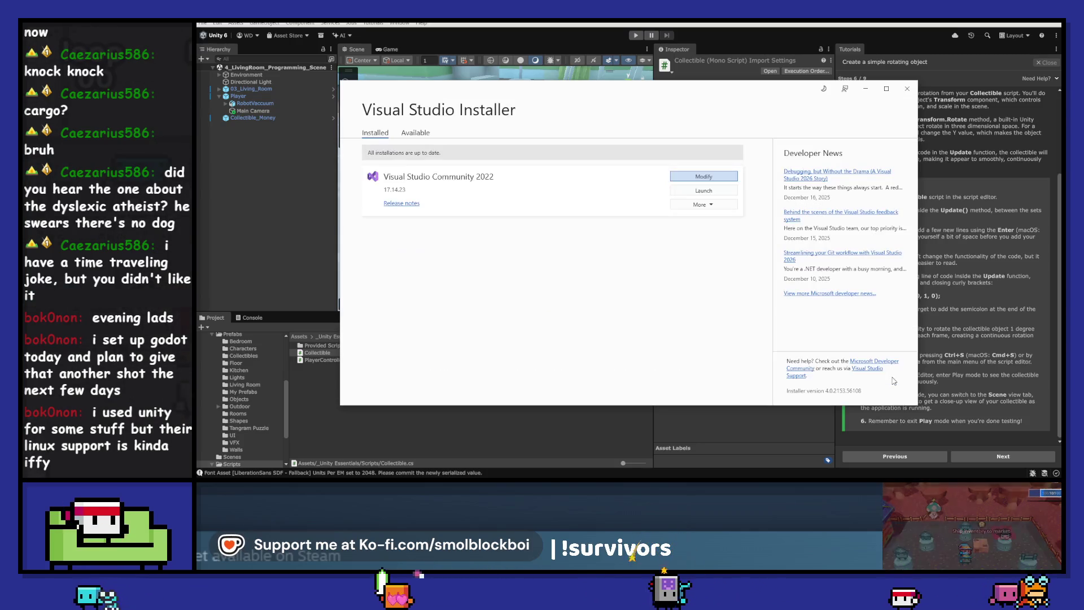
pyautogui.click(907, 89)
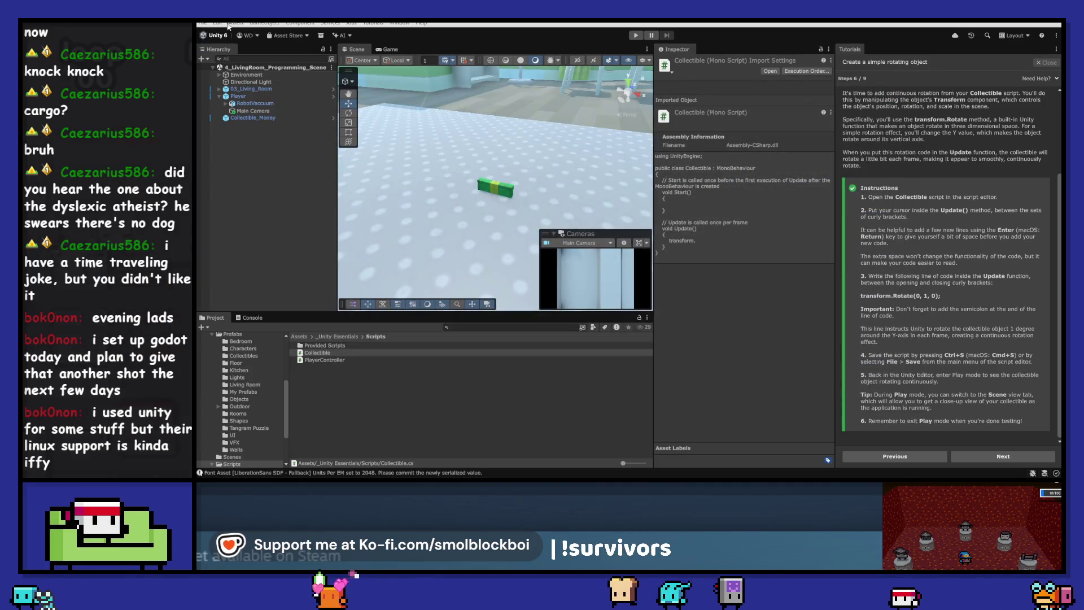
pyautogui.click(218, 23)
pyautogui.click(259, 301)
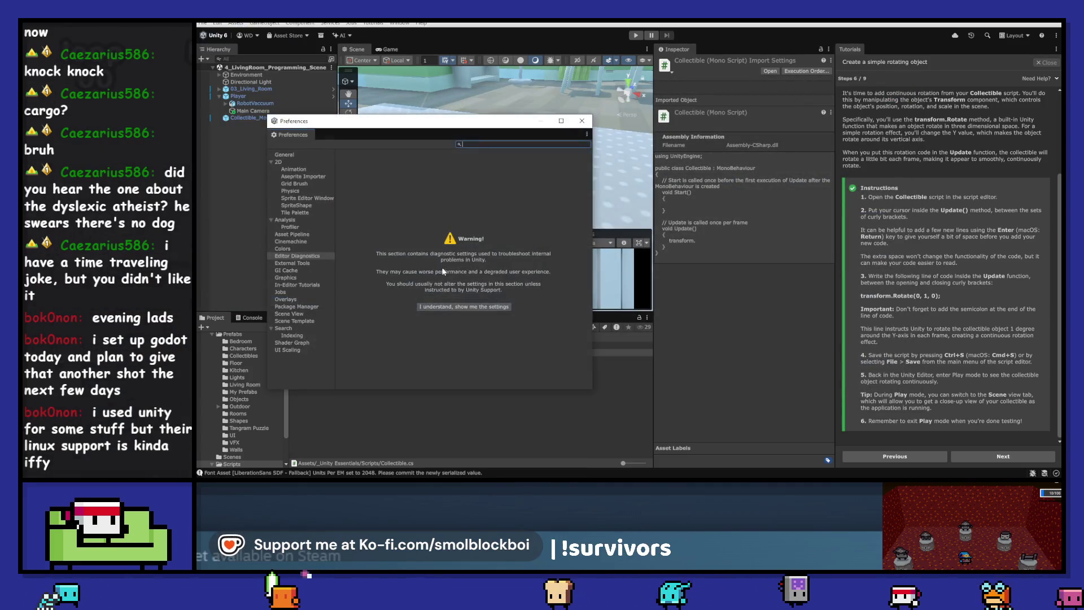
pyautogui.click(304, 263)
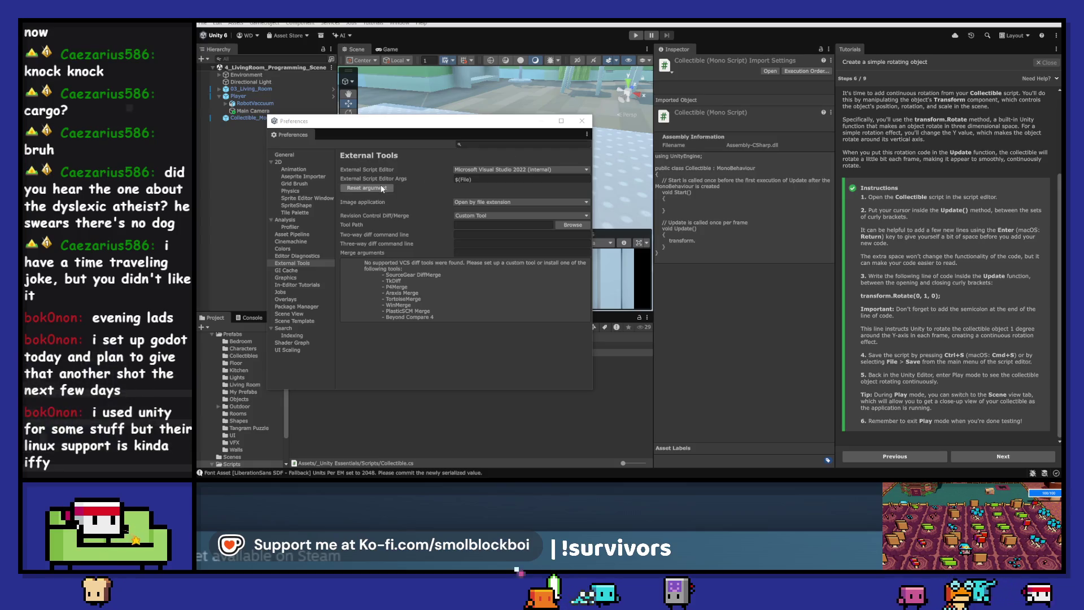
pyautogui.click(546, 169)
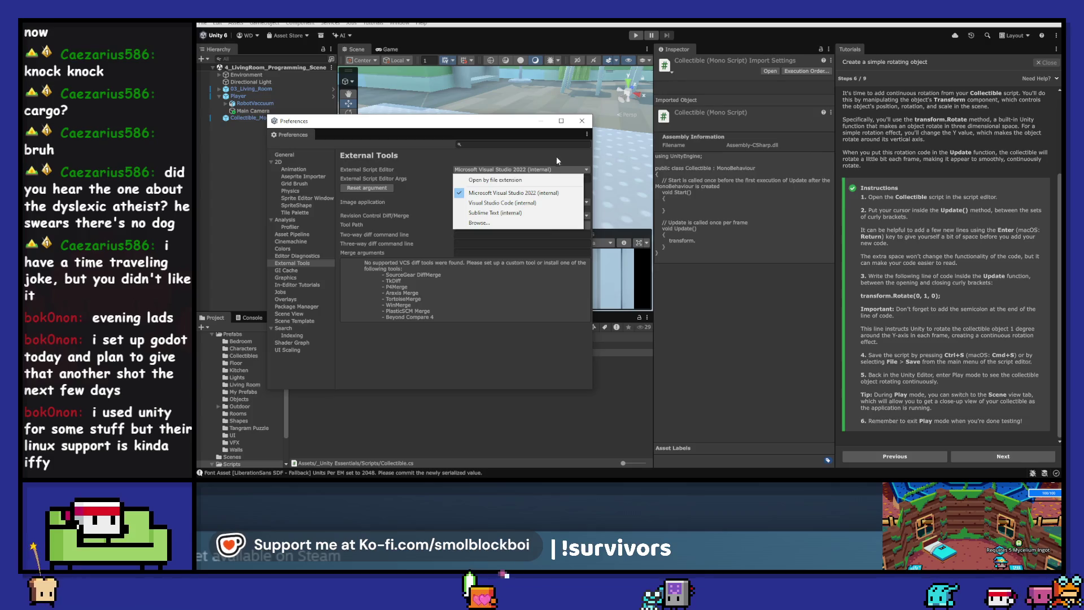
pyautogui.click(557, 154)
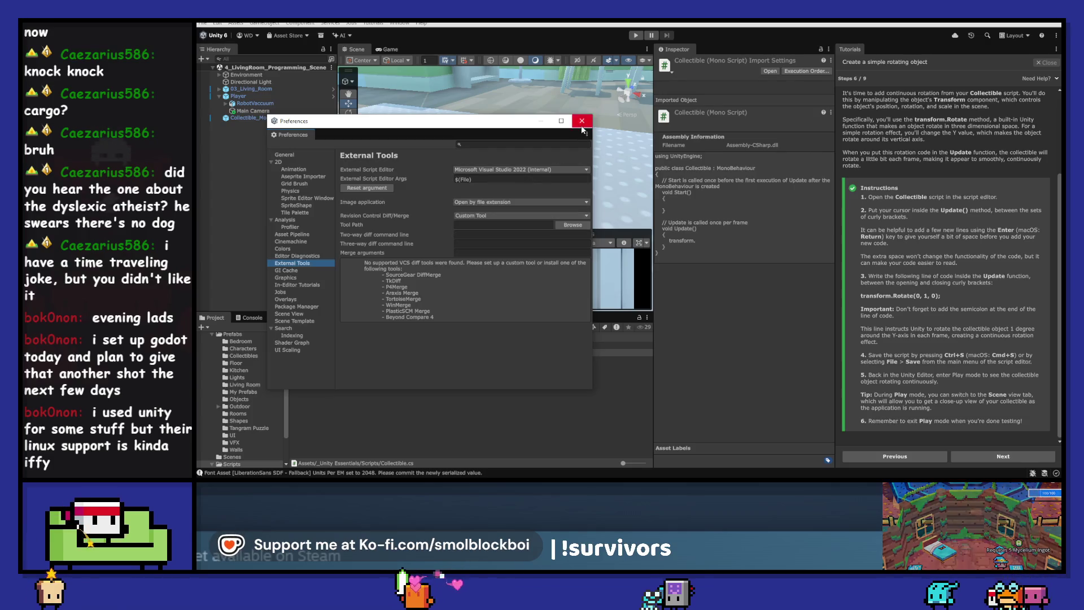
pyautogui.click(581, 120)
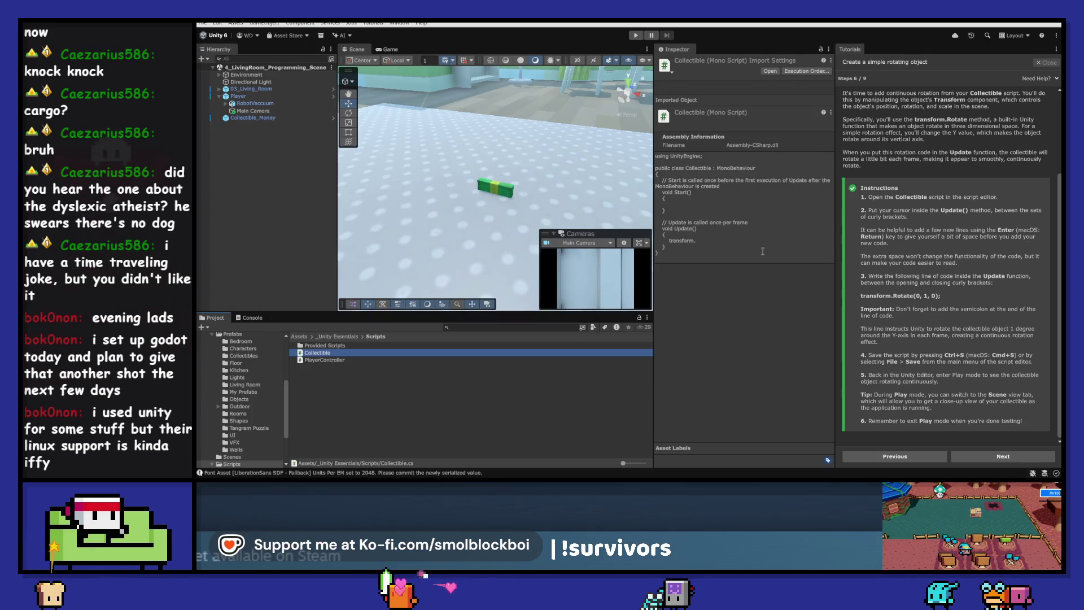
# - Open Collectible.cs in Visual Studio, delete the unfinished 'transform.' on line 14, and return to Unity
pyautogui.doubleClick(333, 352)
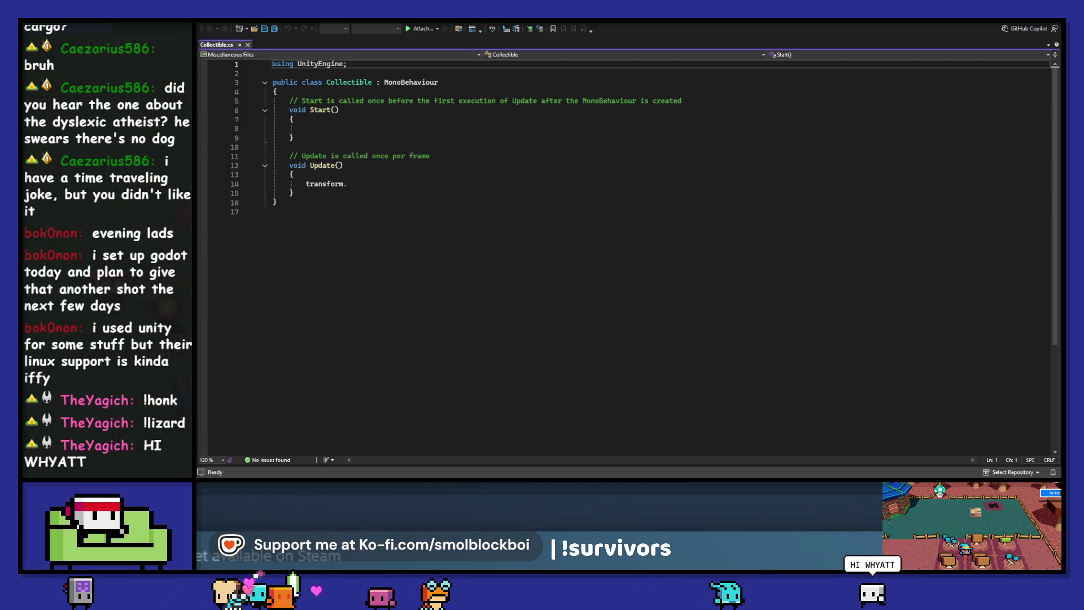
pyautogui.click(735, 258)
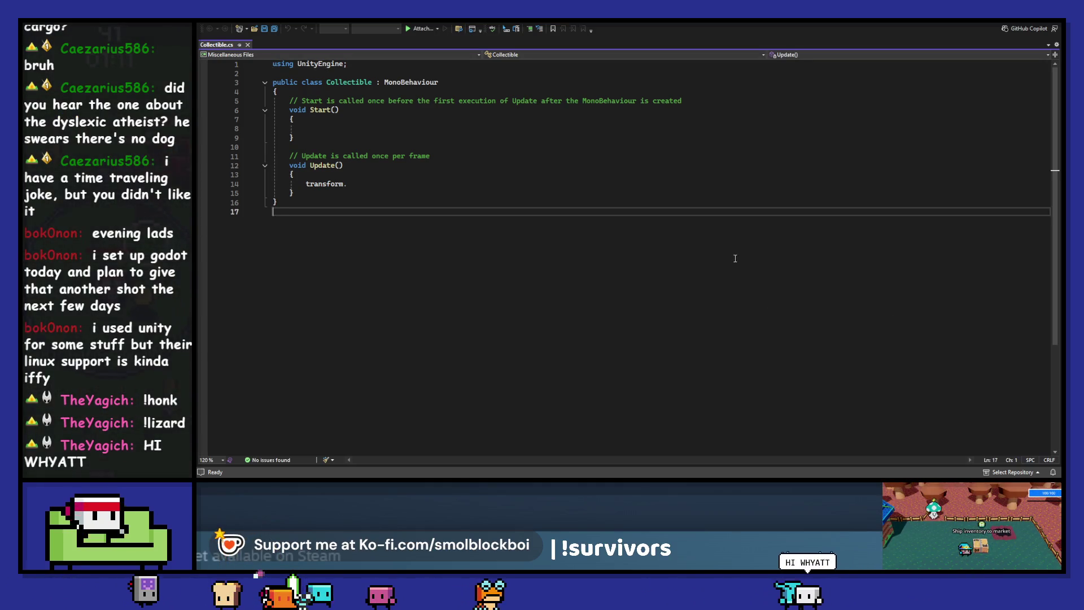
pyautogui.moveTo(346, 184); pyautogui.dragTo(306, 183)
pyautogui.press('BackSpace')
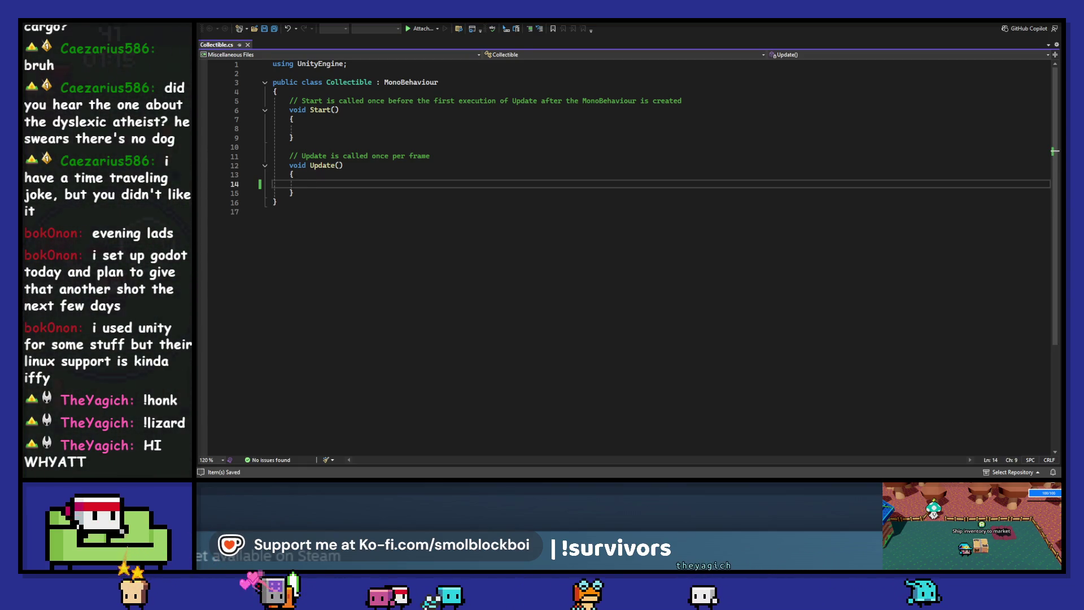
pyautogui.hotkey('alt', 'Tab')
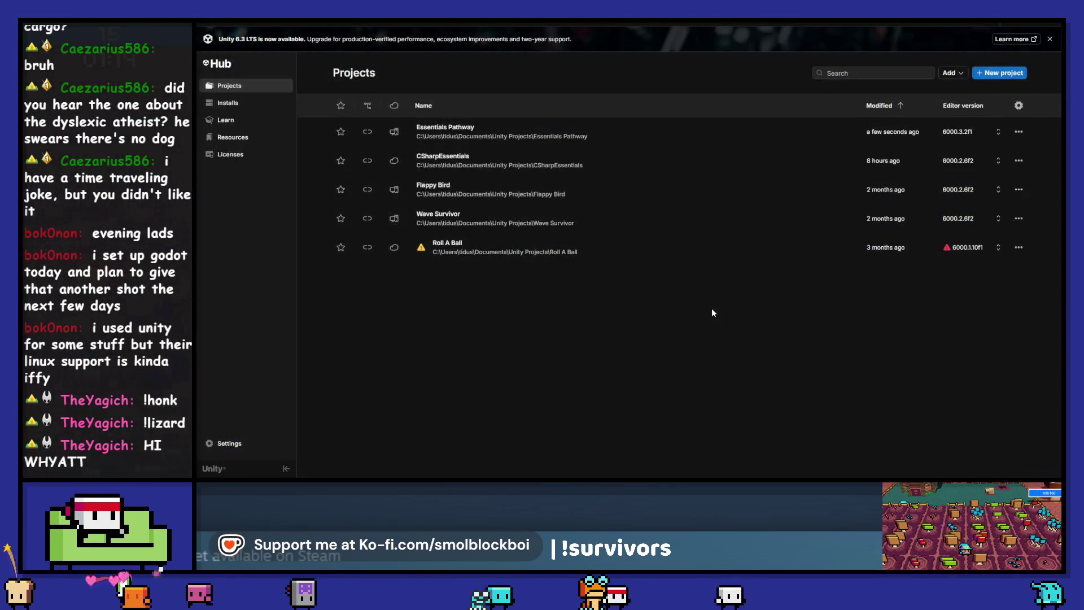
# - Start a new local project named 'Burger Game', then back out to the projects list
pyautogui.click(998, 73)
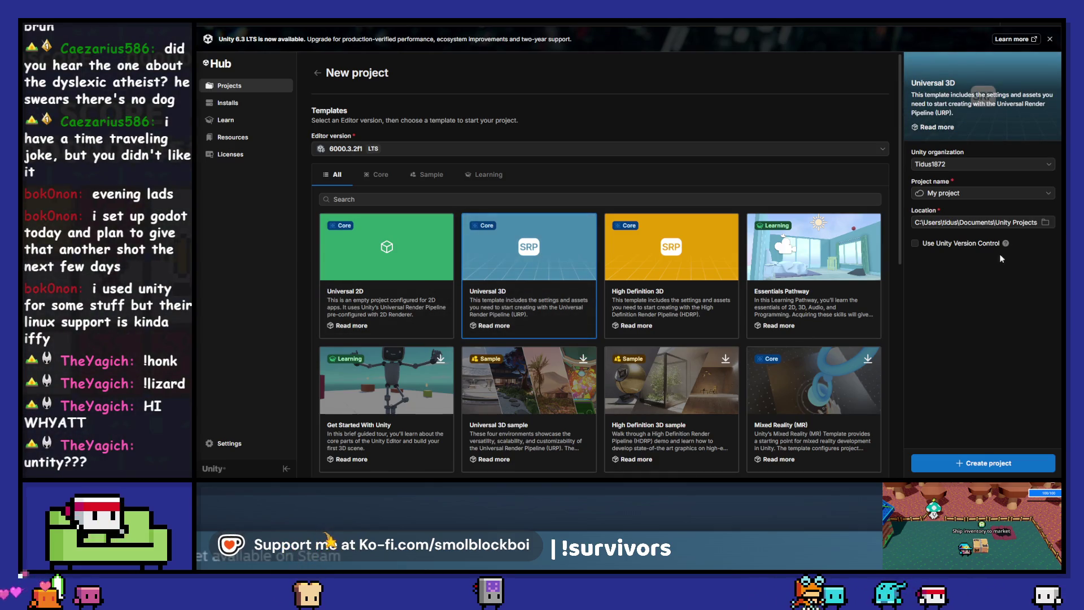
pyautogui.click(1005, 195)
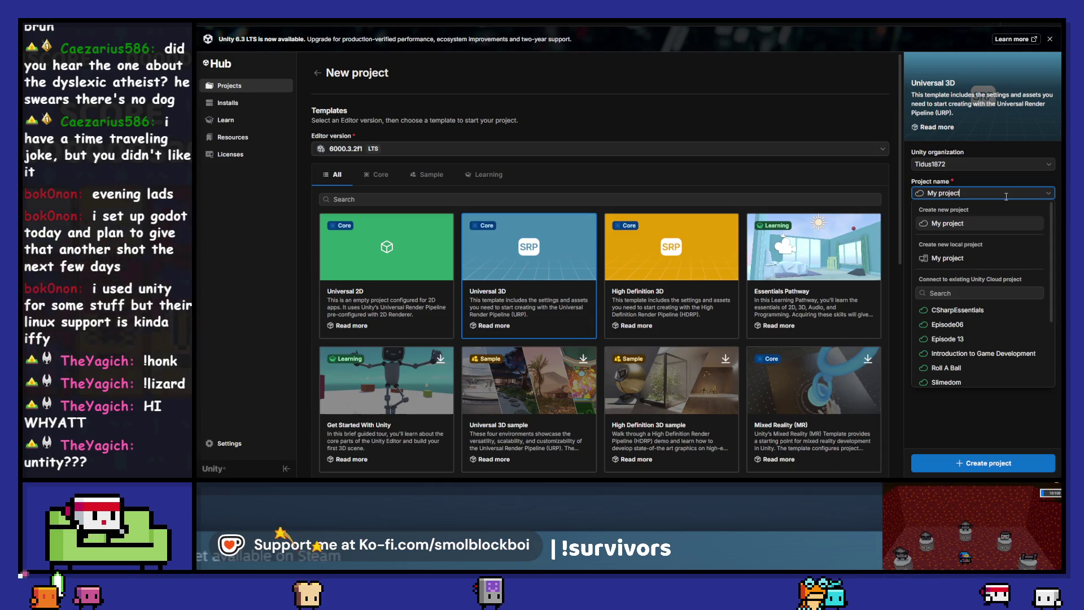
pyautogui.click(959, 258)
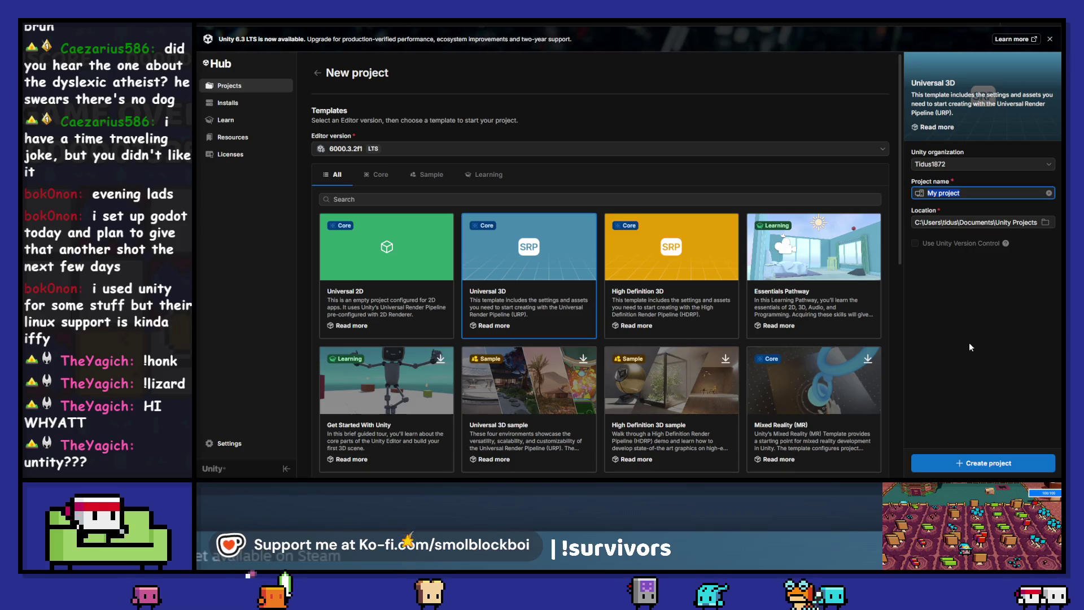
pyautogui.write('Burger')
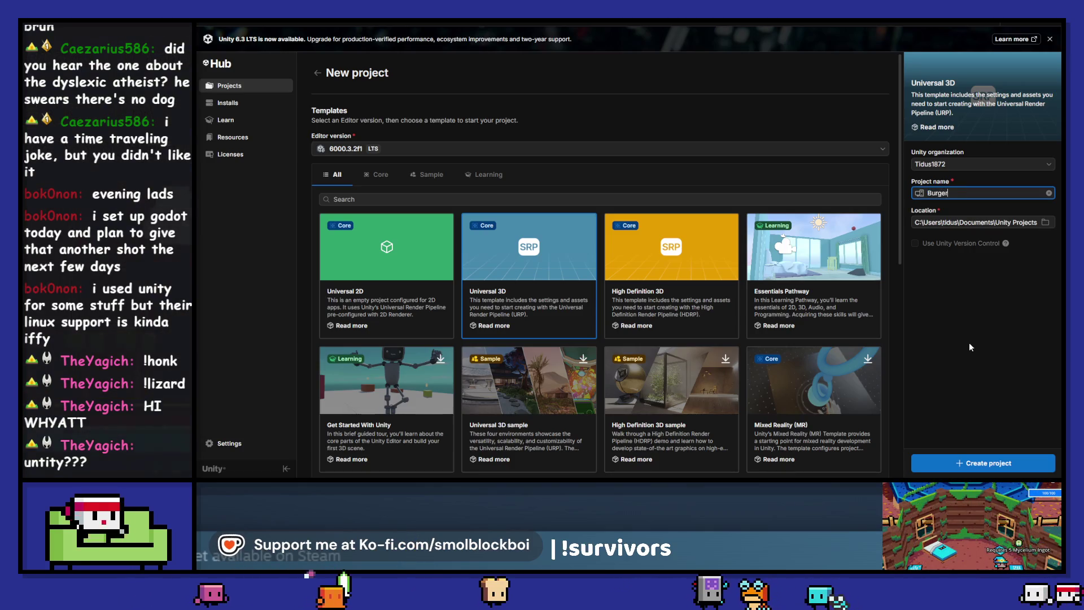
pyautogui.write(' Game')
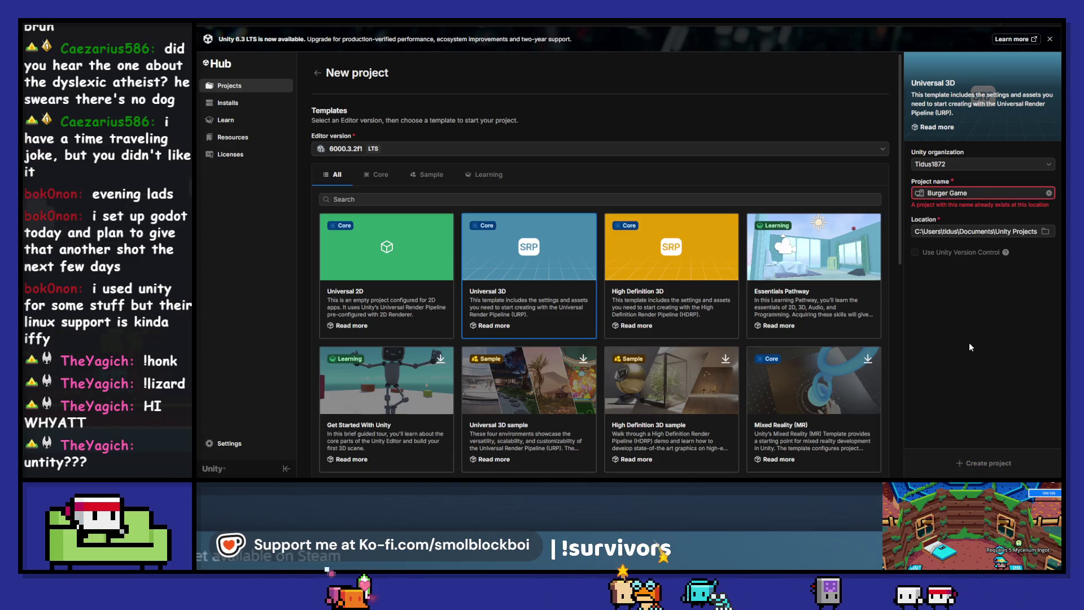
pyautogui.click(317, 74)
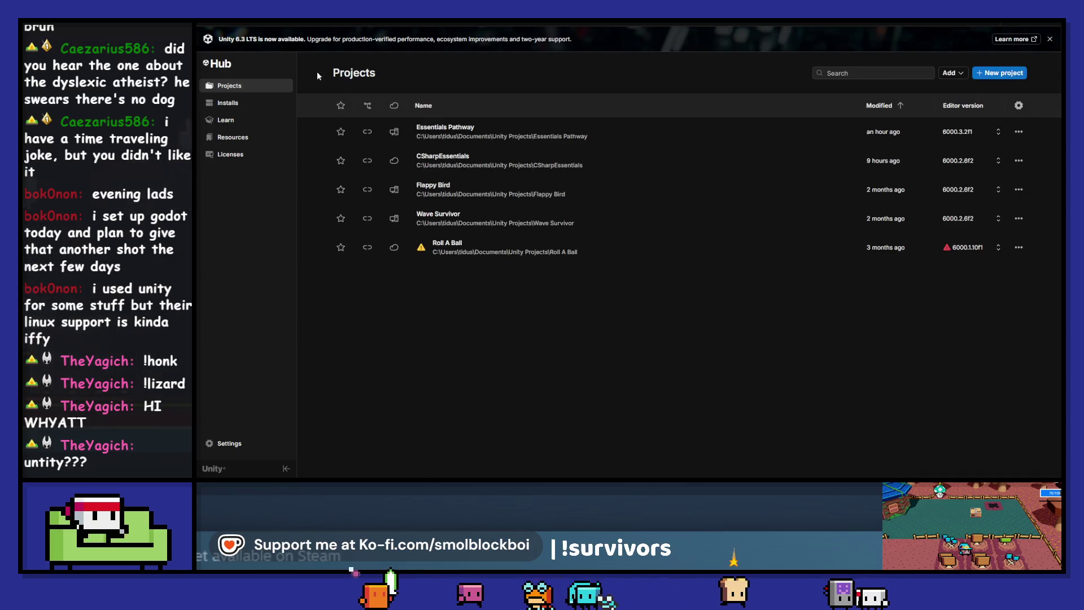
pyautogui.click(987, 76)
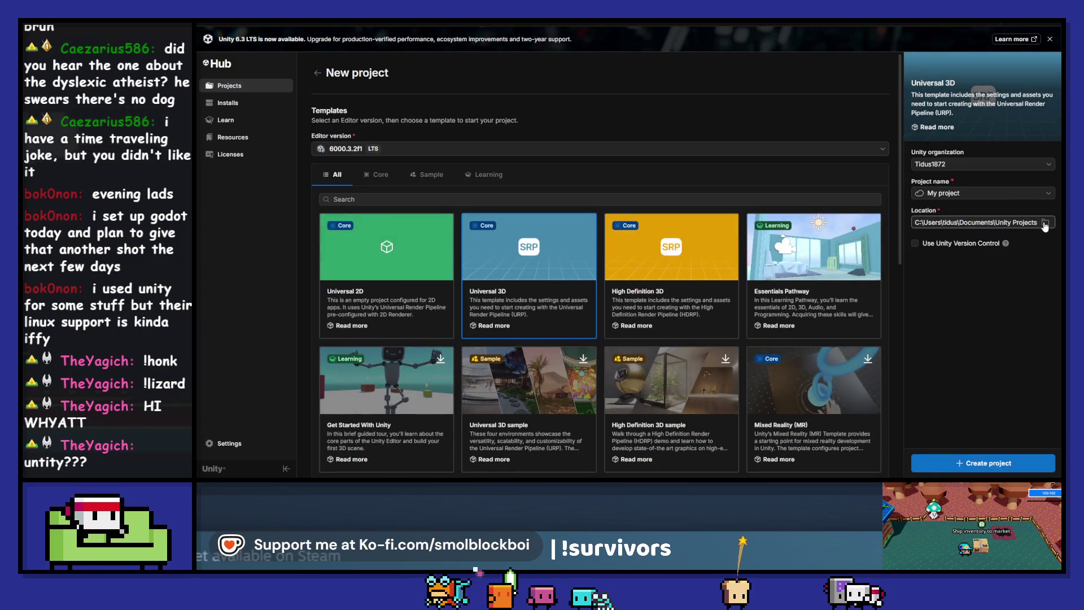
pyautogui.click(316, 74)
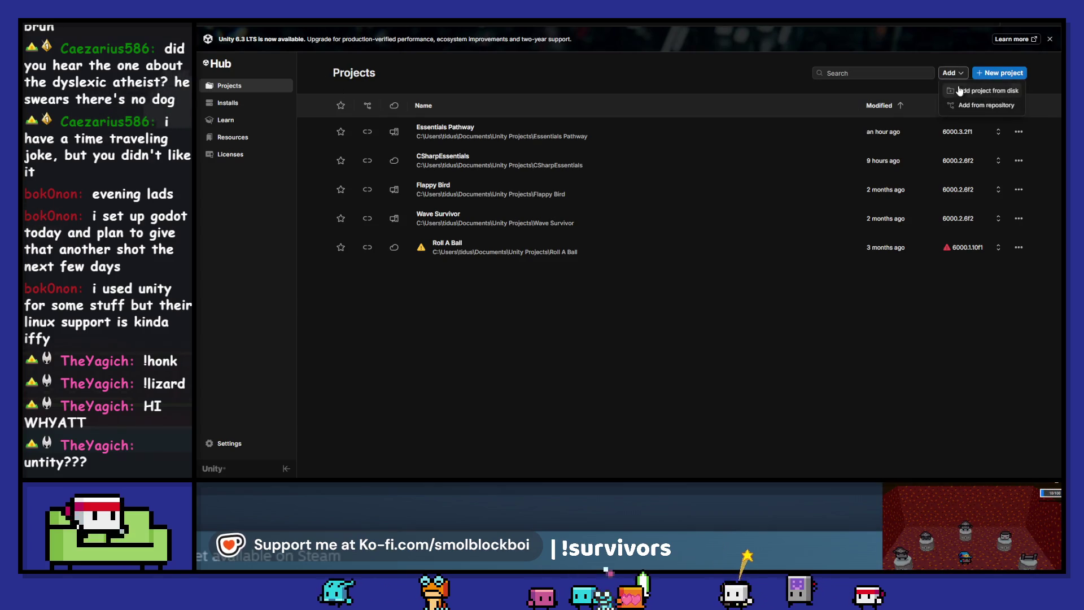
# - Add the existing Burger Game folder from disk and open it
pyautogui.click(950, 72)
pyautogui.click(303, 70)
pyautogui.click(539, 237)
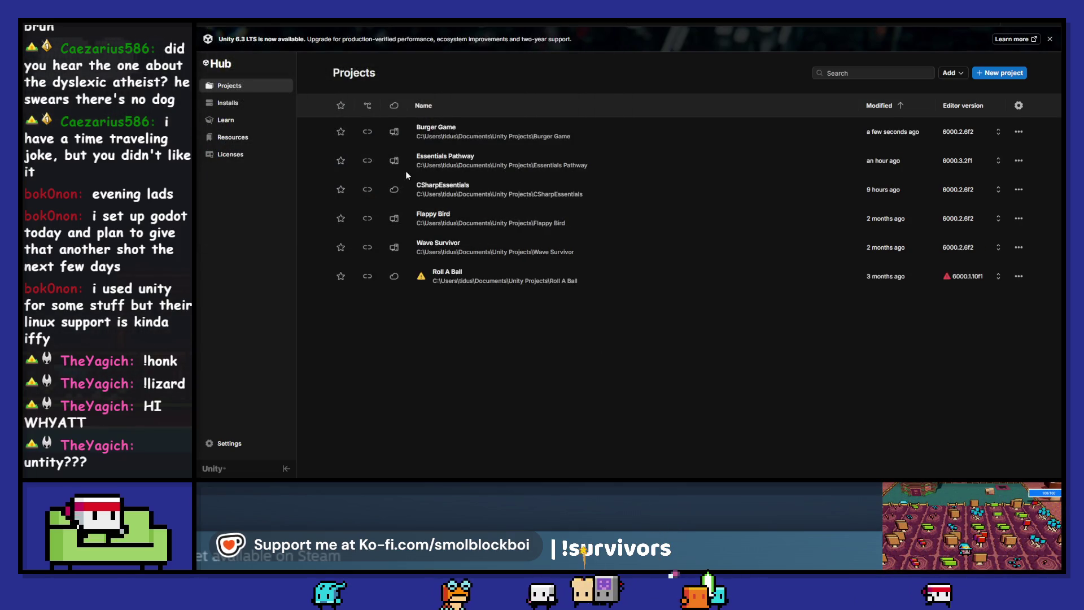
pyautogui.click(473, 137)
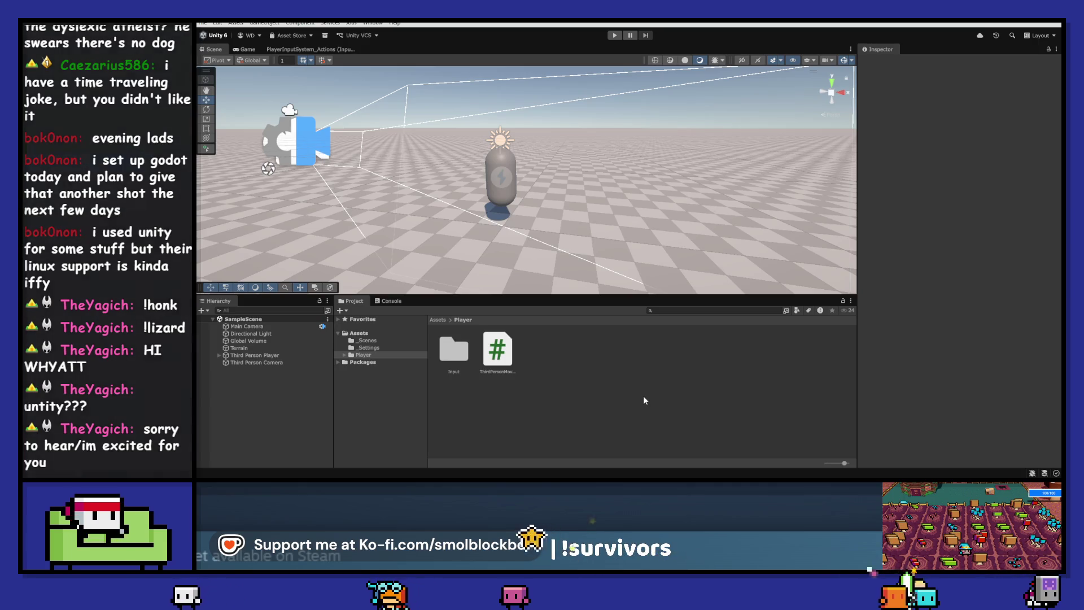
# - Open the ThirdPersonMovement script in Visual Studio, then switch back to Unity and clear the selection
pyautogui.click(510, 350)
pyautogui.doubleClick(510, 350)
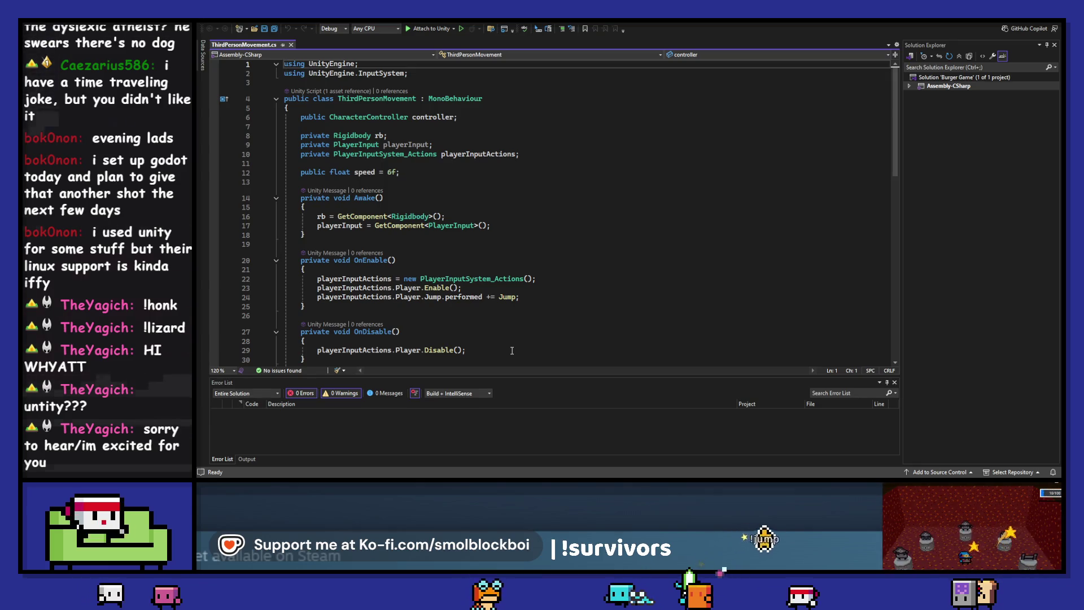
pyautogui.hotkey('alt', 'Tab')
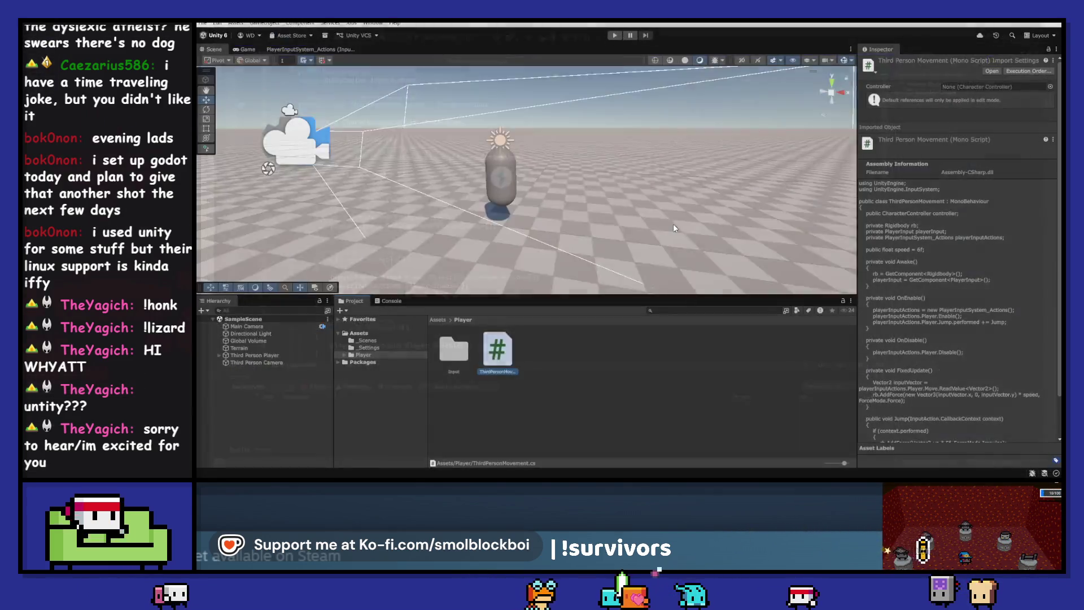
pyautogui.click(665, 388)
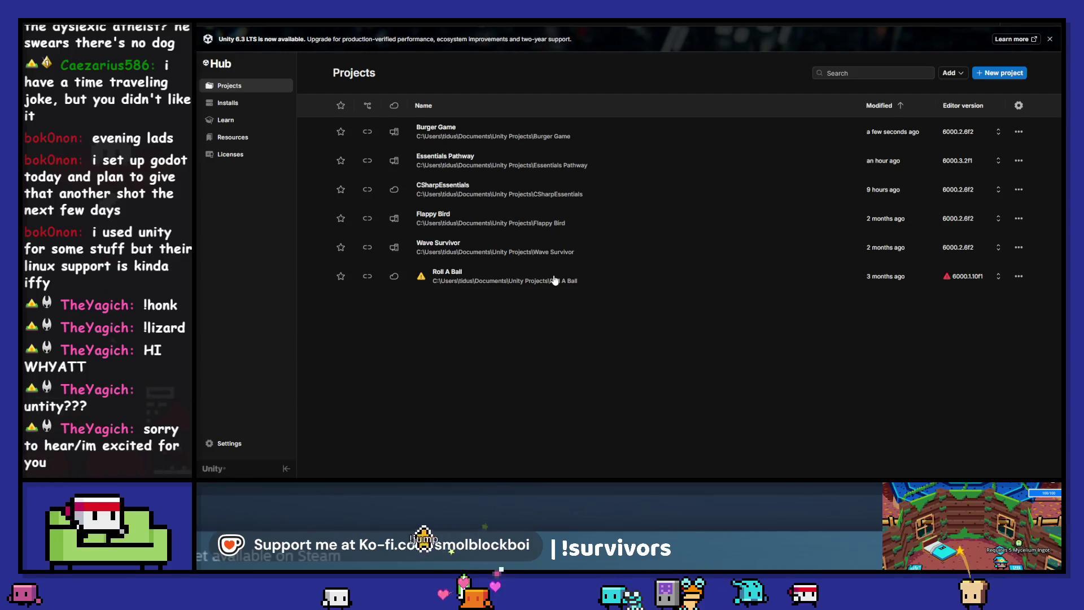
# - Check the Burger Game row's options, then rate the feedback survey 0 and dismiss it
pyautogui.click(675, 137)
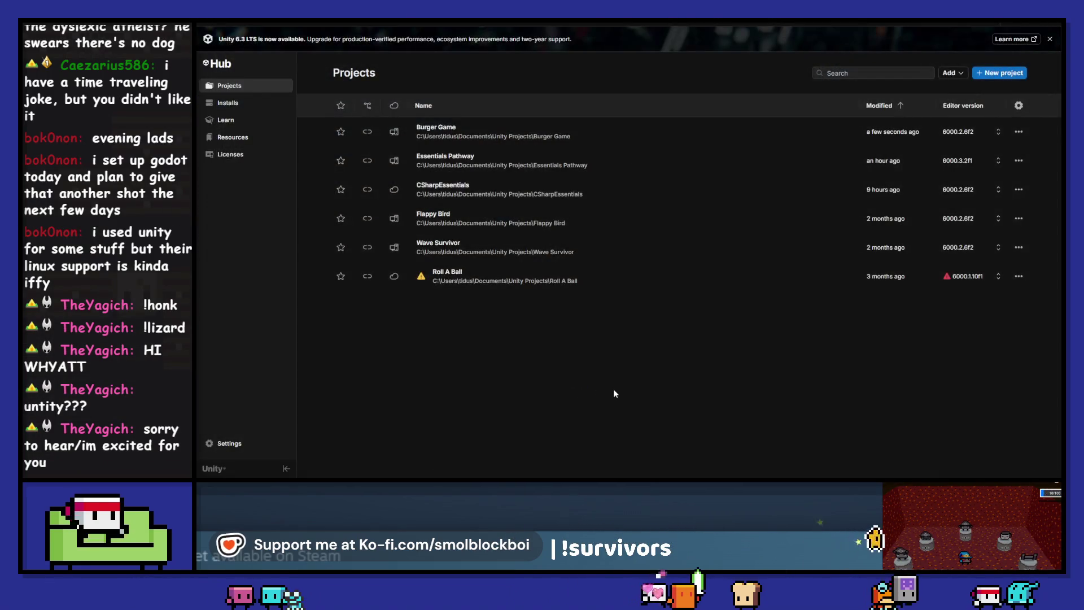
pyautogui.click(1018, 132)
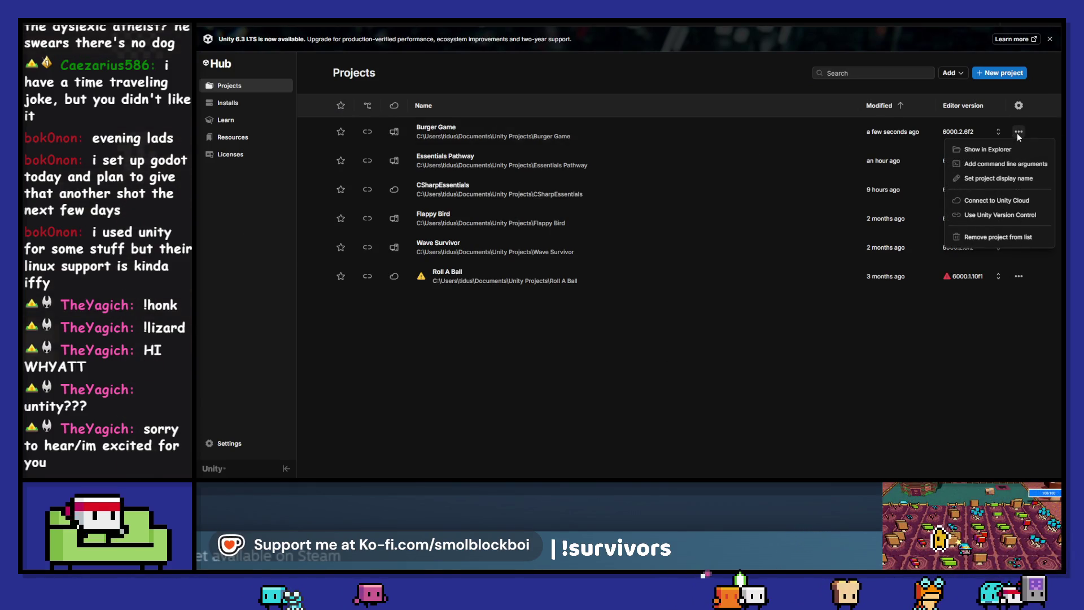
pyautogui.click(1016, 148)
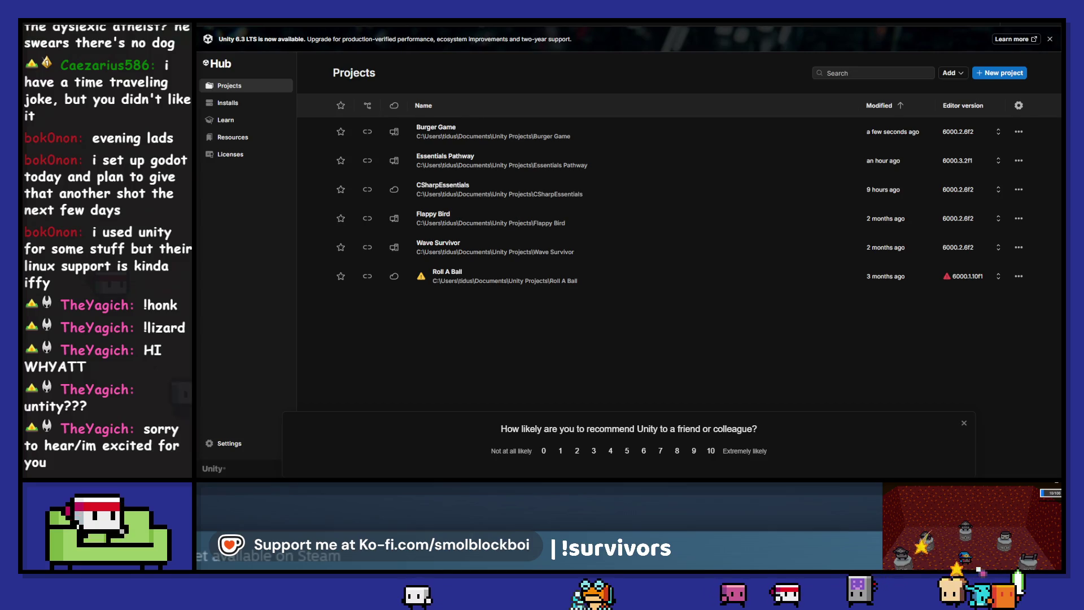
pyautogui.click(543, 452)
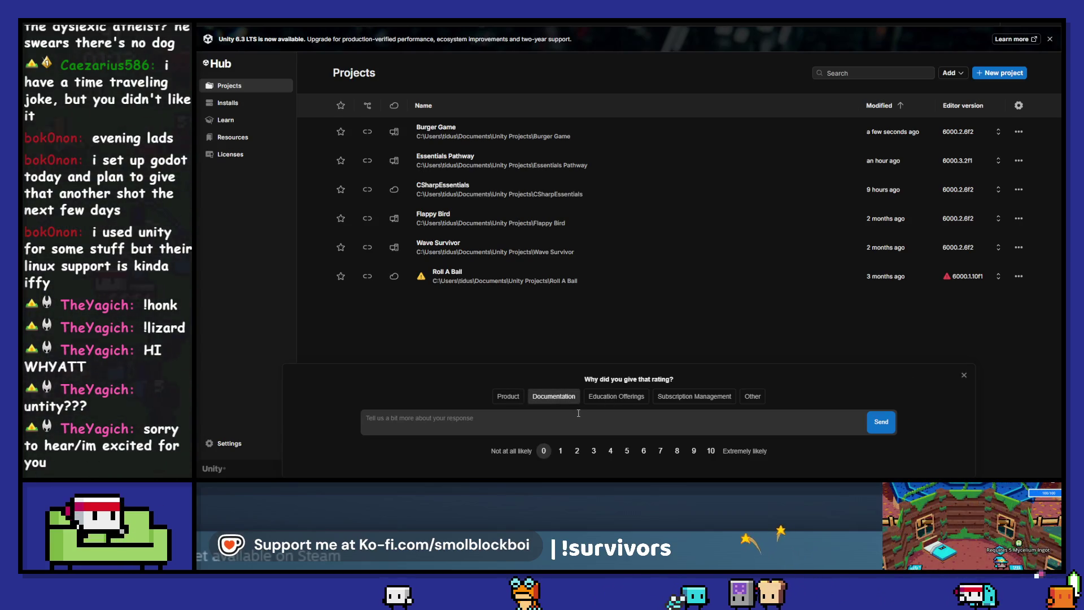
pyautogui.click(964, 376)
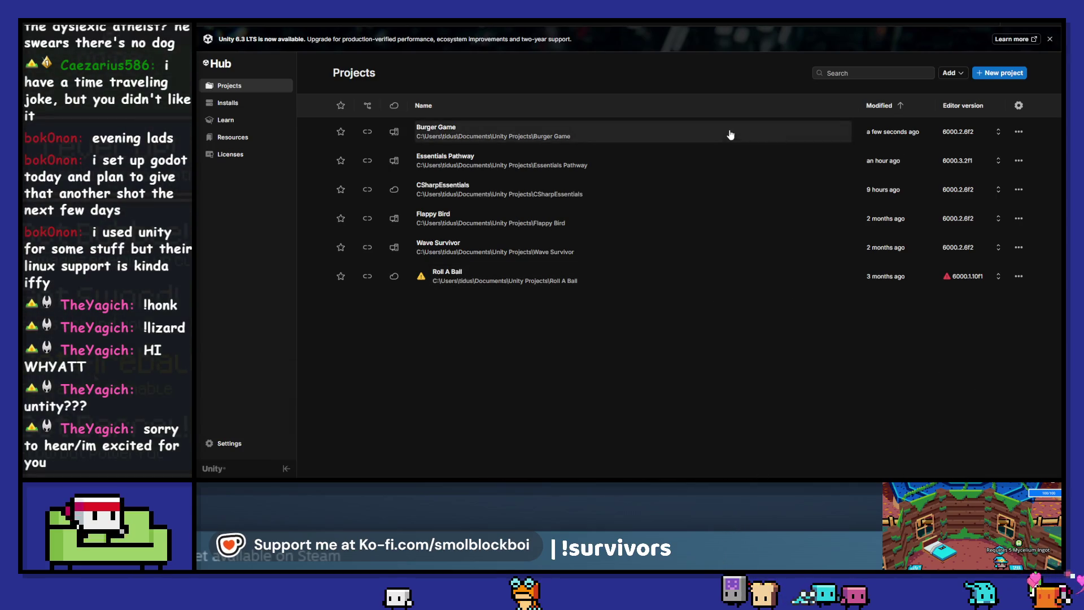
# - Remove Burger Game from the Projects list and confirm the removal
pyautogui.click(1018, 131)
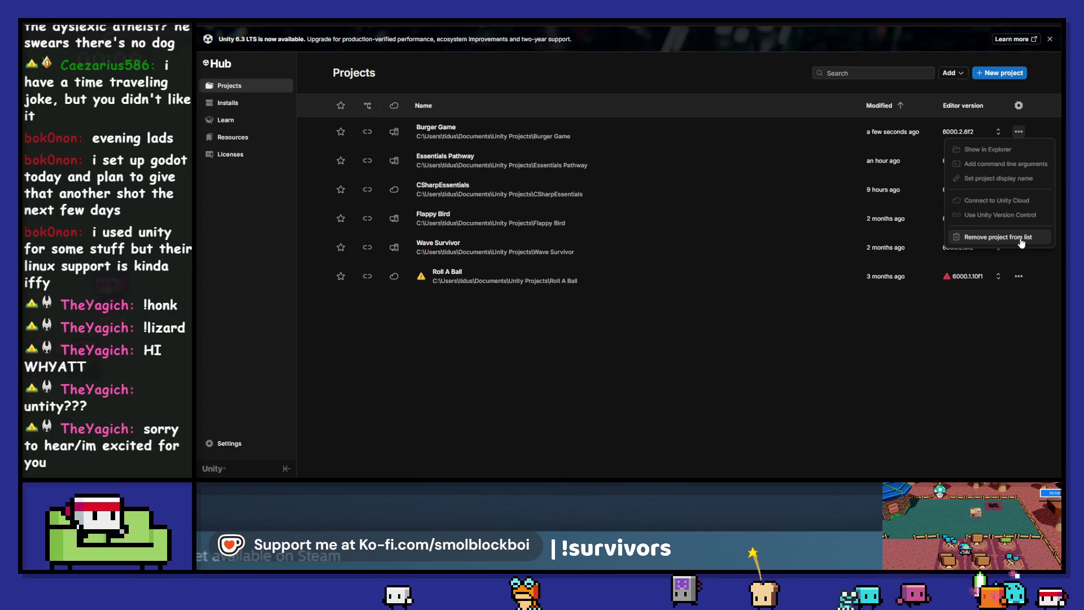
pyautogui.click(1014, 237)
pyautogui.click(745, 275)
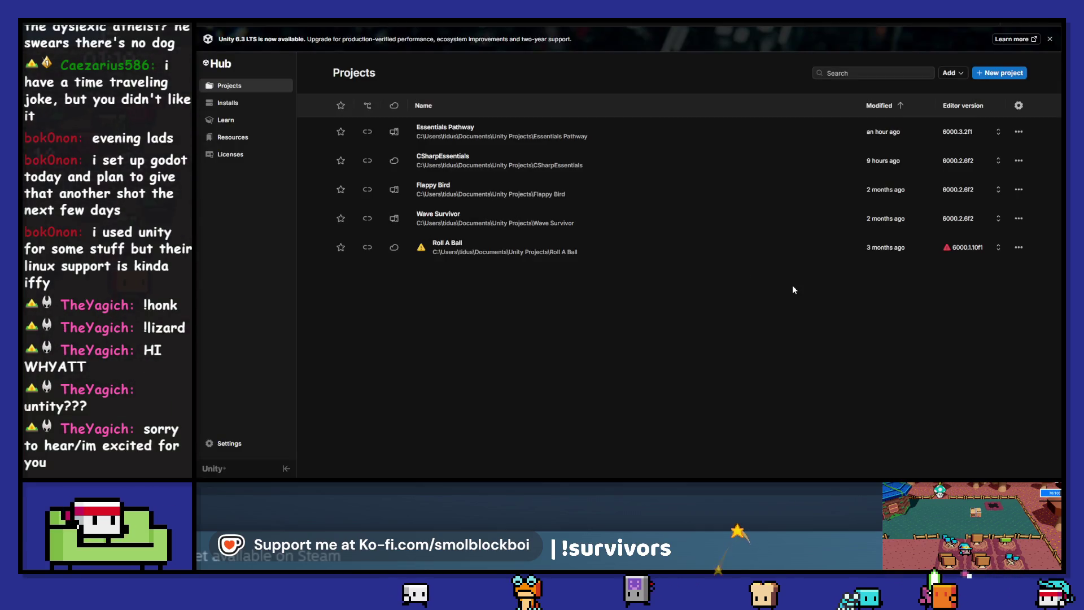
# - Create a new local Universal 3D project named 'Burger Game' on editor 6000.3.2f1
pyautogui.click(992, 74)
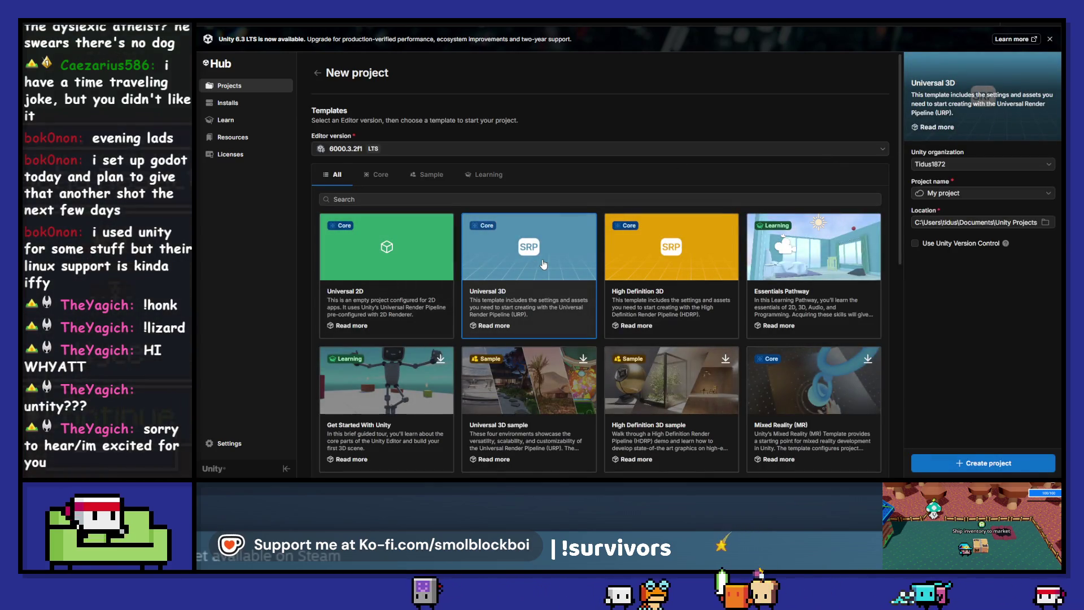
pyautogui.click(1013, 192)
pyautogui.click(994, 259)
pyautogui.click(982, 191)
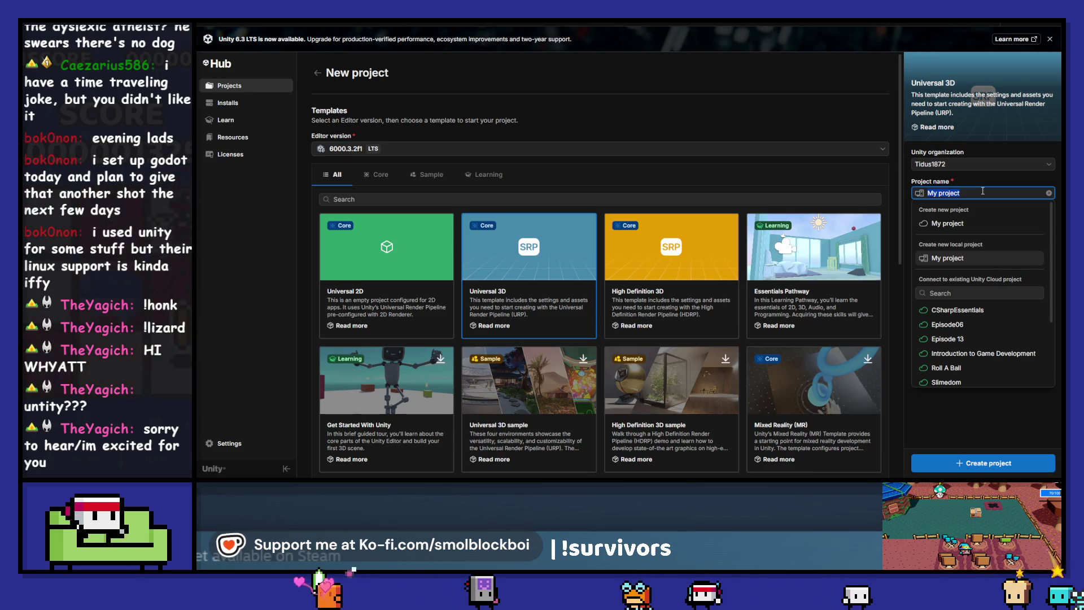
pyautogui.write('Burger Game')
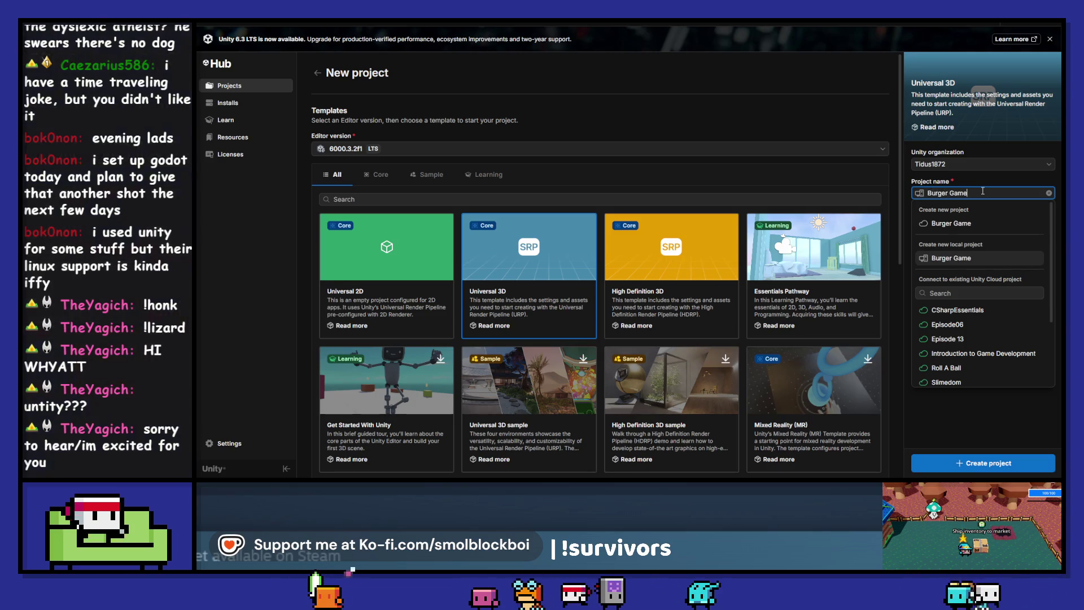
pyautogui.click(983, 462)
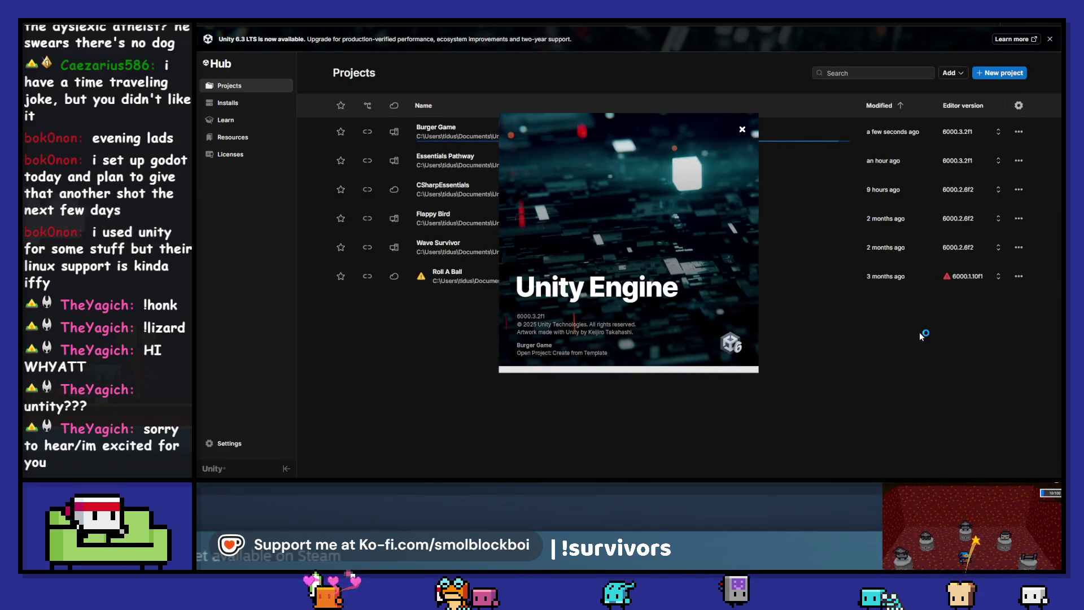
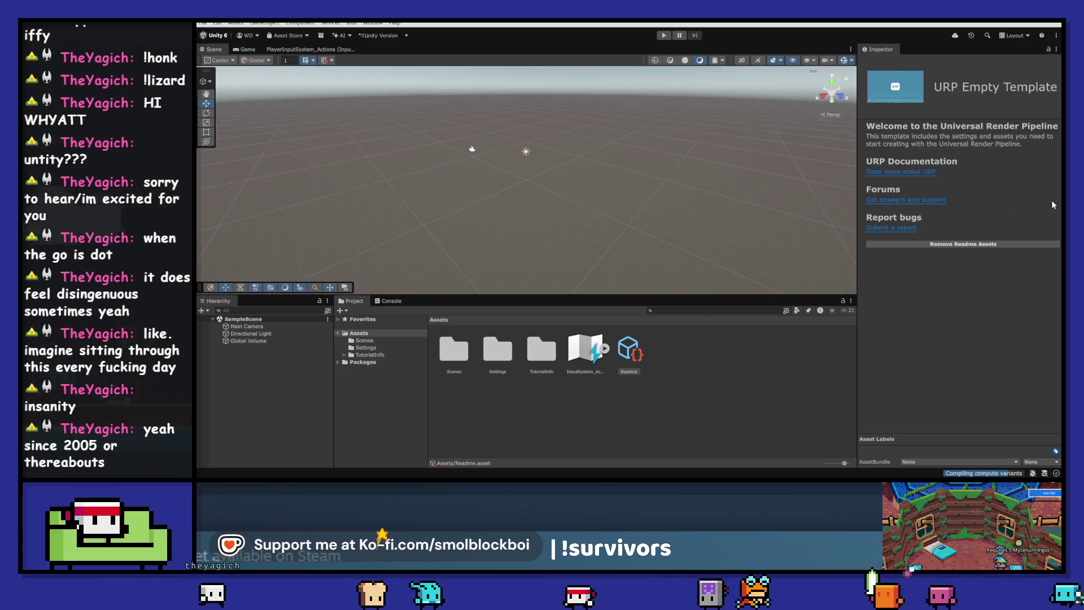
# - Delete the template's Readme and TutorialInfo assets, then tilt the Scene view to lower the horizon
pyautogui.click(973, 244)
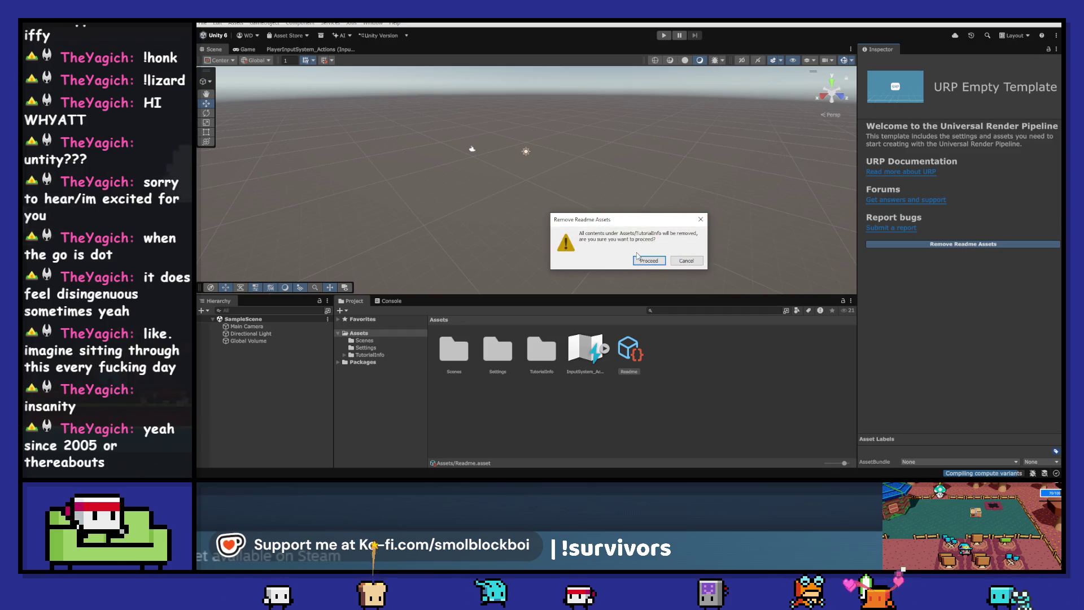
pyautogui.click(656, 260)
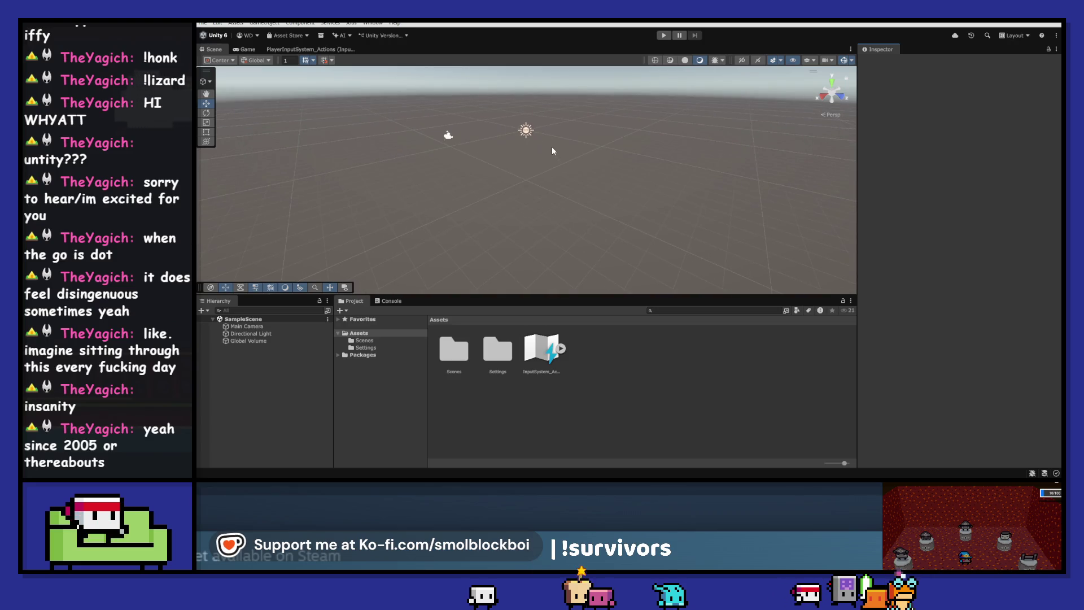
pyautogui.moveTo(549, 143); pyautogui.dragTo(548, 126)
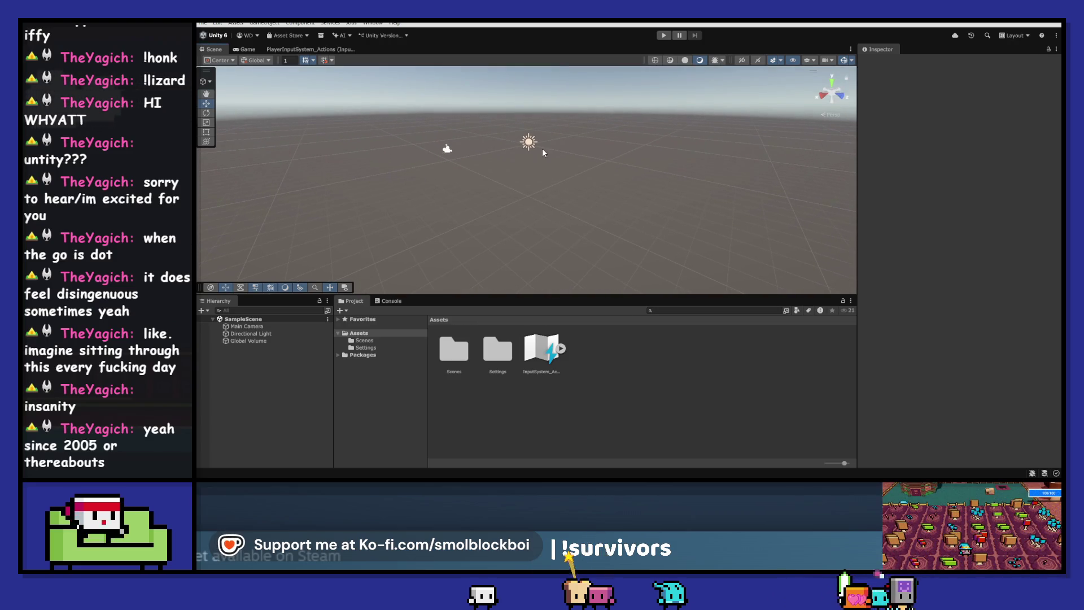
pyautogui.click(269, 333)
pyautogui.click(274, 341)
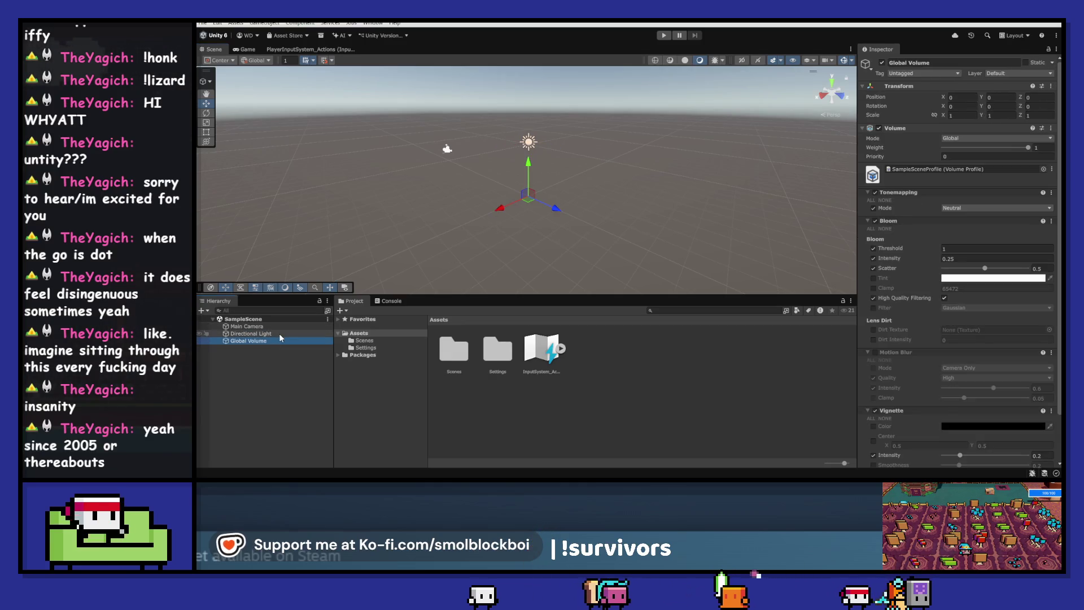
pyautogui.doubleClick(279, 333)
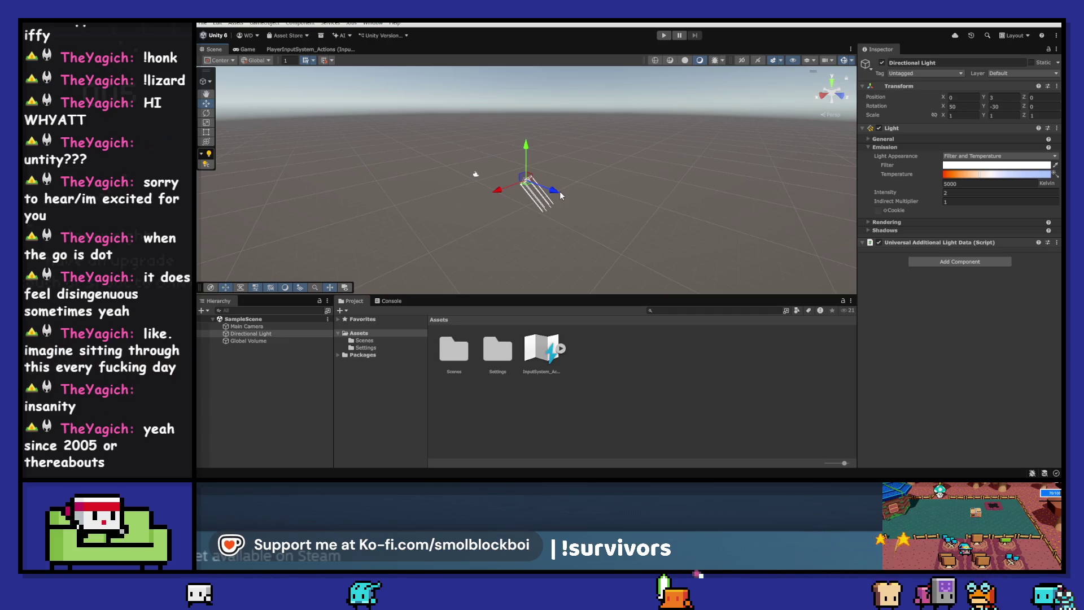
pyautogui.click(629, 378)
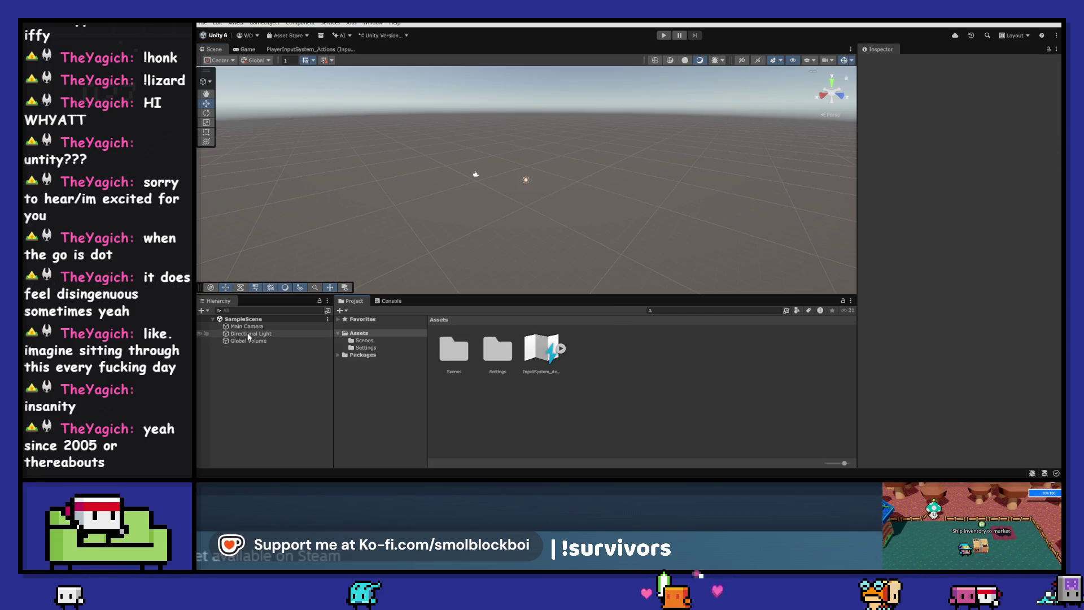
# - Add a 3D Capsule to SampleScene and rename it 'Player'
pyautogui.rightClick(258, 366)
pyautogui.moveTo(321, 253)
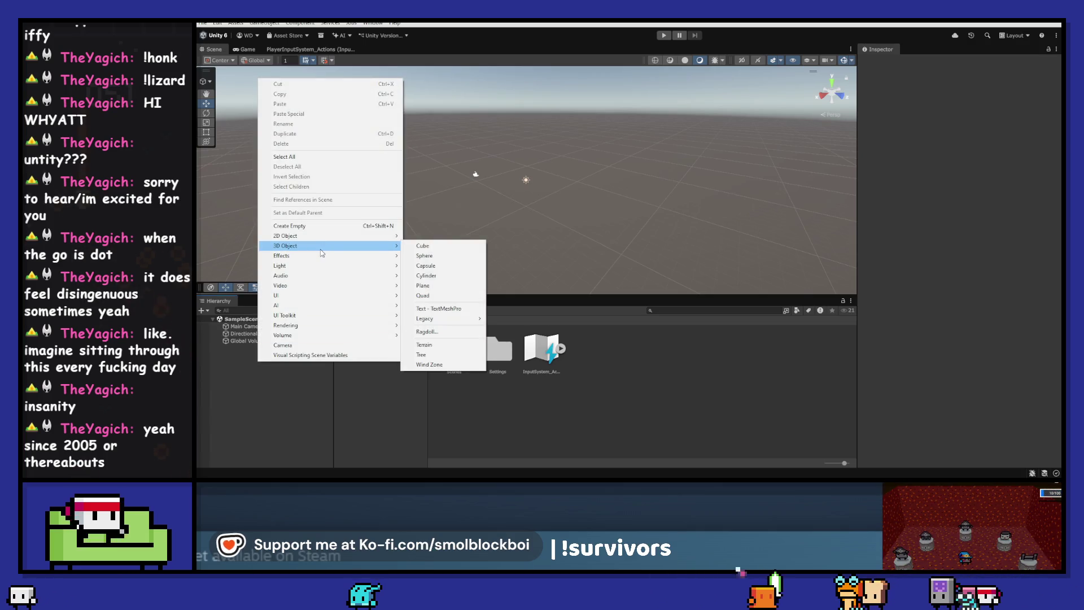
pyautogui.click(429, 265)
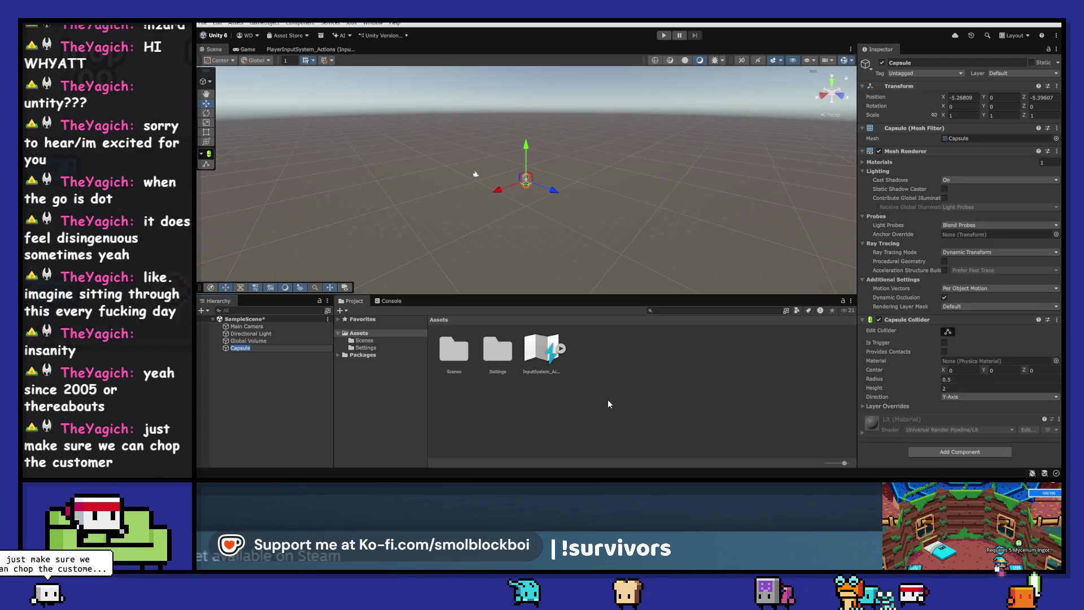
pyautogui.click(271, 347)
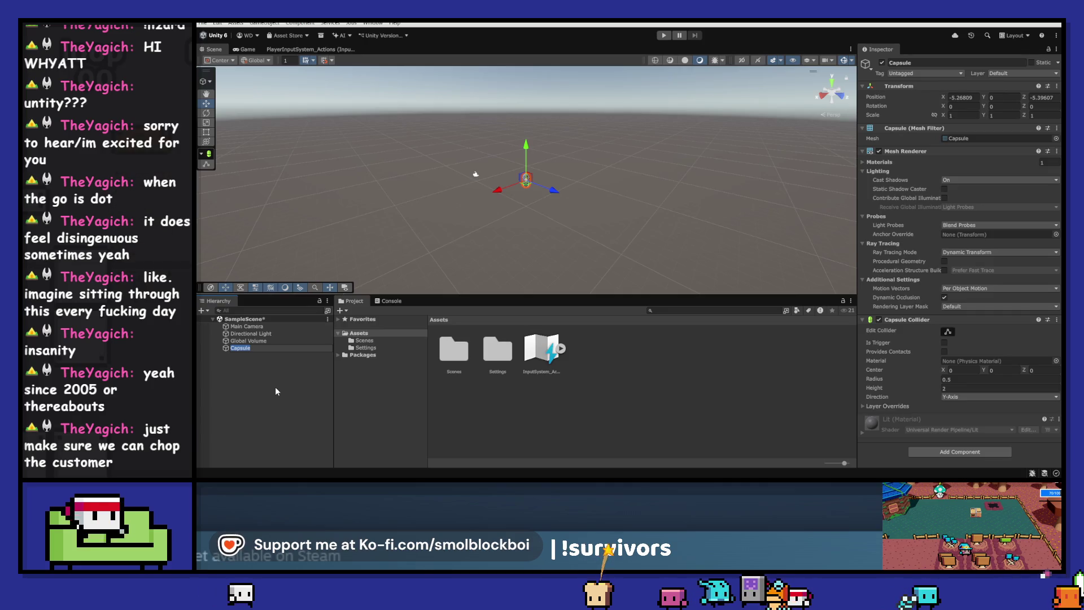
pyautogui.write('Player')
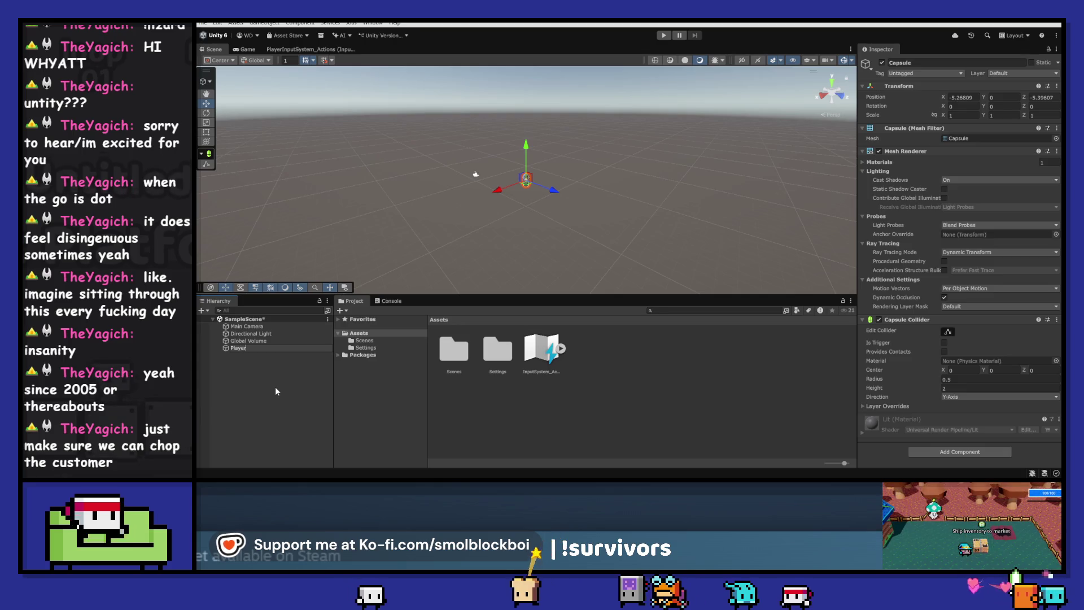
pyautogui.press('Return')
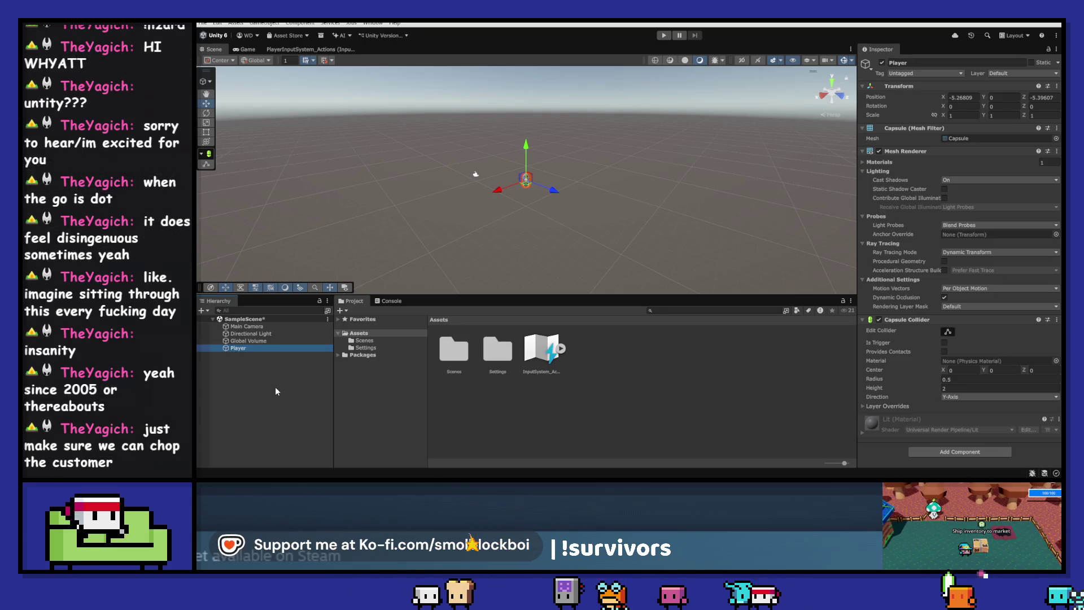
pyautogui.click(377, 335)
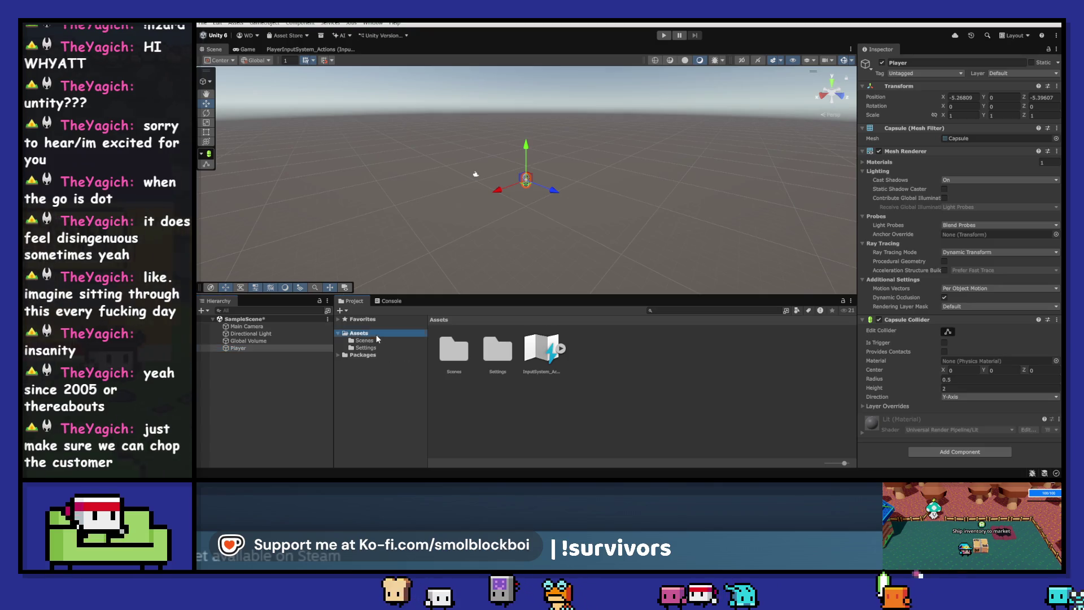
# - Create an Assets/Prefabs folder and save the Player capsule into it as Player.prefab
pyautogui.rightClick(376, 334)
pyautogui.moveTo(496, 83)
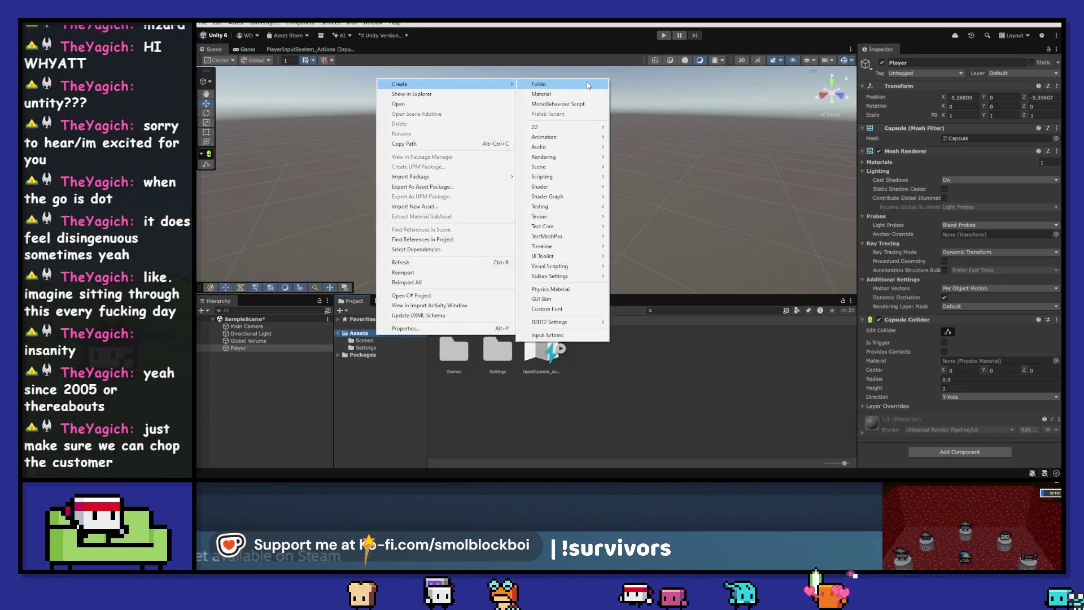
pyautogui.click(587, 85)
pyautogui.write('refabs')
pyautogui.press('Return')
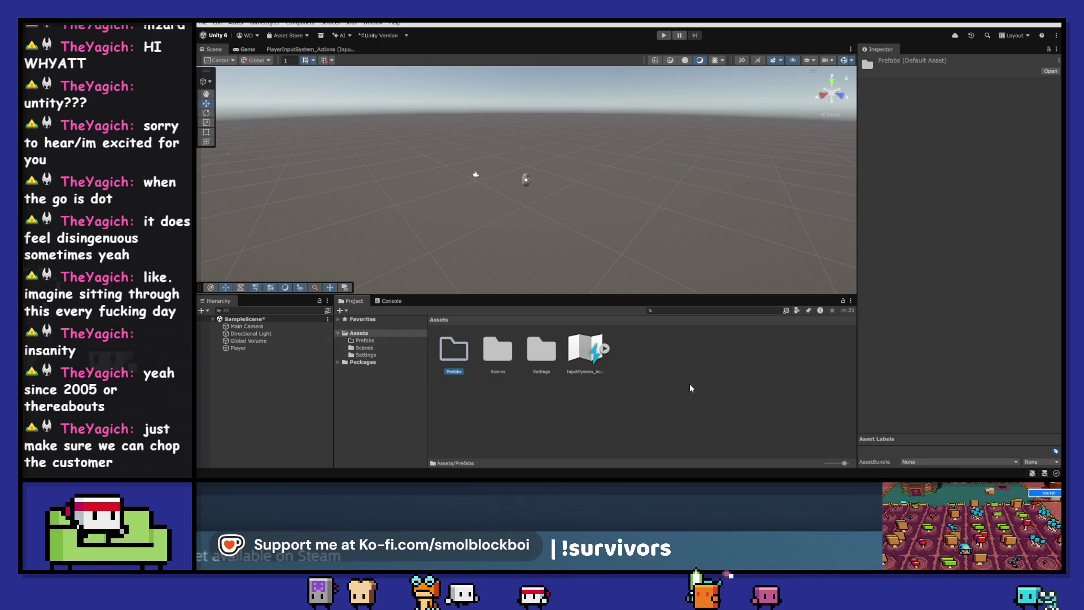
pyautogui.moveTo(277, 352); pyautogui.dragTo(453, 353)
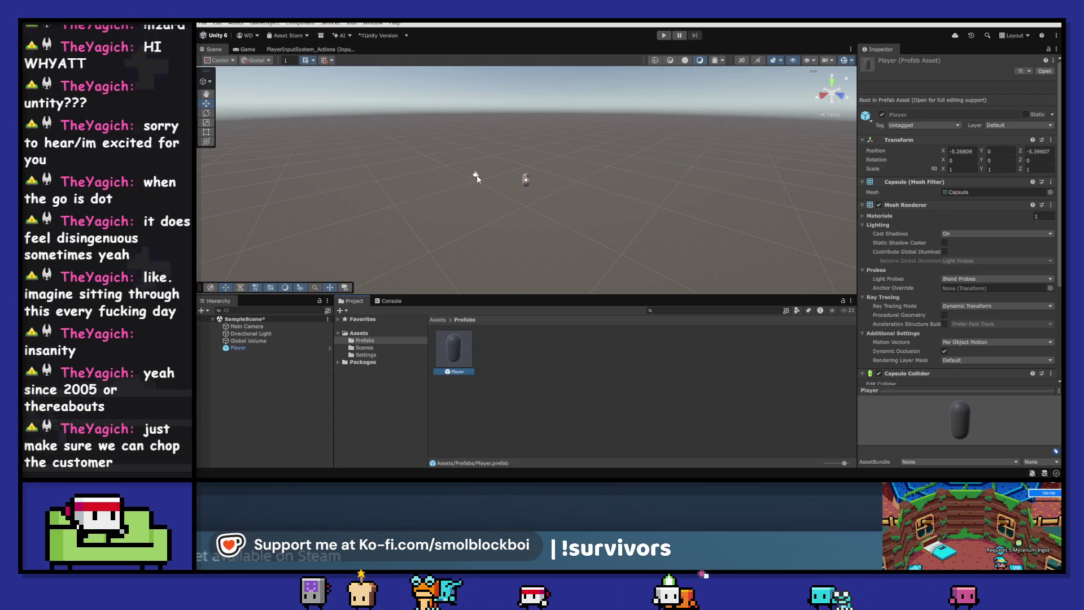
pyautogui.click(476, 177)
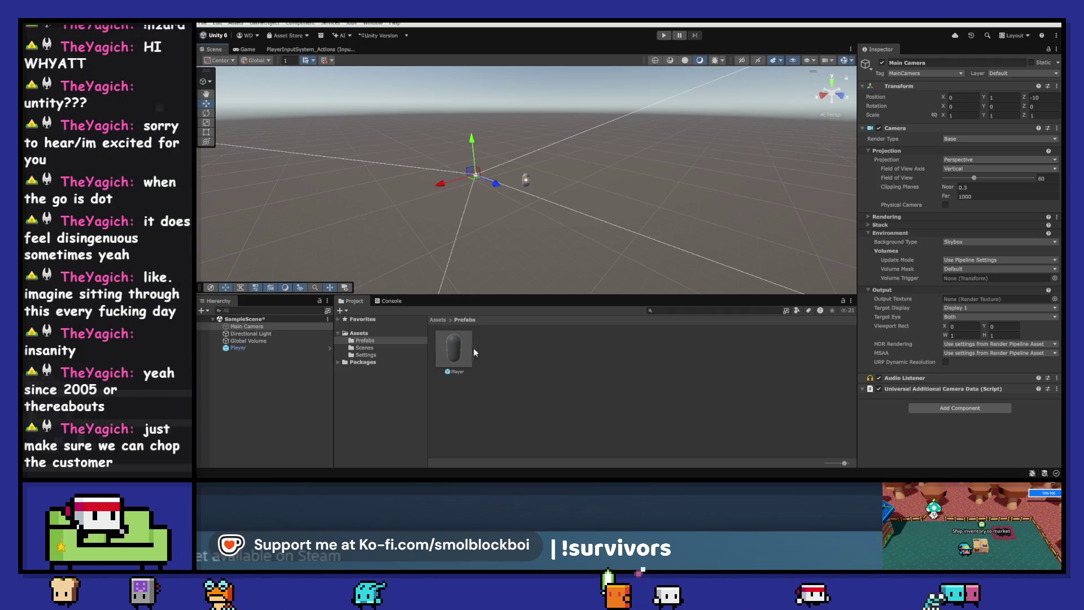
# - Undo the Player prefab, nest Main Camera under Player, and reset the camera's Transform
pyautogui.click(271, 377)
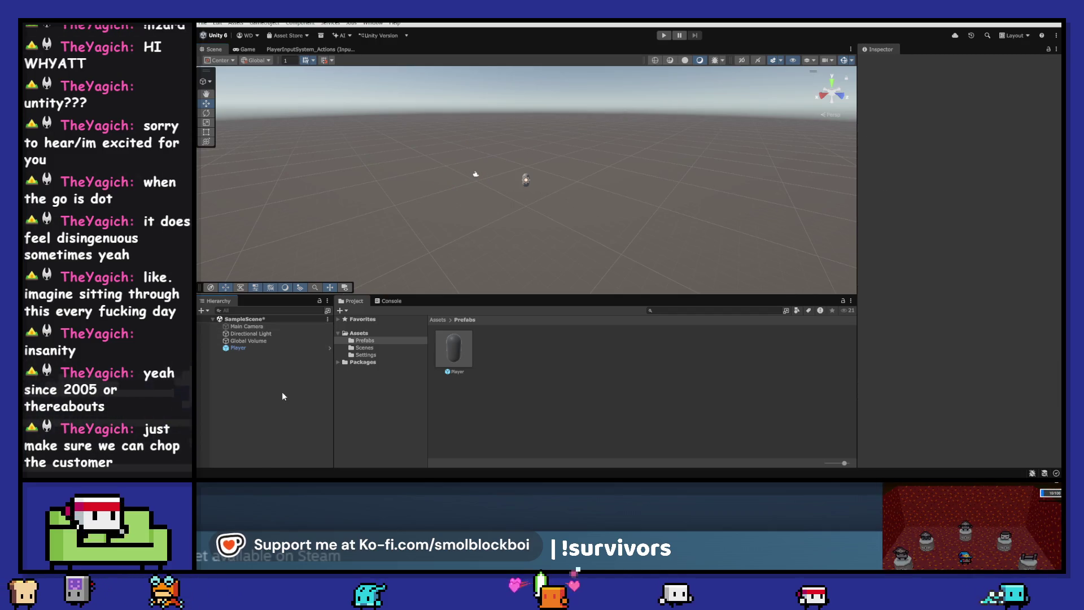
pyautogui.hotkey('ctrl', 'z')
pyautogui.hotkey('ctrl', 'z')
pyautogui.hotkey('ctrl', 'z')
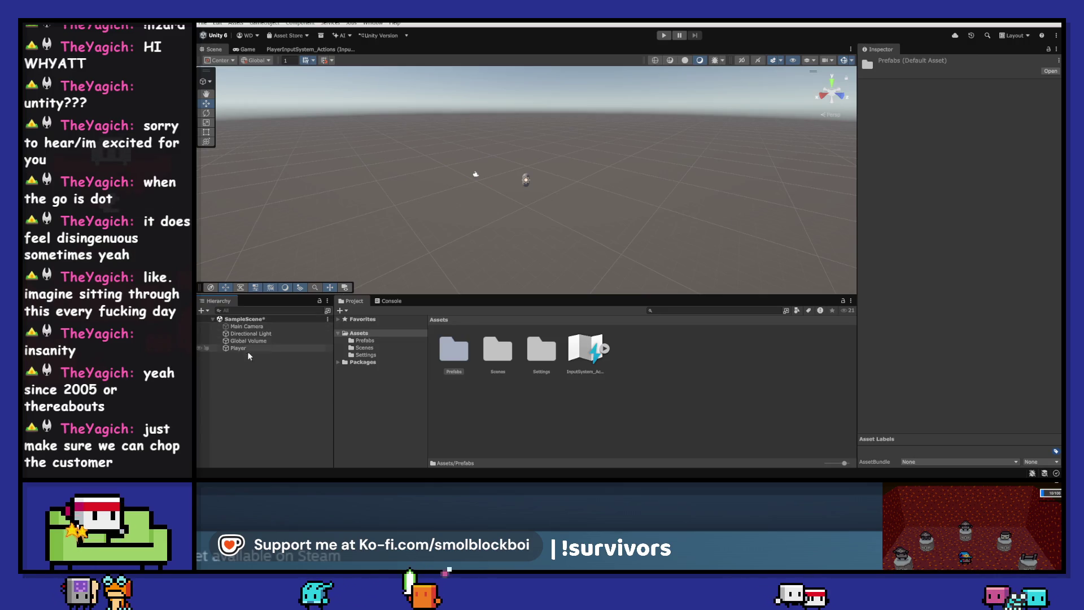
pyautogui.click(248, 326)
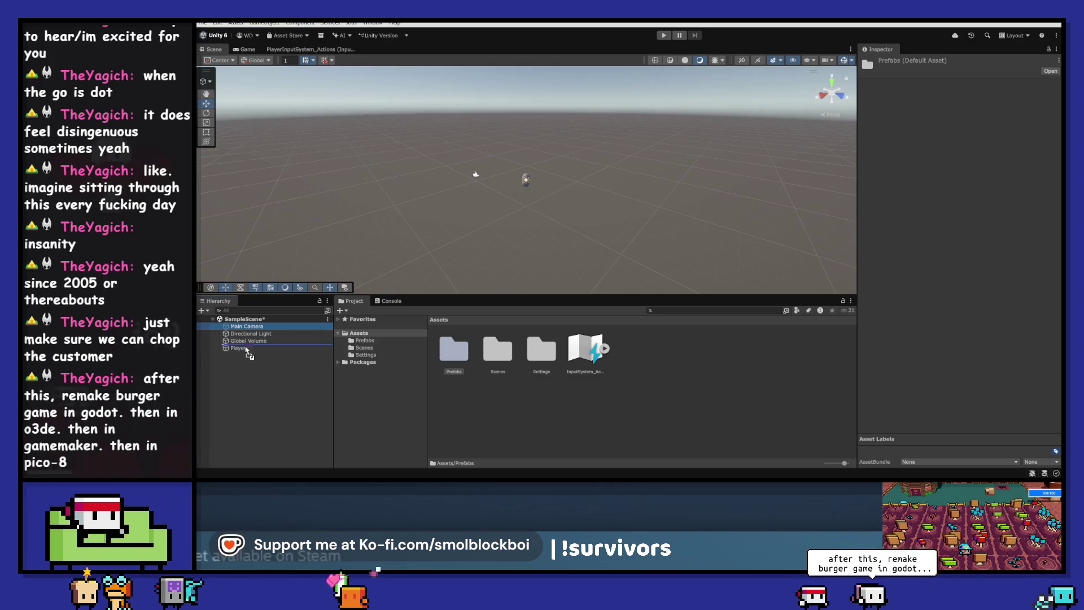
pyautogui.click(219, 341)
pyautogui.click(247, 348)
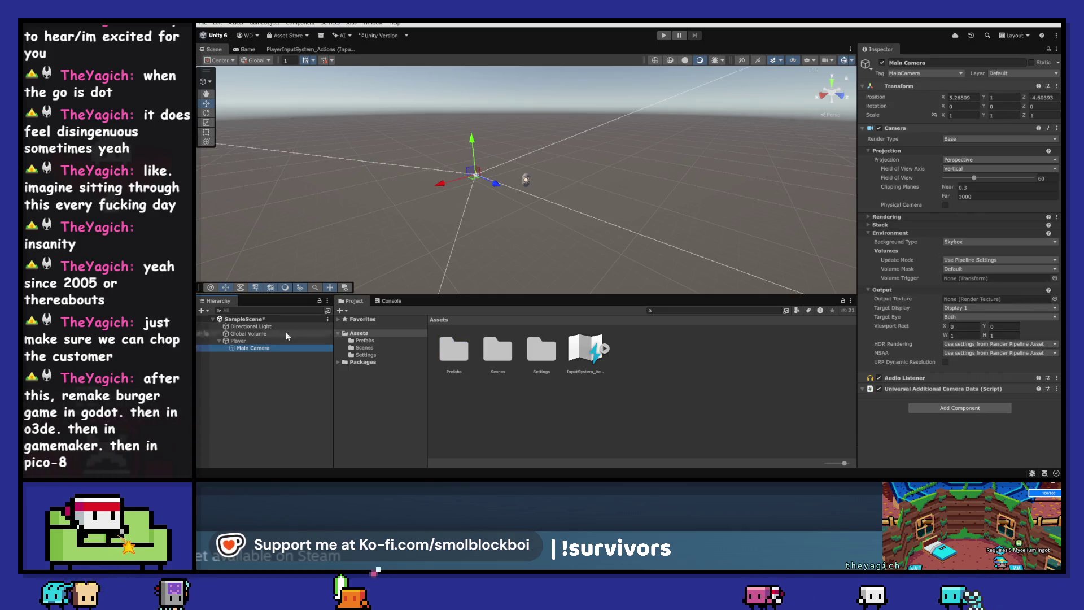
pyautogui.click(345, 288)
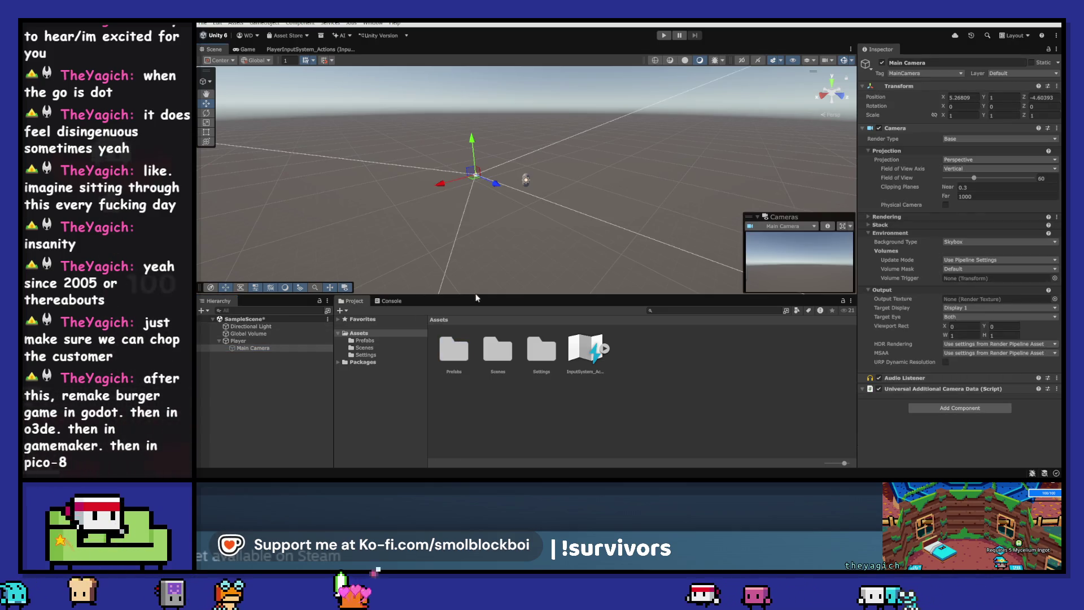
pyautogui.rightClick(925, 84)
pyautogui.click(947, 90)
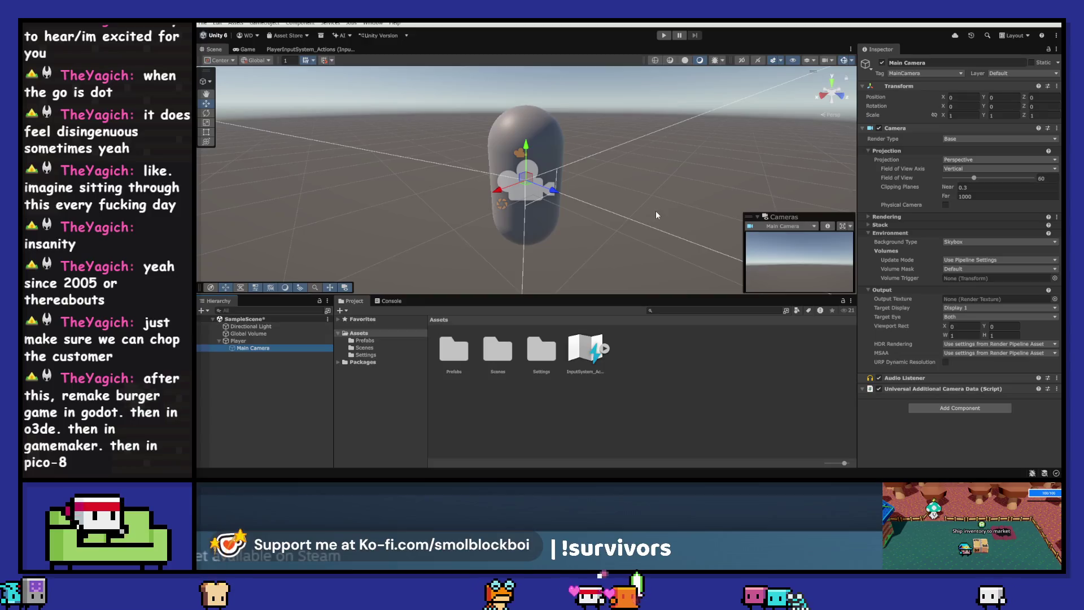
# - Move the camera to head height inside the capsule, at local position 0, 0.45, 0.246
pyautogui.moveTo(653, 200)
pyautogui.mouseDown()
pyautogui.moveTo(675, 199)
pyautogui.moveTo(395, 197)
pyautogui.moveTo(664, 187)
pyautogui.moveTo(592, 189)
pyautogui.moveTo(629, 227)
pyautogui.mouseUp()
pyautogui.scroll(-10, 629, 227)
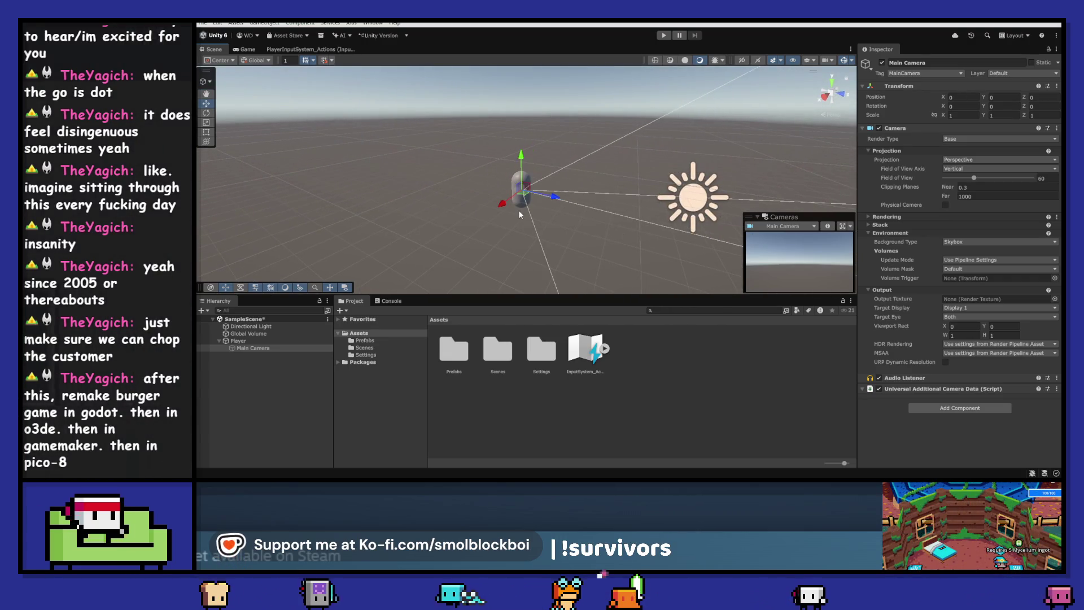
pyautogui.moveTo(562, 189); pyautogui.dragTo(520, 192)
pyautogui.moveTo(495, 154)
pyautogui.mouseDown()
pyautogui.moveTo(490, 124)
pyautogui.moveTo(486, 134)
pyautogui.mouseUp()
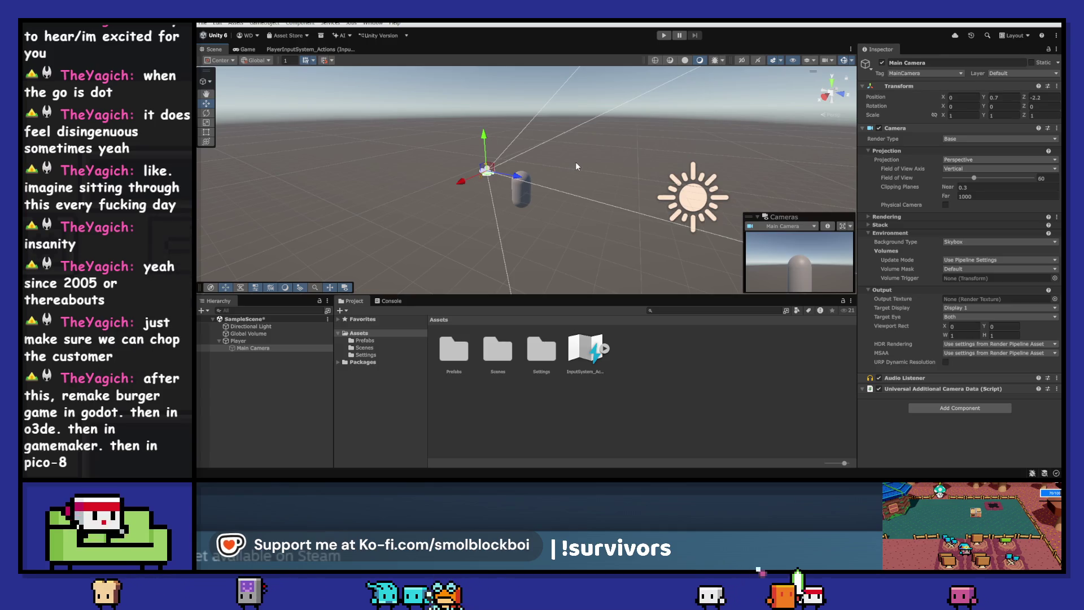
pyautogui.hotkey('ctrl', 'z')
pyautogui.hotkey('ctrl', 'z')
pyautogui.hotkey('ctrl', 'z')
pyautogui.scroll(5, 575, 161)
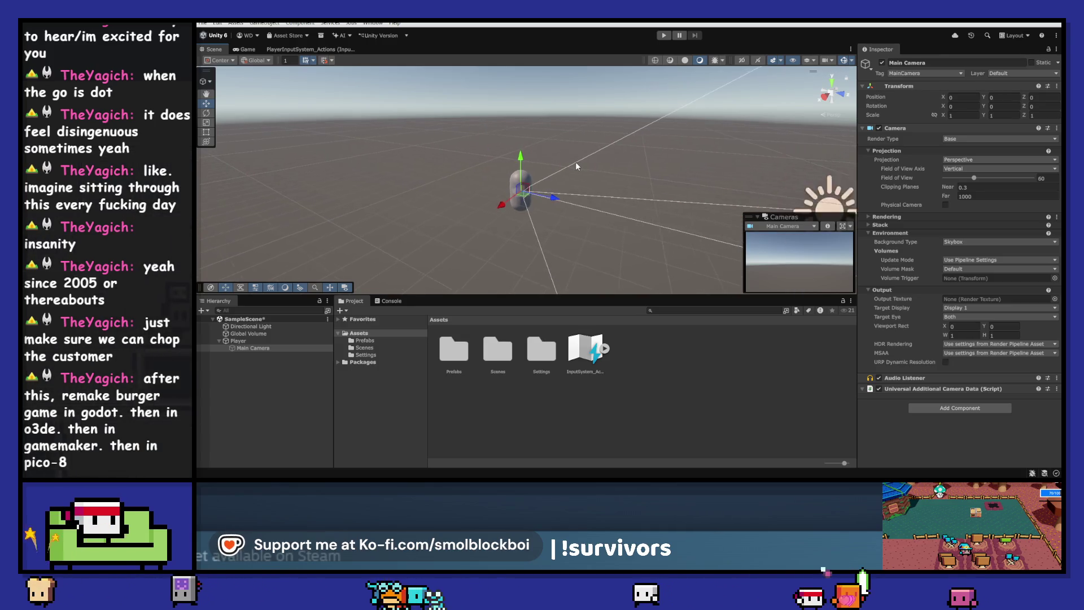
pyautogui.moveTo(520, 164); pyautogui.dragTo(320, 137)
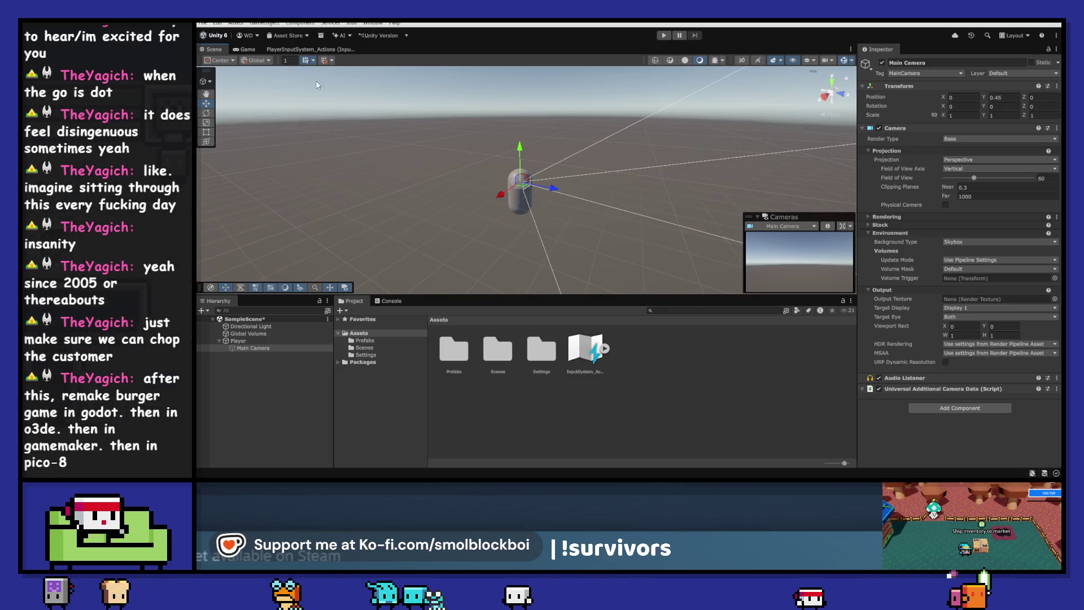
pyautogui.press('f')
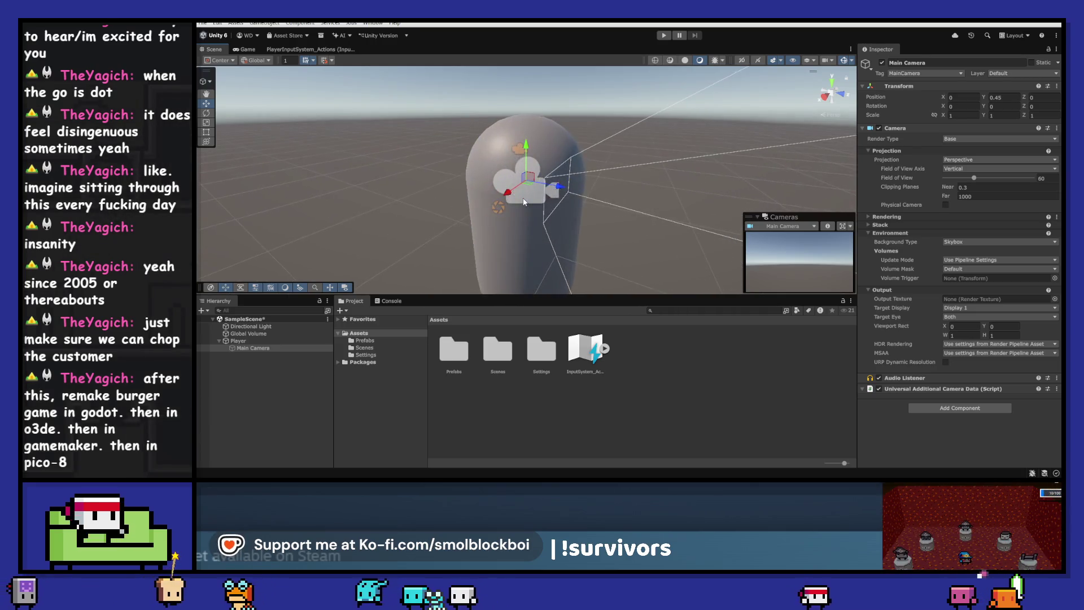
pyautogui.moveTo(574, 189); pyautogui.dragTo(589, 192)
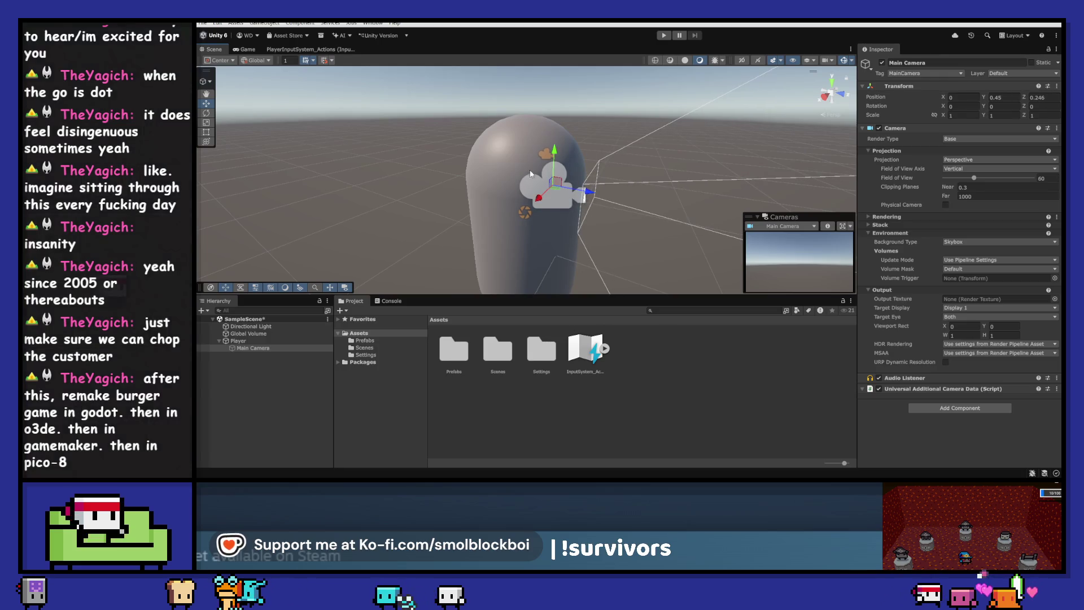
pyautogui.click(238, 341)
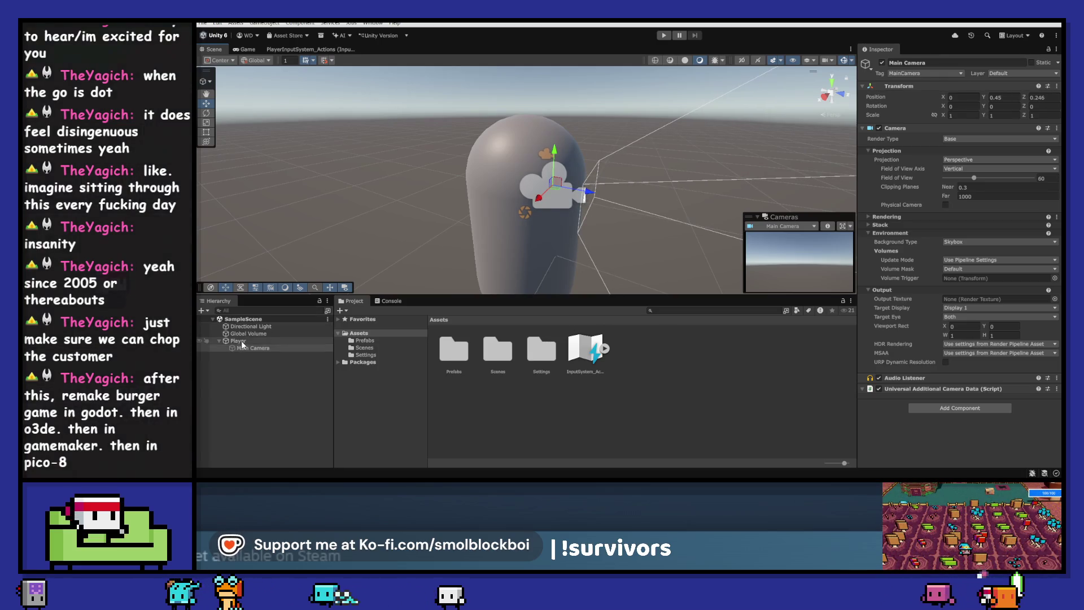
# - Delete the old Player prefab and re-save Player, now holding its camera, into Prefabs
pyautogui.moveTo(374, 337); pyautogui.dragTo(375, 337)
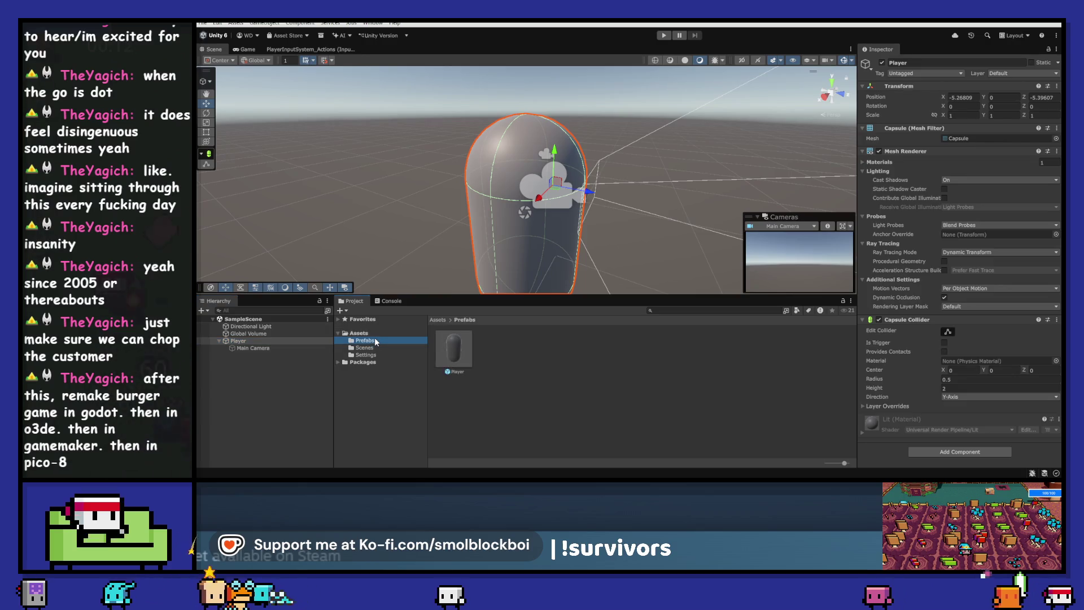
pyautogui.click(450, 347)
pyautogui.press('Delete')
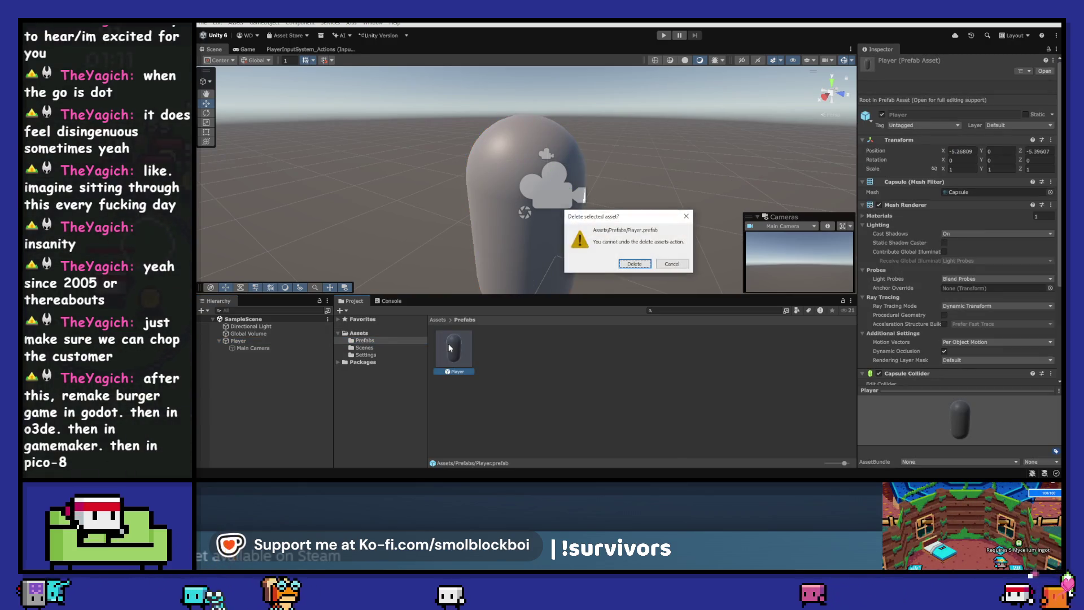
pyautogui.press('Return')
pyautogui.moveTo(226, 341)
pyautogui.mouseDown()
pyautogui.moveTo(489, 352)
pyautogui.moveTo(479, 351)
pyautogui.mouseUp()
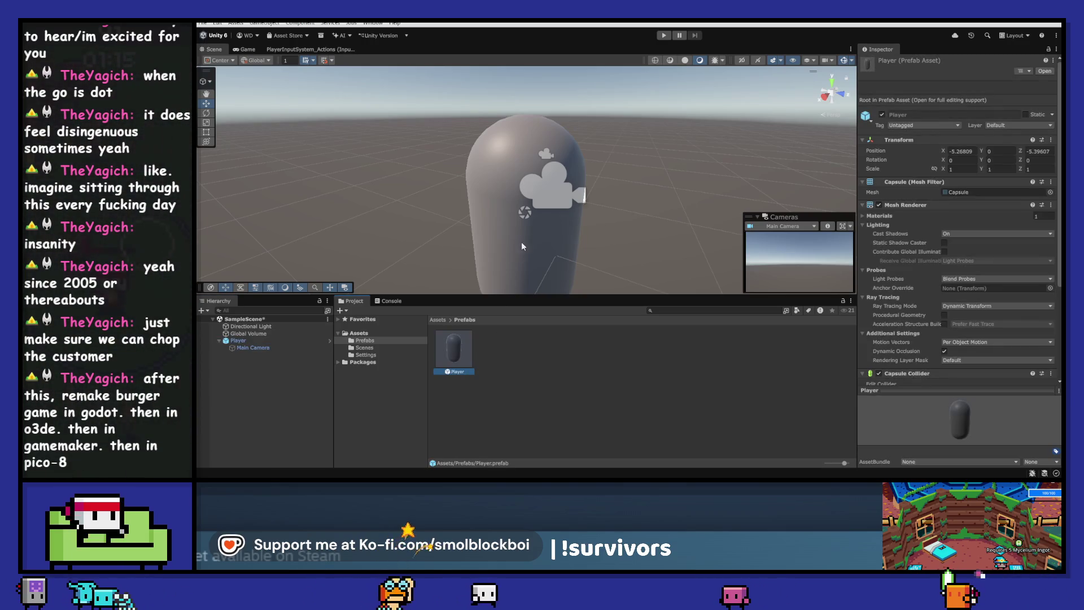
# - Show the top-level Assets folder contents and close the separate Unity Projects window
pyautogui.scroll(-5, 498, 192)
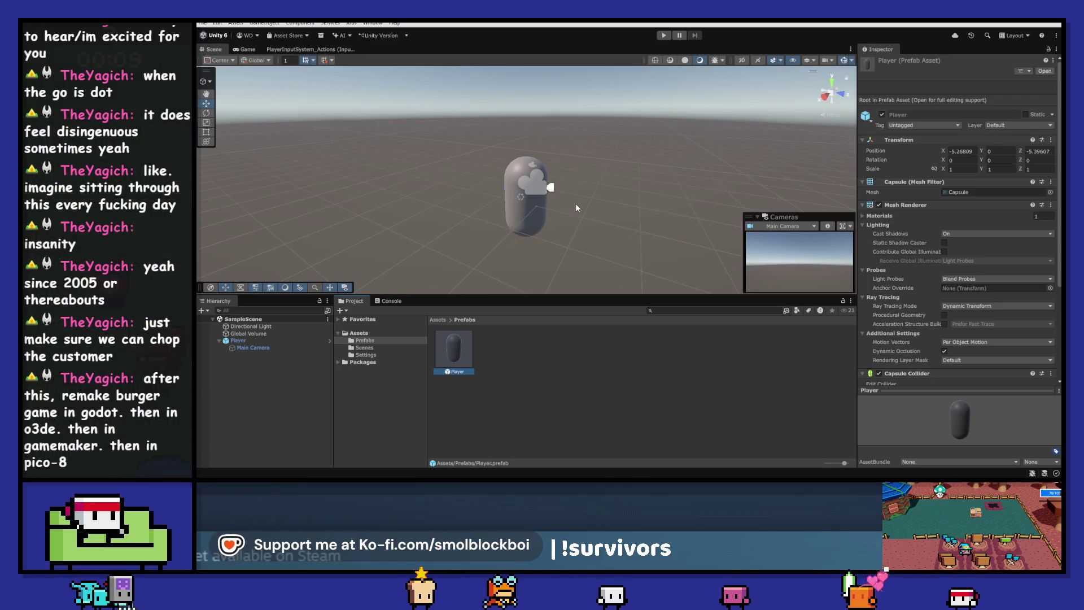
pyautogui.click(386, 333)
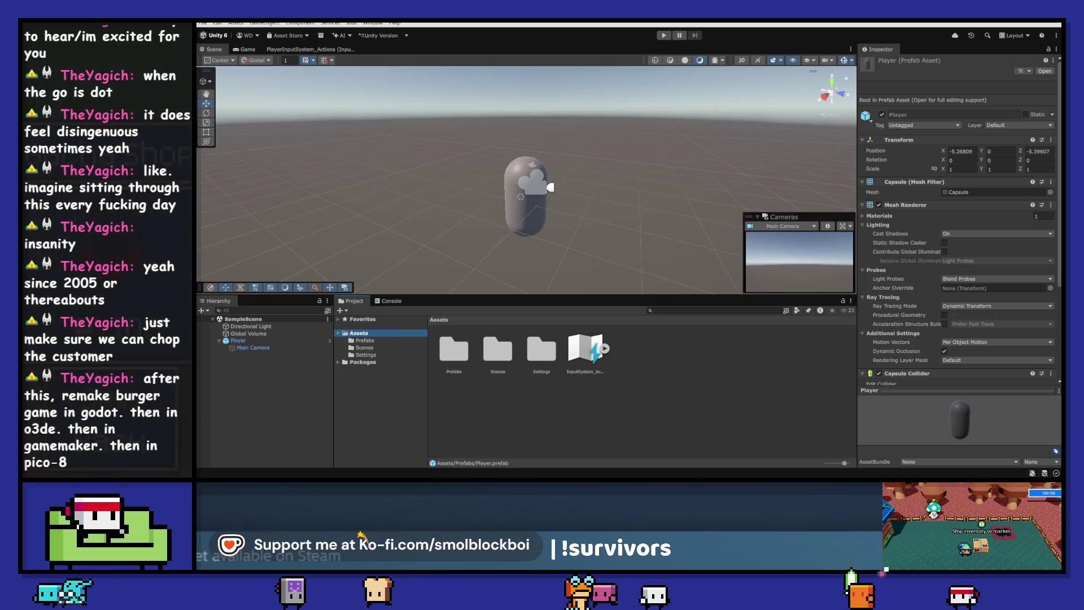
pyautogui.moveTo(469, 477)
pyautogui.click(550, 418)
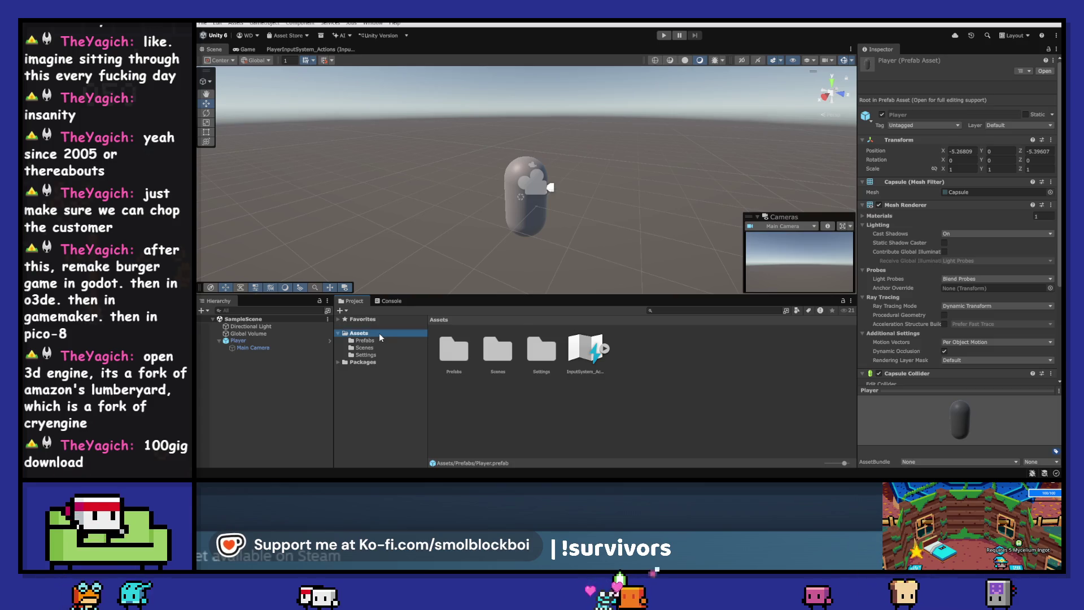
# - Dismiss the Assets menu, orbit slightly around the capsule, and leave the Inspector empty
pyautogui.rightClick(380, 335)
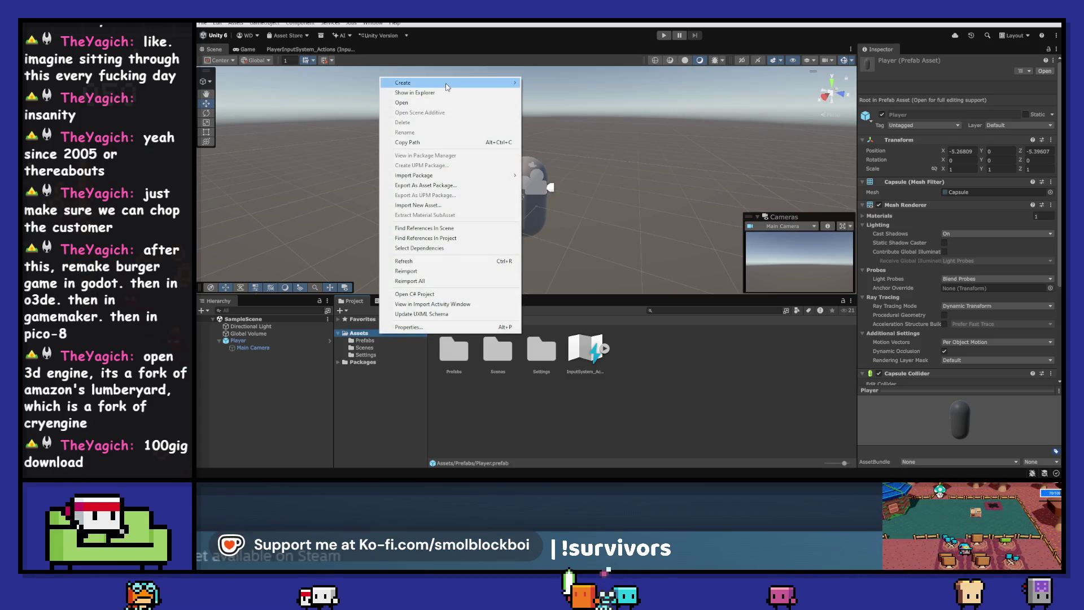
pyautogui.moveTo(447, 87)
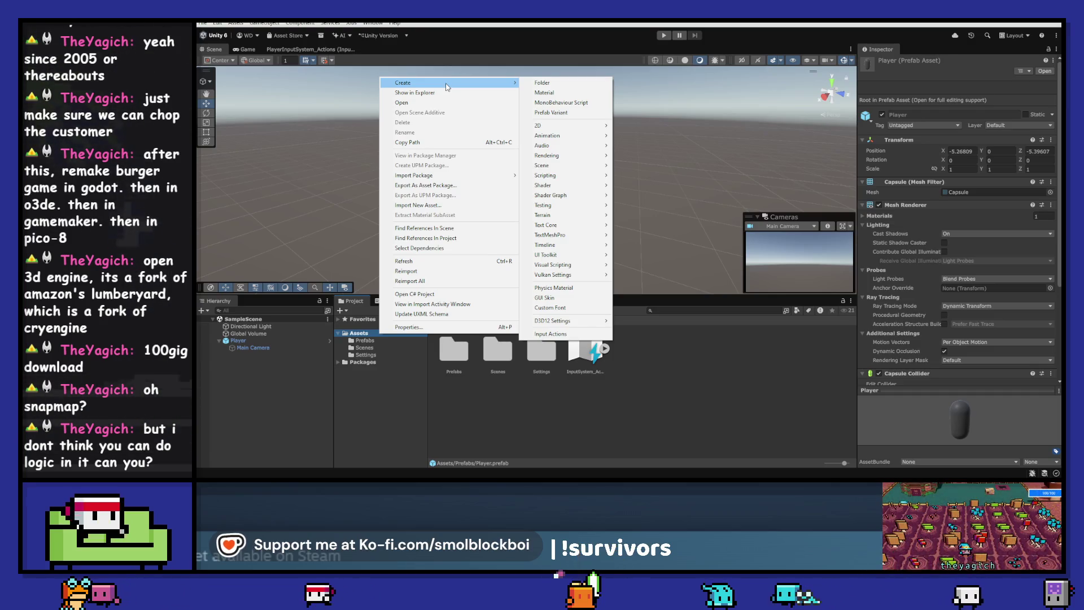
pyautogui.press('Escape')
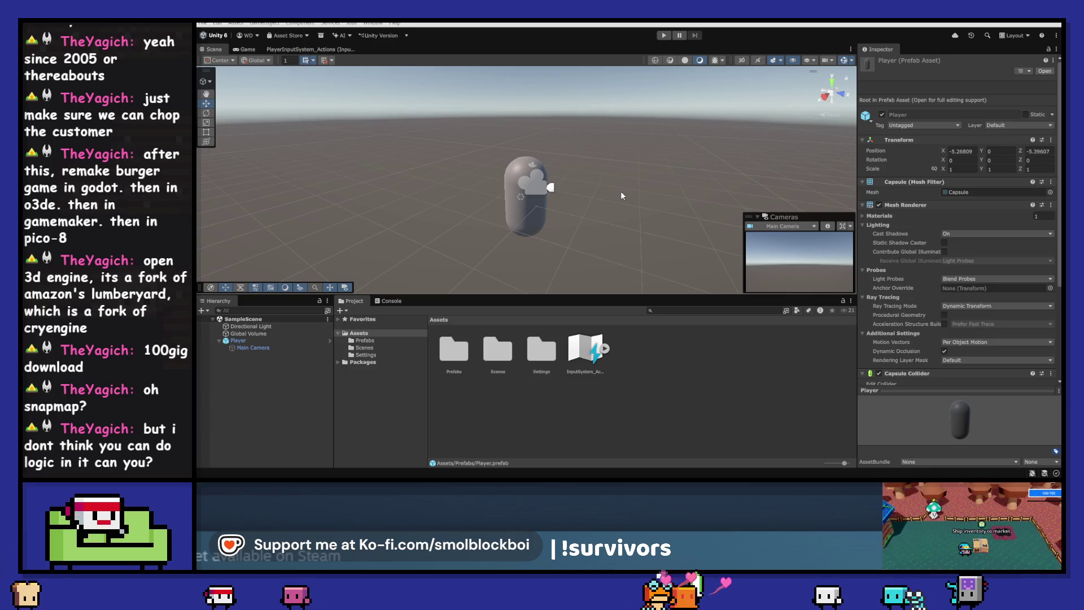
pyautogui.moveTo(599, 204)
pyautogui.mouseDown()
pyautogui.moveTo(624, 198)
pyautogui.moveTo(576, 204)
pyautogui.moveTo(670, 208)
pyautogui.mouseUp()
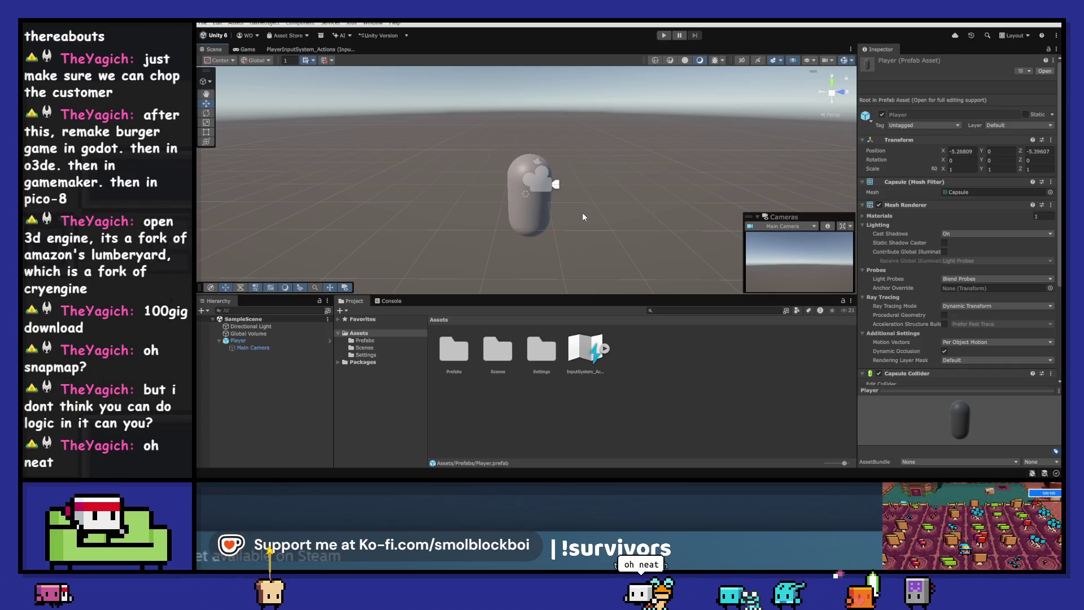
pyautogui.click(699, 424)
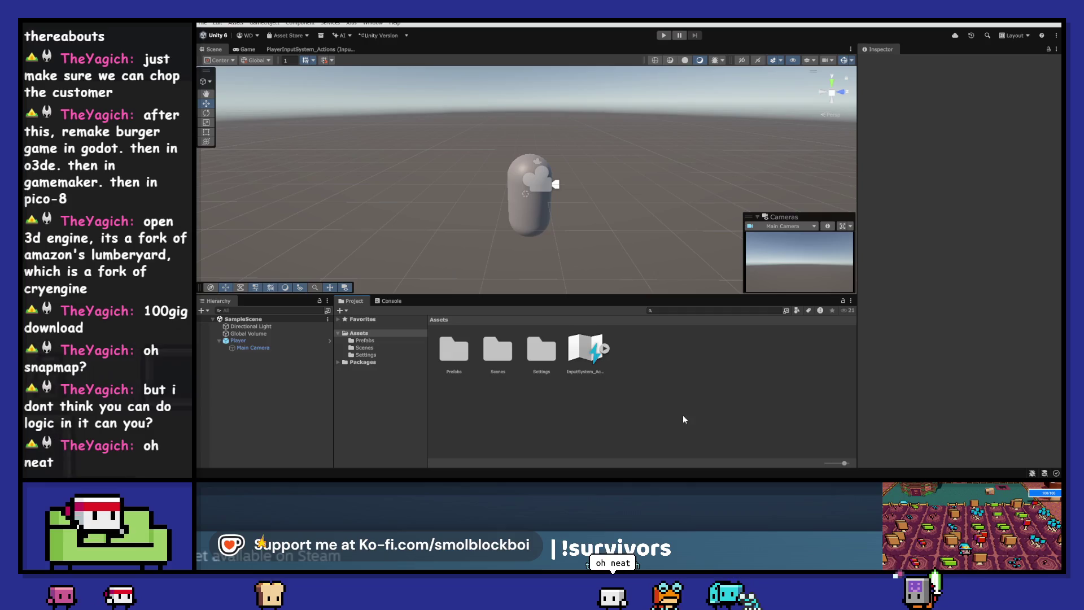
# - Create a folder named Kay_Restaurant_Bits under Assets and open it
pyautogui.click(237, 340)
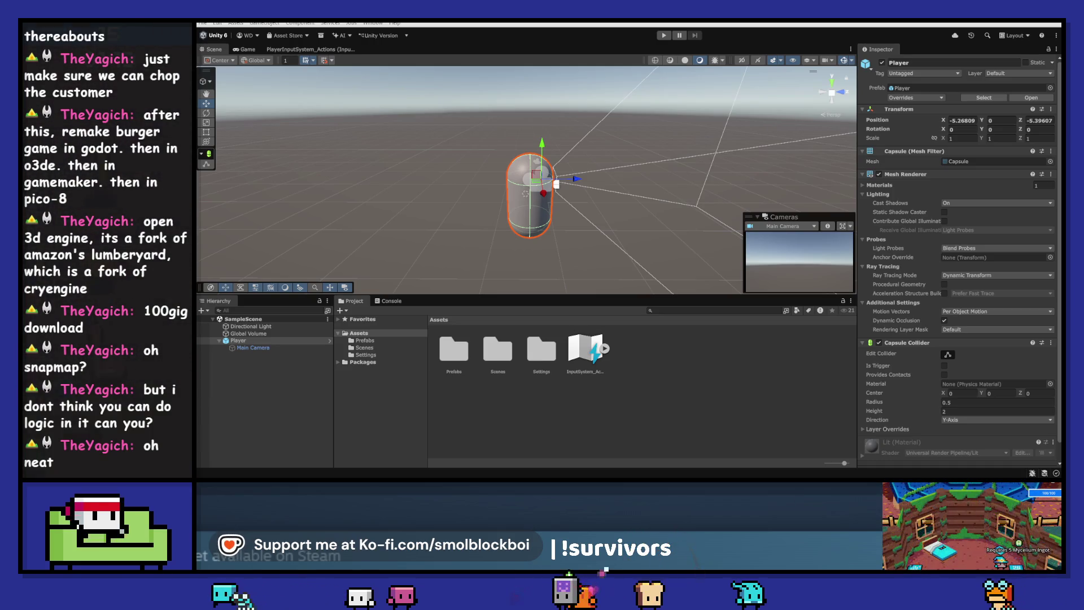
pyautogui.rightClick(369, 335)
pyautogui.moveTo(396, 79)
pyautogui.click(530, 81)
pyautogui.write('Kayl')
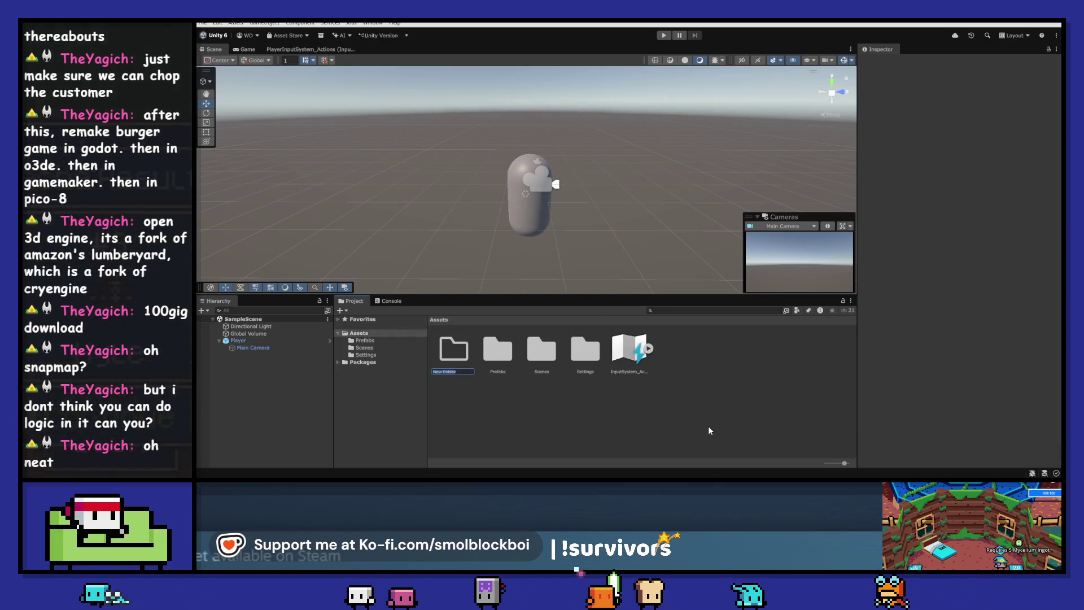
pyautogui.write('_N')
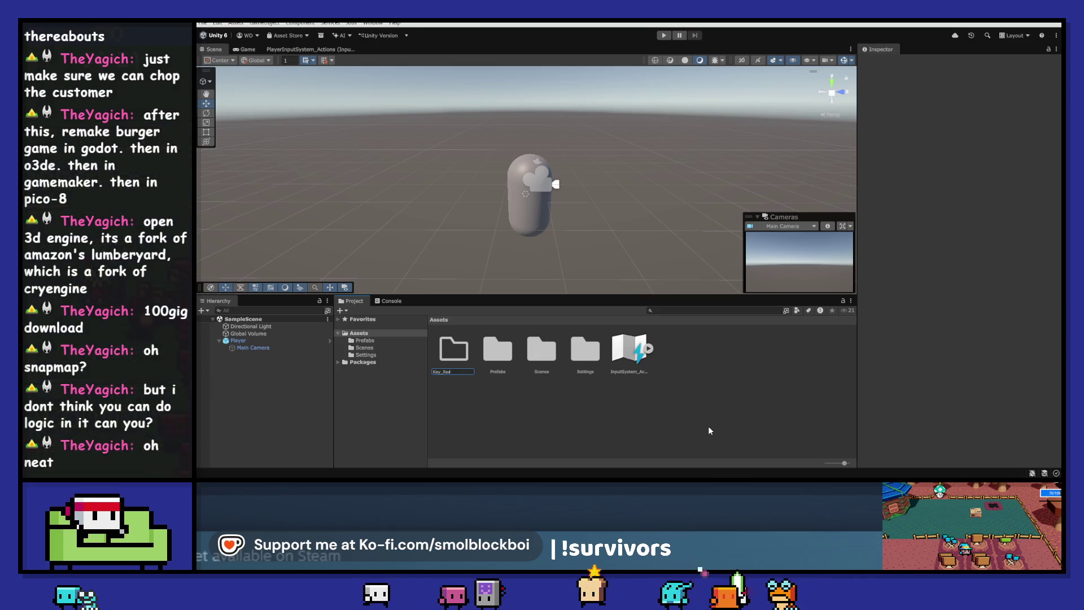
pyautogui.write('taurant')
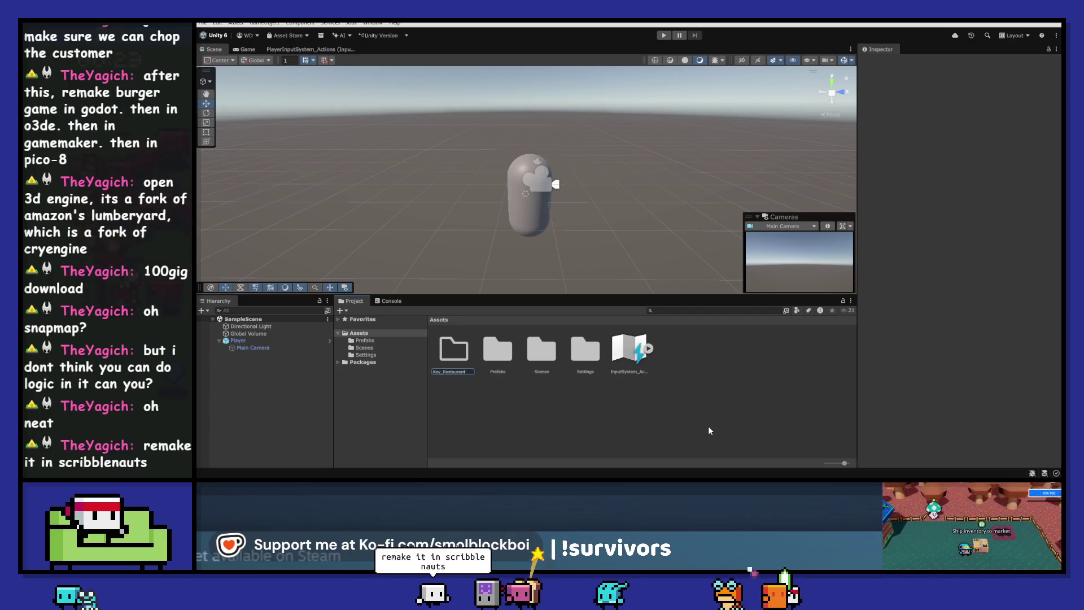
pyautogui.write('its')
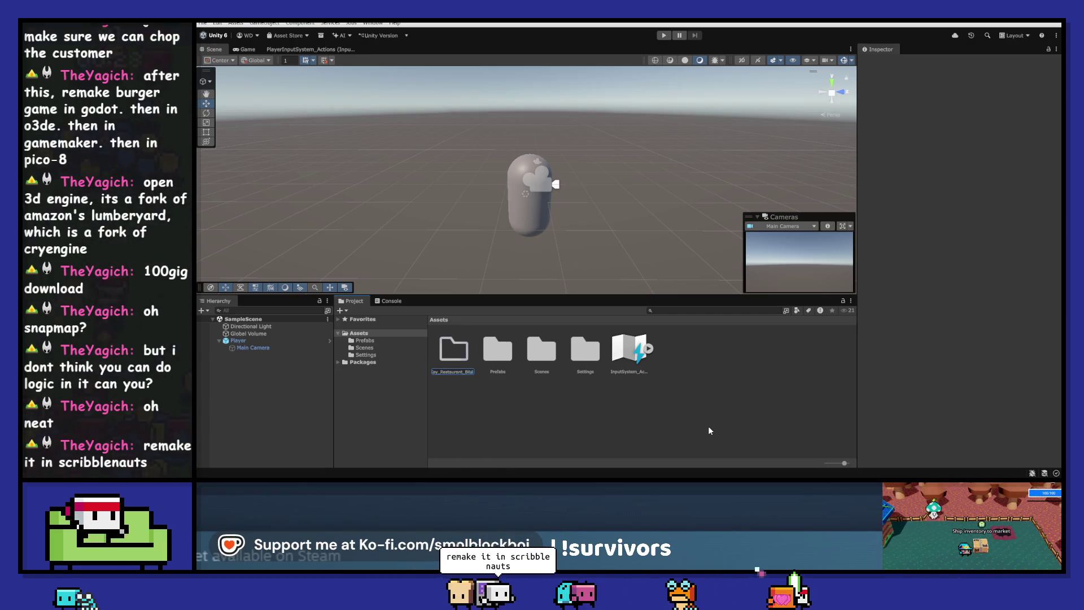
pyautogui.press('Return')
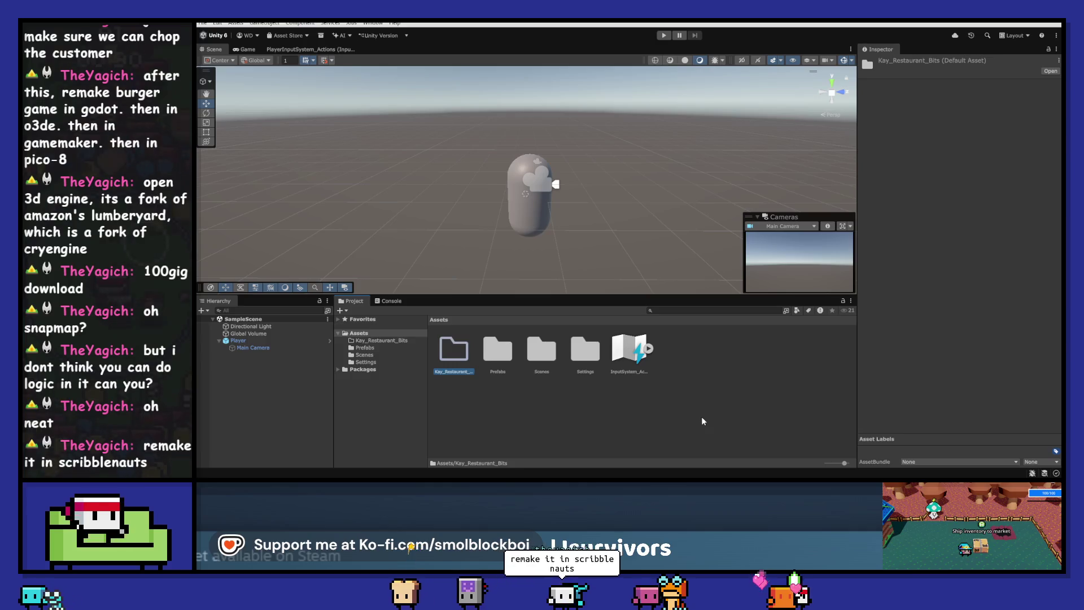
pyautogui.click(401, 341)
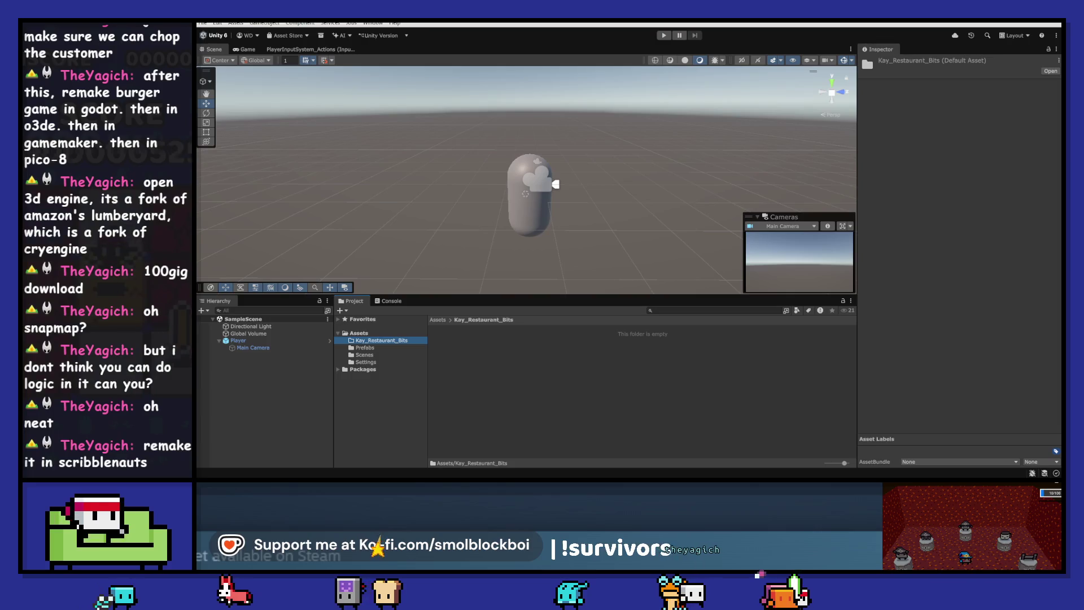
# - Look through the Packages folder, then collapse it again
pyautogui.click(339, 368)
pyautogui.scroll(-3, 395, 372)
pyautogui.scroll(4, 391, 376)
pyautogui.scroll(3, 344, 343)
pyautogui.click(337, 369)
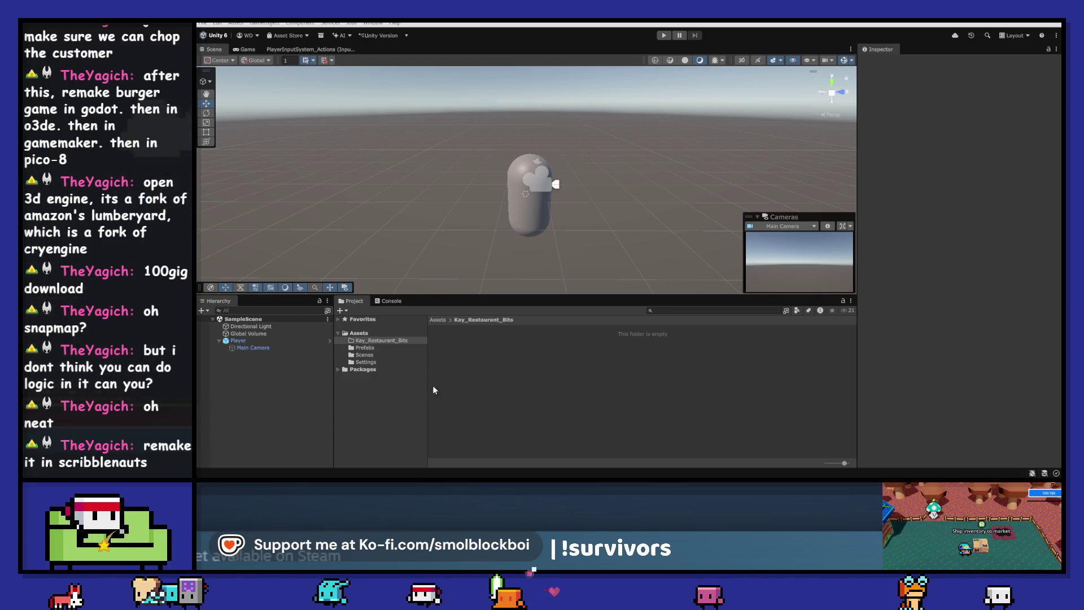
# - Import the restaurant models into Kay_Restaurant_Bits, test-placing and then deleting a crate_cheese
pyautogui.moveTo(571, 380); pyautogui.dragTo(559, 364)
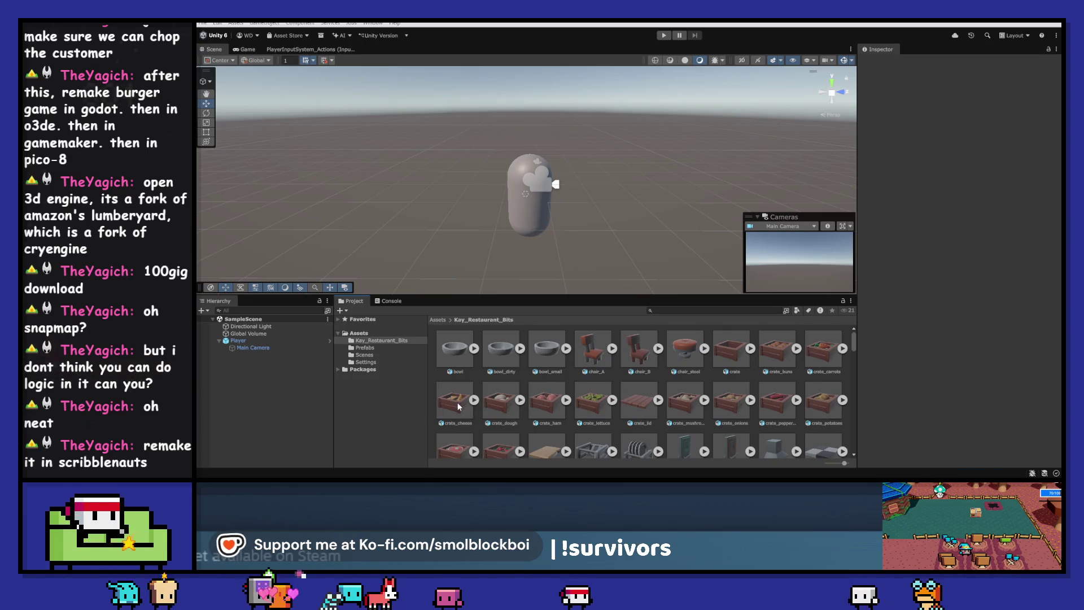
pyautogui.moveTo(457, 405)
pyautogui.mouseDown()
pyautogui.moveTo(615, 234)
pyautogui.moveTo(649, 217)
pyautogui.moveTo(633, 238)
pyautogui.moveTo(702, 226)
pyautogui.moveTo(575, 232)
pyautogui.moveTo(587, 245)
pyautogui.moveTo(756, 229)
pyautogui.moveTo(445, 300)
pyautogui.mouseUp()
pyautogui.press('Delete')
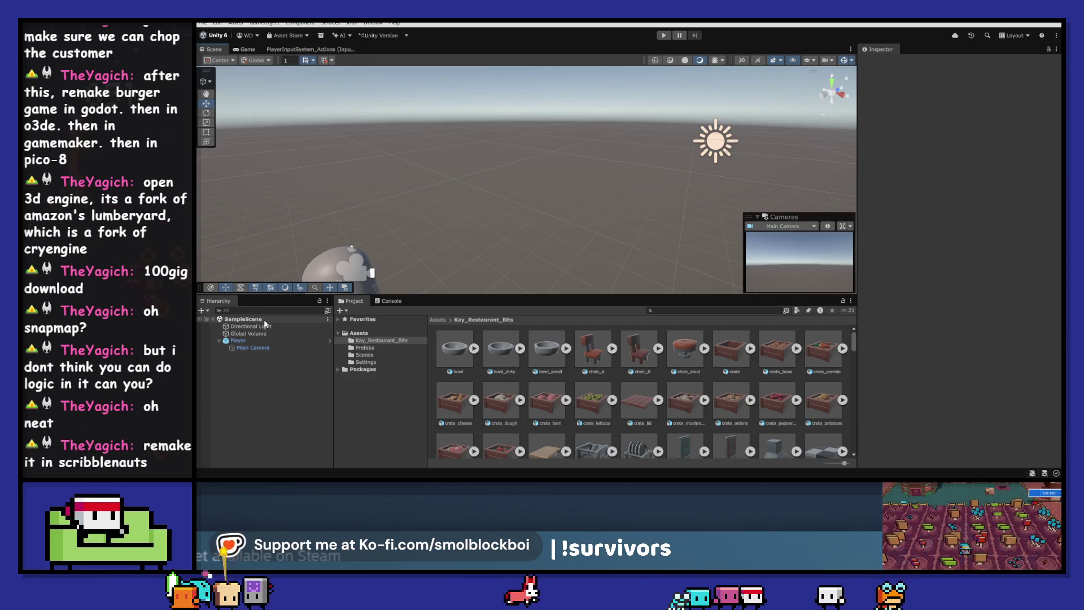
pyautogui.scroll(-3, 534, 392)
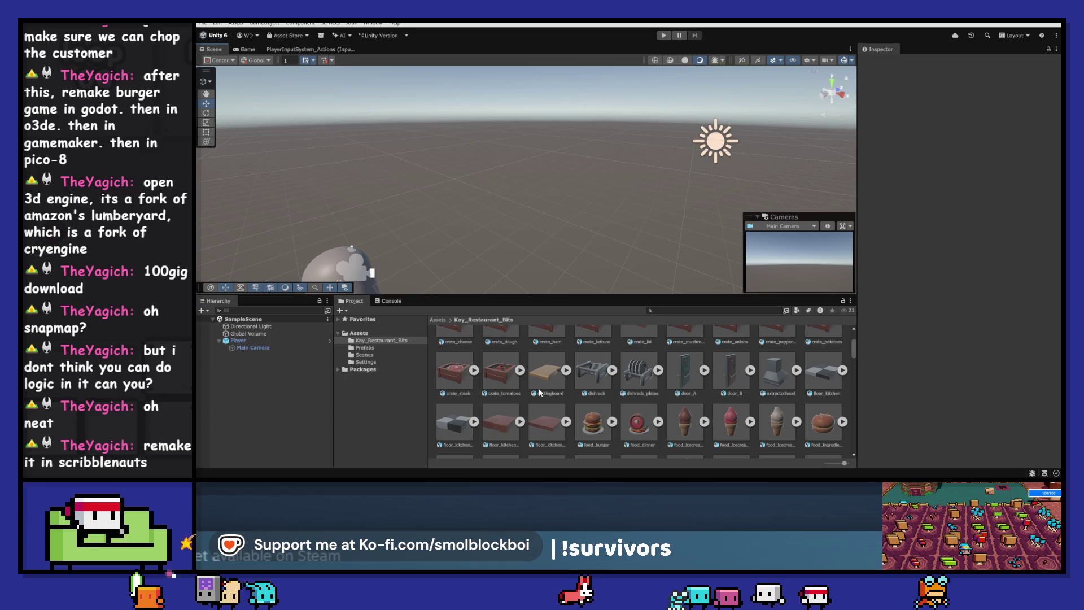
# - Place a floor_kitchen_small tile in the scene and reset it to the origin
pyautogui.moveTo(449, 425)
pyautogui.mouseDown()
pyautogui.moveTo(479, 259)
pyautogui.moveTo(455, 239)
pyautogui.mouseUp()
pyautogui.rightClick(935, 111)
pyautogui.click(954, 116)
pyautogui.scroll(-1, 656, 175)
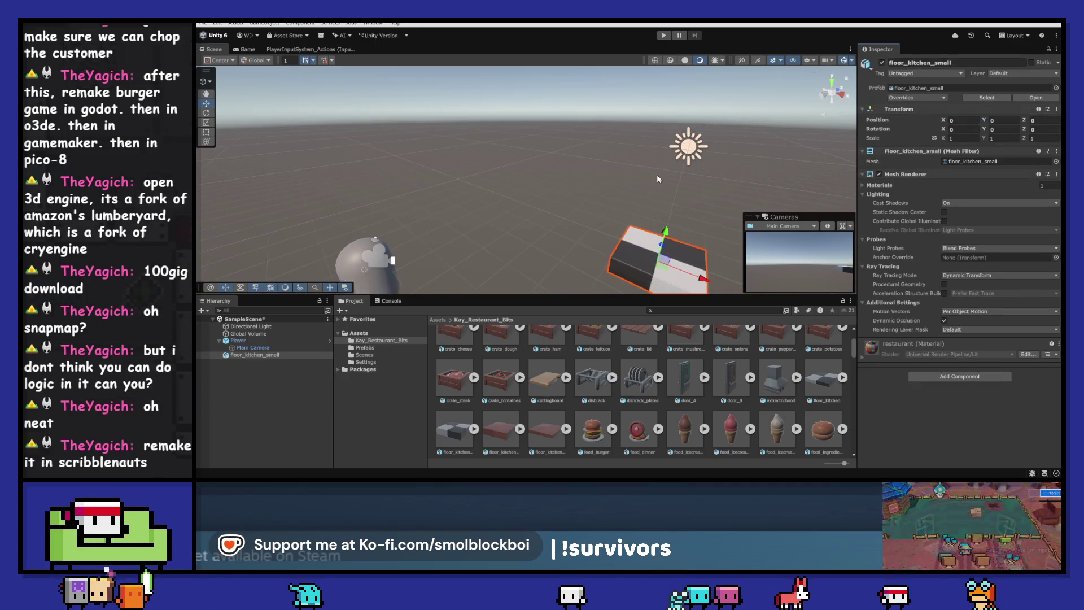
pyautogui.scroll(-2, 656, 175)
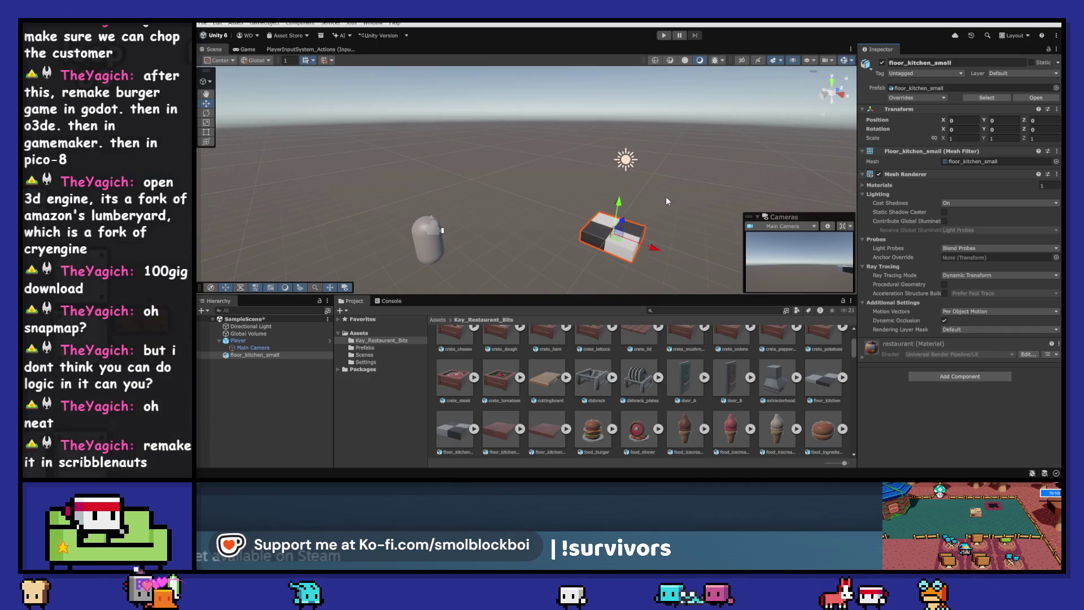
# - Reset Player to the origin, raise it to Y 1.27 above the tile, then duplicate the tile
pyautogui.click(435, 252)
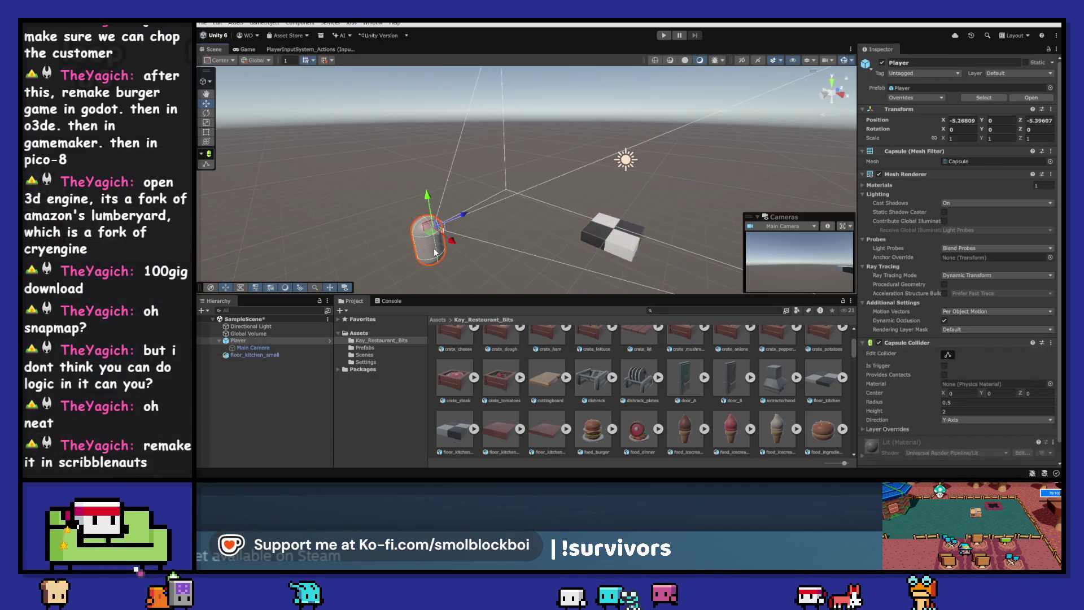
pyautogui.rightClick(948, 108)
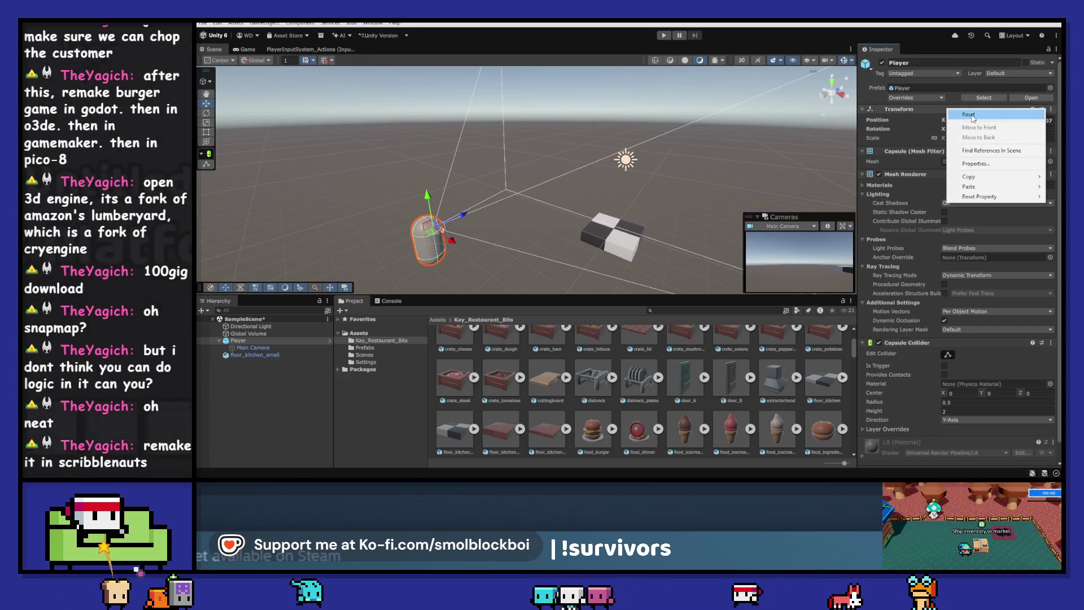
pyautogui.click(963, 113)
pyautogui.moveTo(624, 183); pyautogui.dragTo(638, 154)
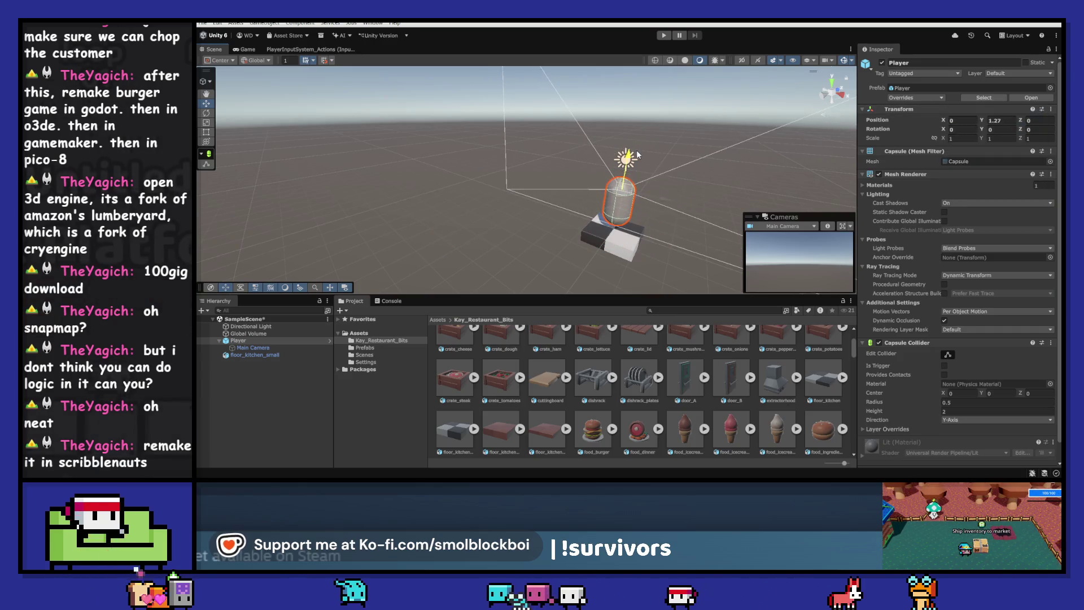
pyautogui.moveTo(718, 206); pyautogui.dragTo(554, 214)
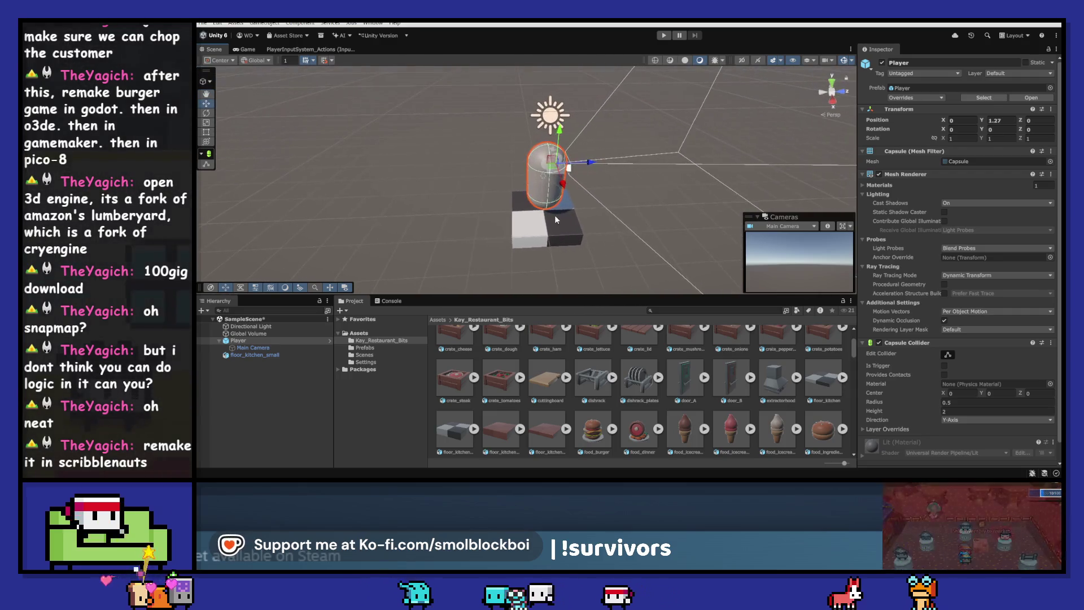
pyautogui.click(562, 232)
pyautogui.press('f')
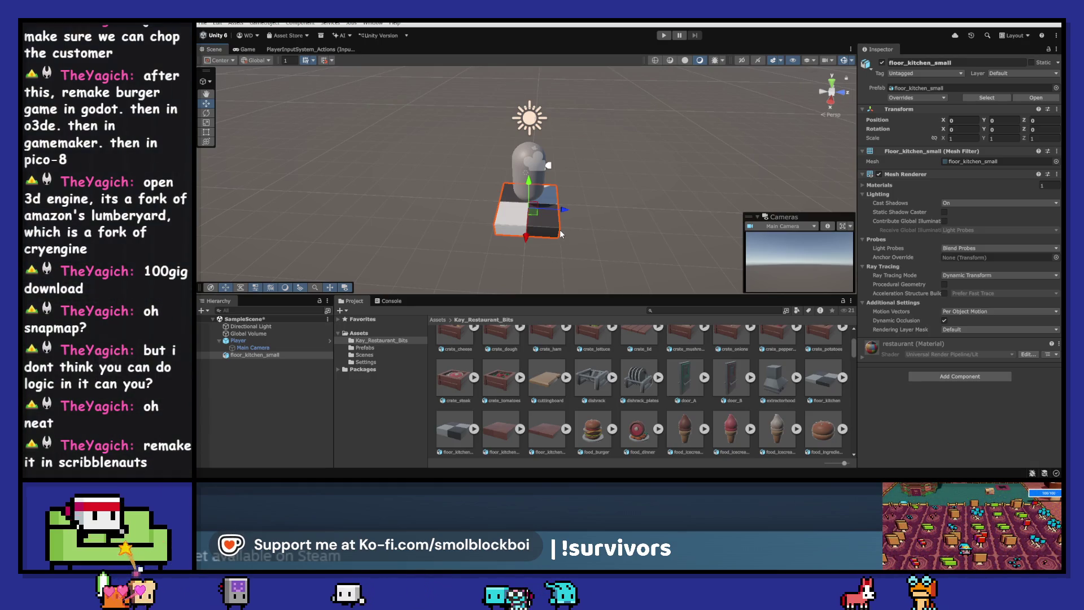
pyautogui.hotkey('ctrl', 'd')
# - Build a five-tile checkered strip, starting with a copy at Z 2
pyautogui.moveTo(565, 209)
pyautogui.mouseDown()
pyautogui.moveTo(650, 212)
pyautogui.moveTo(633, 212)
pyautogui.mouseUp()
pyautogui.press('f')
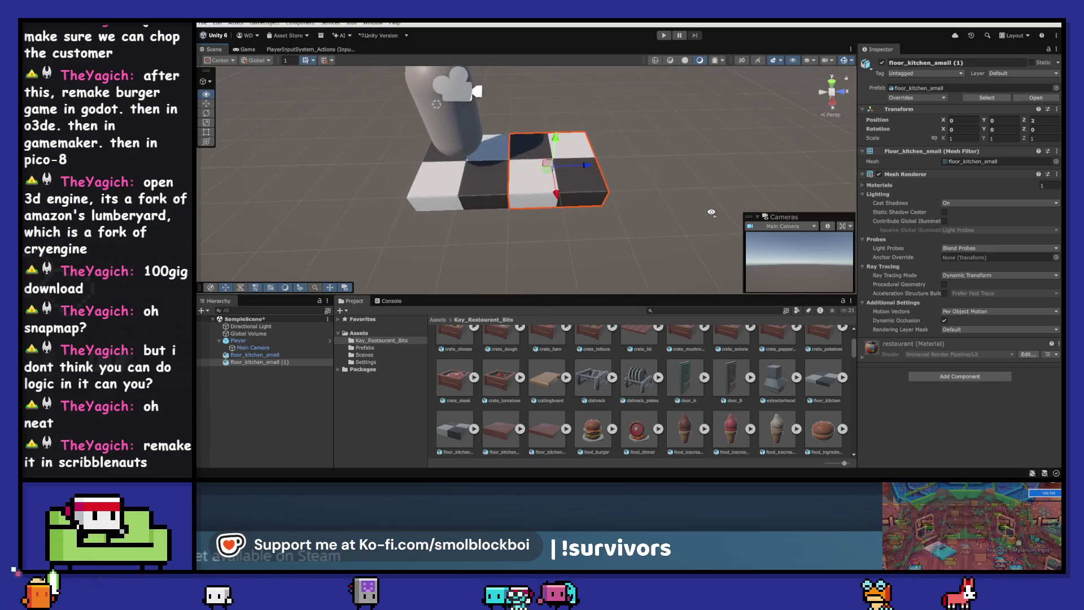
pyautogui.scroll(-10, 711, 212)
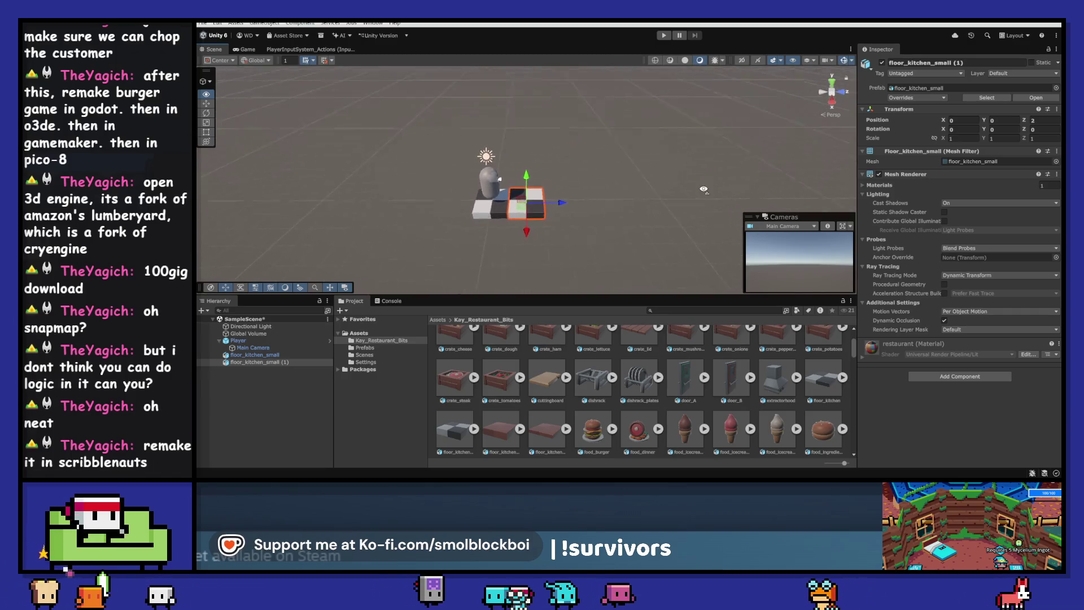
pyautogui.moveTo(689, 177); pyautogui.dragTo(632, 197)
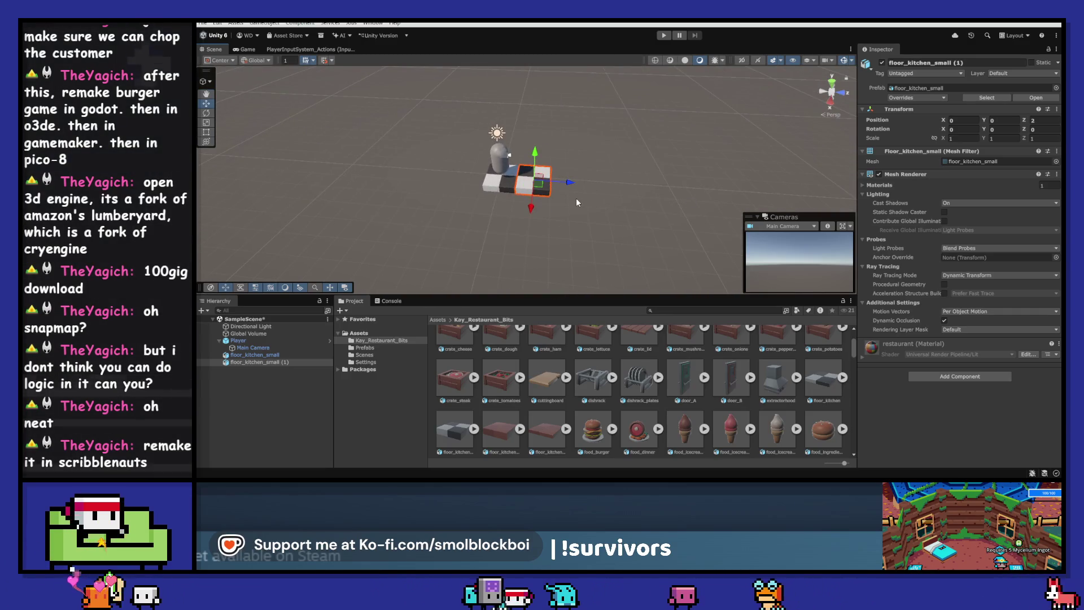
pyautogui.hotkey('ctrl', 'd')
pyautogui.moveTo(569, 188); pyautogui.dragTo(475, 178)
pyautogui.hotkey('ctrl', 'd')
pyautogui.hotkey('ctrl', 'd')
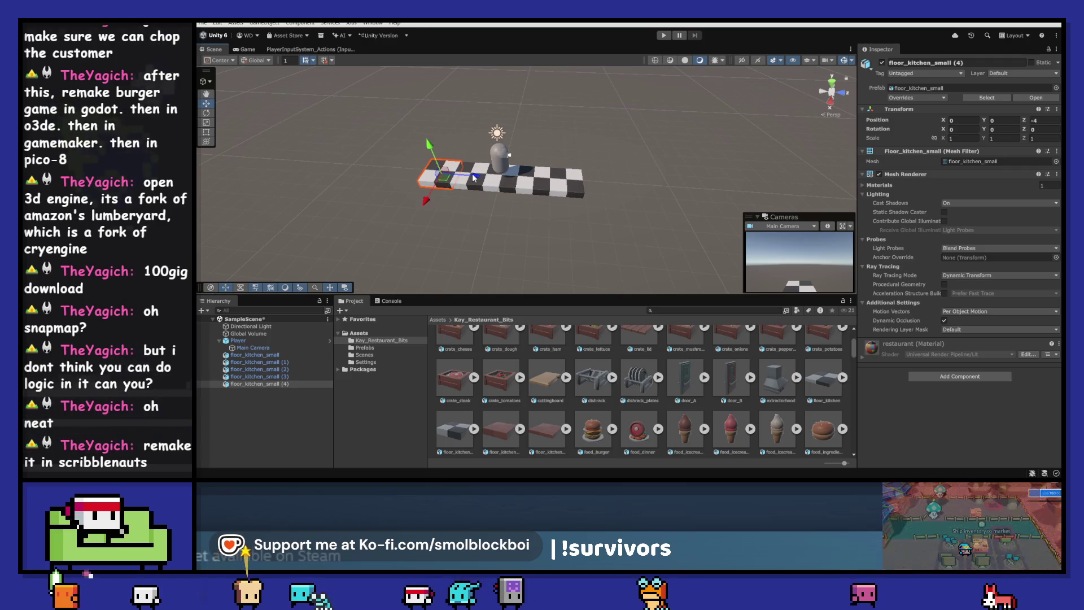
pyautogui.moveTo(500, 395)
pyautogui.mouseDown()
pyautogui.moveTo(553, 182)
pyautogui.moveTo(567, 181)
pyautogui.mouseUp()
pyautogui.hotkey('ctrl', 'z')
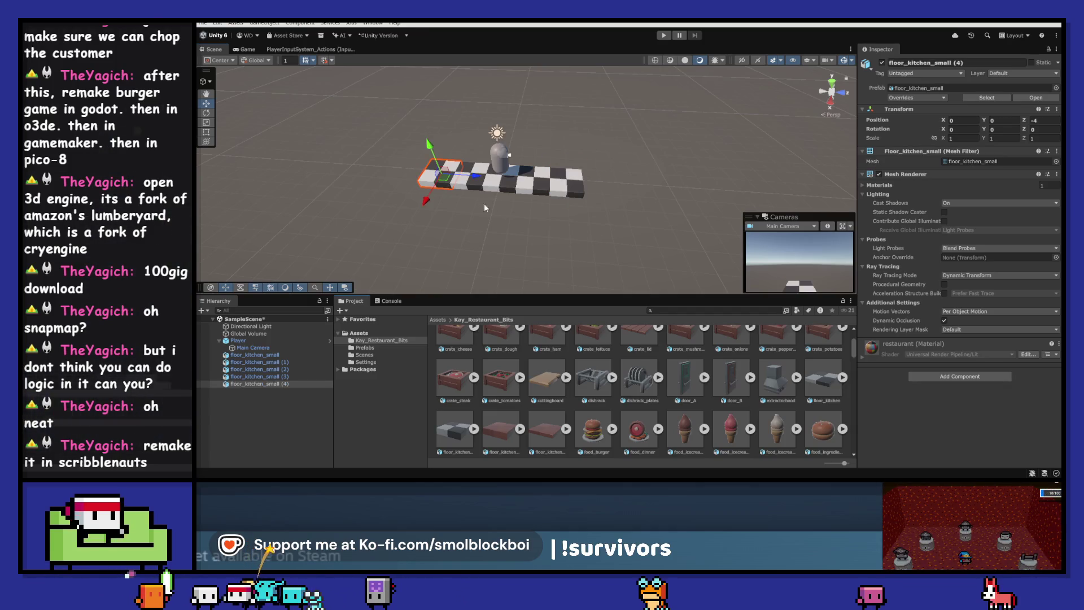
# - Duplicate the five-tile strip twice, placing copies at X 2 and at the grid's left edge
pyautogui.moveTo(474, 191)
pyautogui.mouseDown()
pyautogui.moveTo(508, 170)
pyautogui.moveTo(562, 188)
pyautogui.mouseUp()
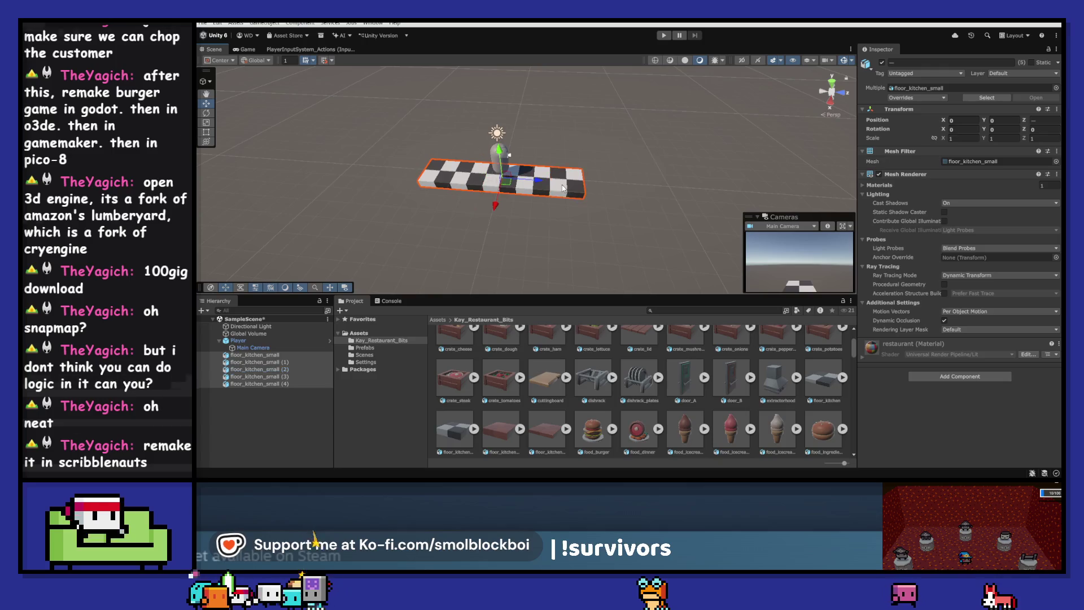
pyautogui.hotkey('ctrl', 'd')
pyautogui.moveTo(496, 205)
pyautogui.mouseDown()
pyautogui.moveTo(488, 247)
pyautogui.moveTo(444, 206)
pyautogui.moveTo(399, 204)
pyautogui.moveTo(519, 179)
pyautogui.moveTo(458, 187)
pyautogui.mouseUp()
pyautogui.hotkey('ctrl', 'd')
pyautogui.hotkey('ctrl', 'd')
pyautogui.hotkey('ctrl', 'd')
pyautogui.hotkey('ctrl', 'd')
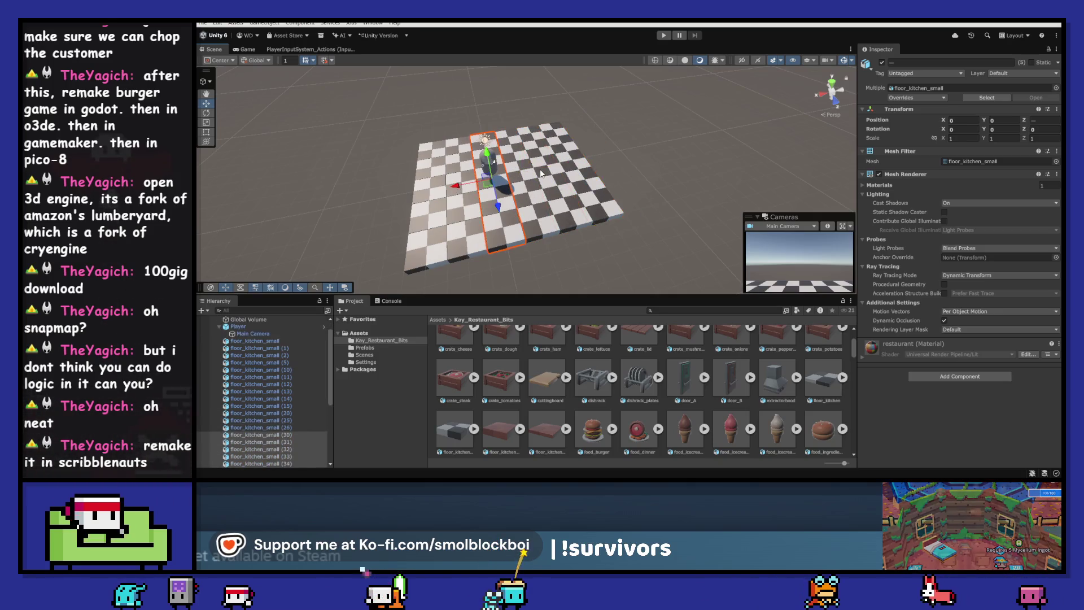
pyautogui.moveTo(385, 217); pyautogui.dragTo(359, 221)
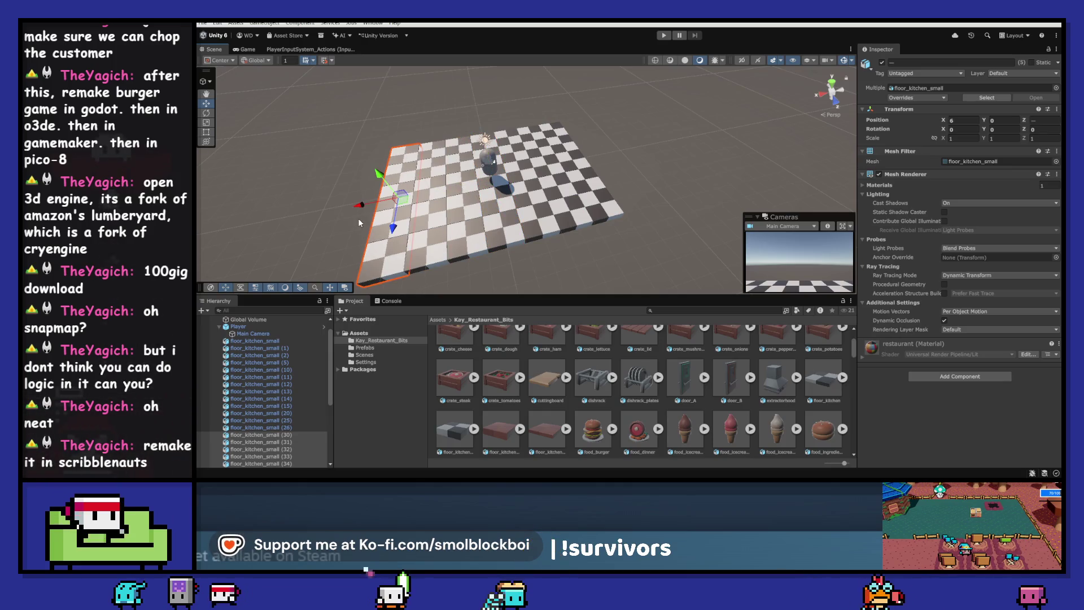
# - Wrap the selected floor tiles in a new empty parent named Floor
pyautogui.keyDown('shift'); pyautogui.click(266, 341); pyautogui.keyUp('shift')
pyautogui.rightClick(266, 343)
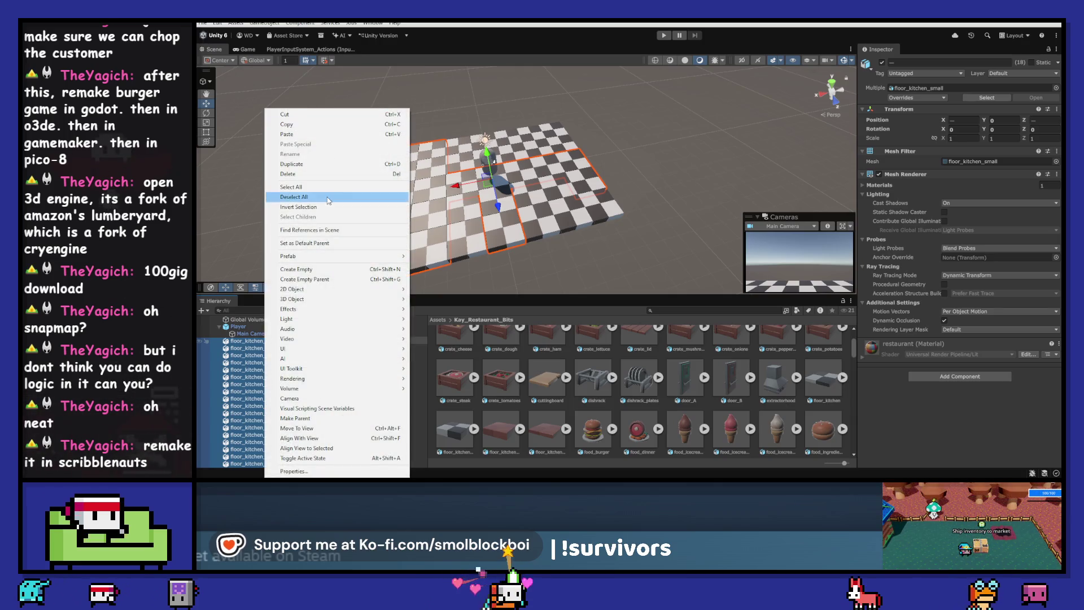
pyautogui.click(336, 279)
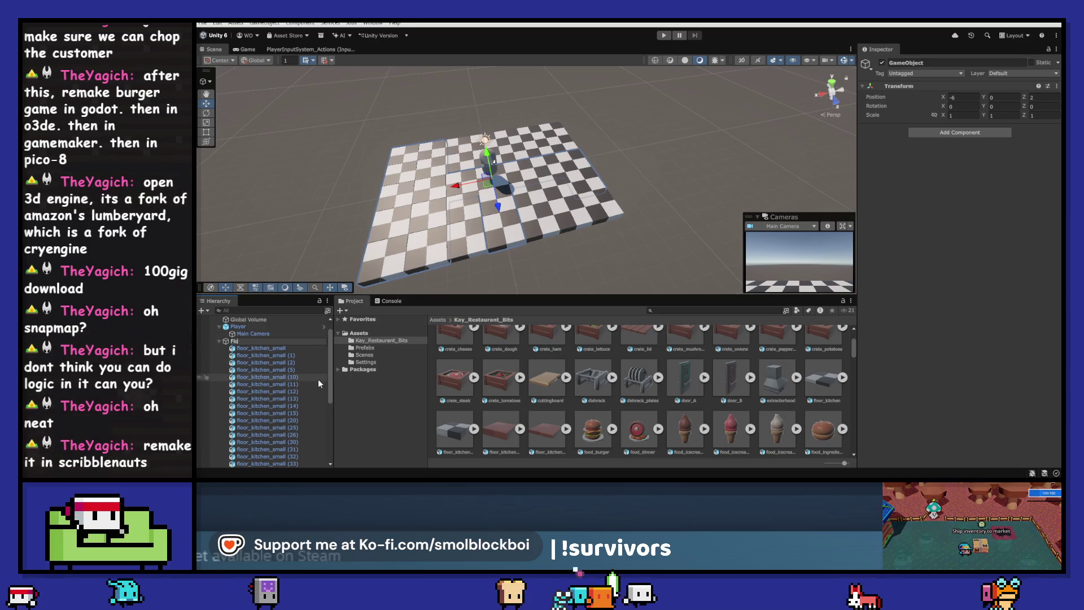
pyautogui.write('Floor')
pyautogui.press('Return')
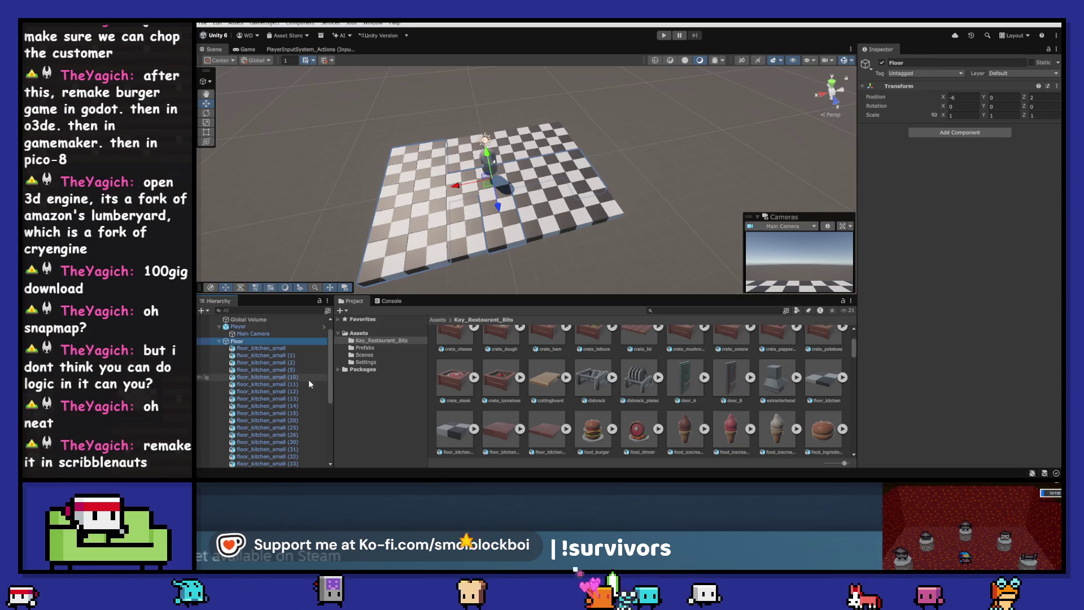
# - Select the remaining loose tiles, floor_kitchen_small (27) through (4), and drag them into Floor
pyautogui.click(221, 341)
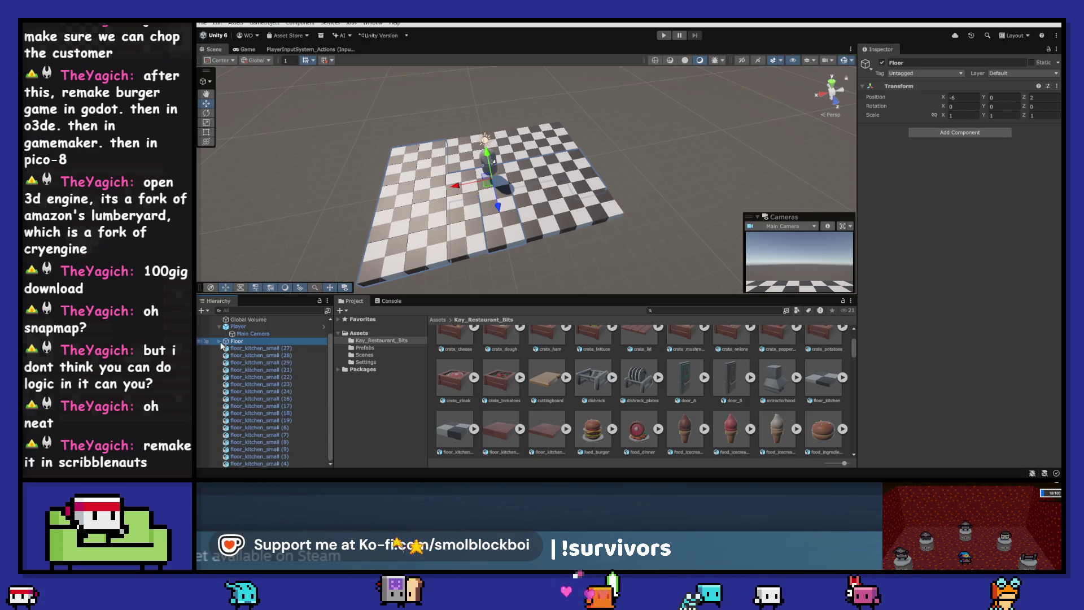
pyautogui.click(246, 348)
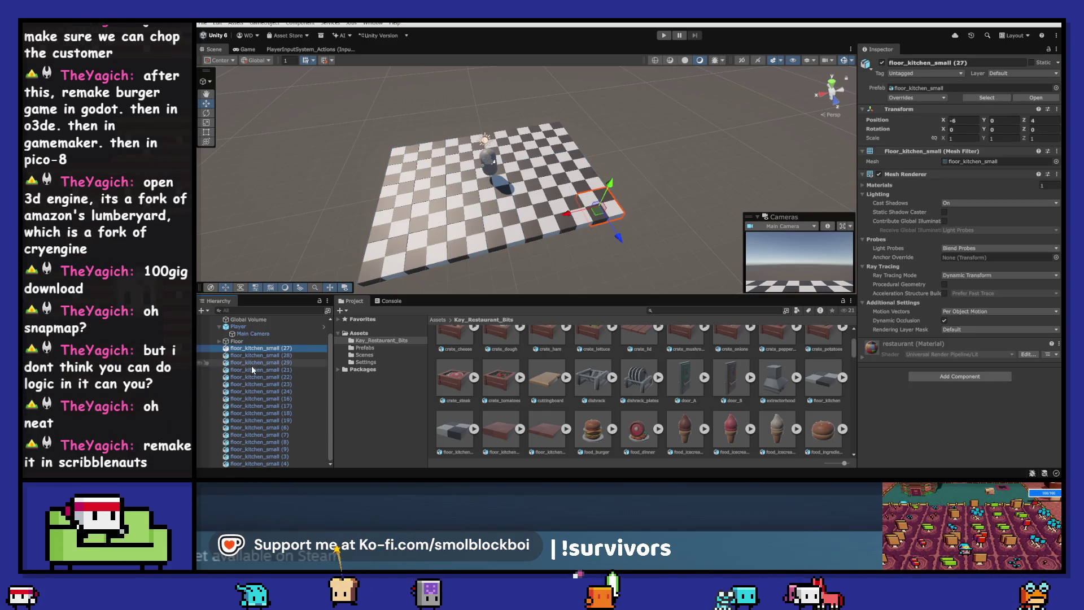
pyautogui.click(219, 341)
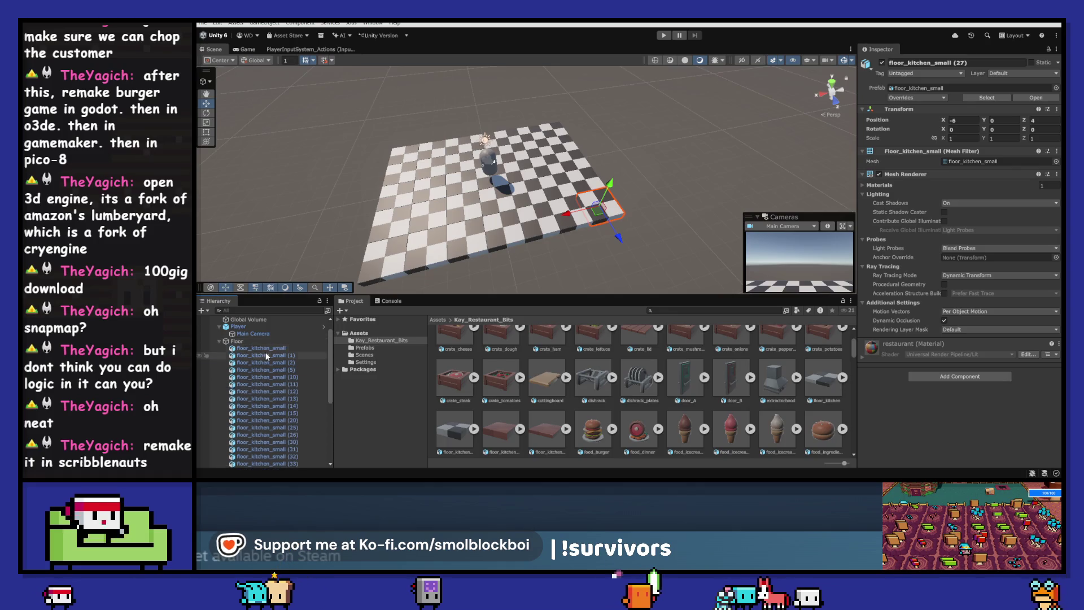
pyautogui.scroll(-5, 265, 347)
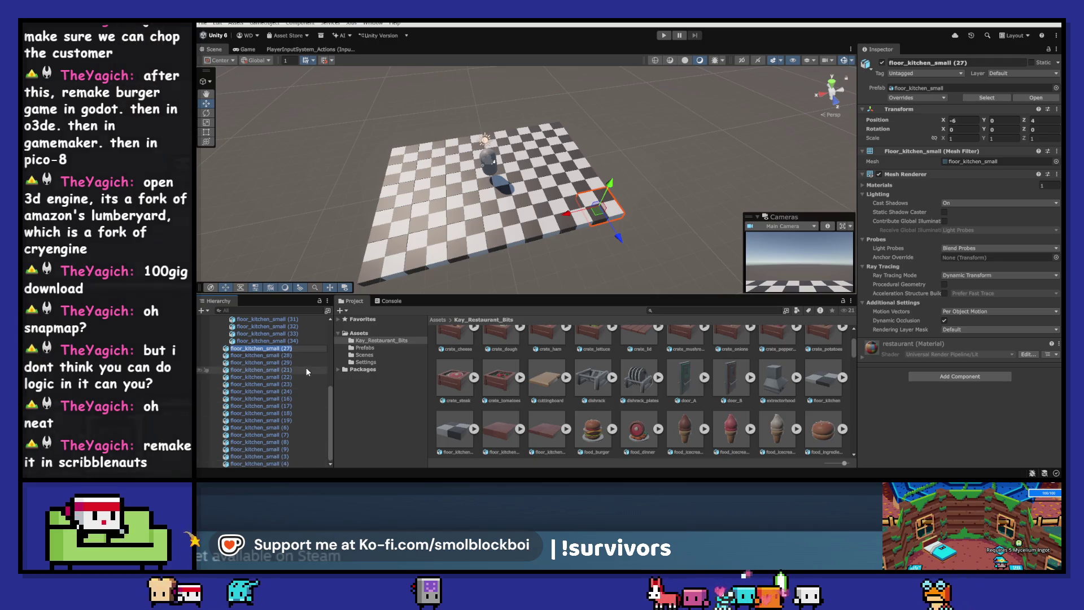
pyautogui.click(268, 341)
pyautogui.scroll(5, 283, 344)
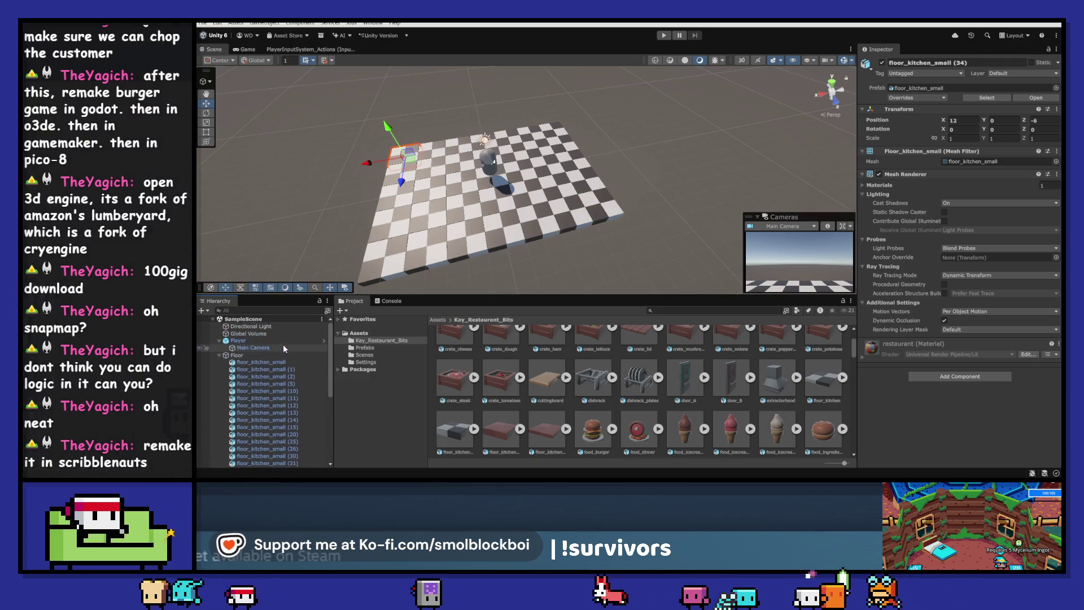
pyautogui.scroll(-5, 283, 344)
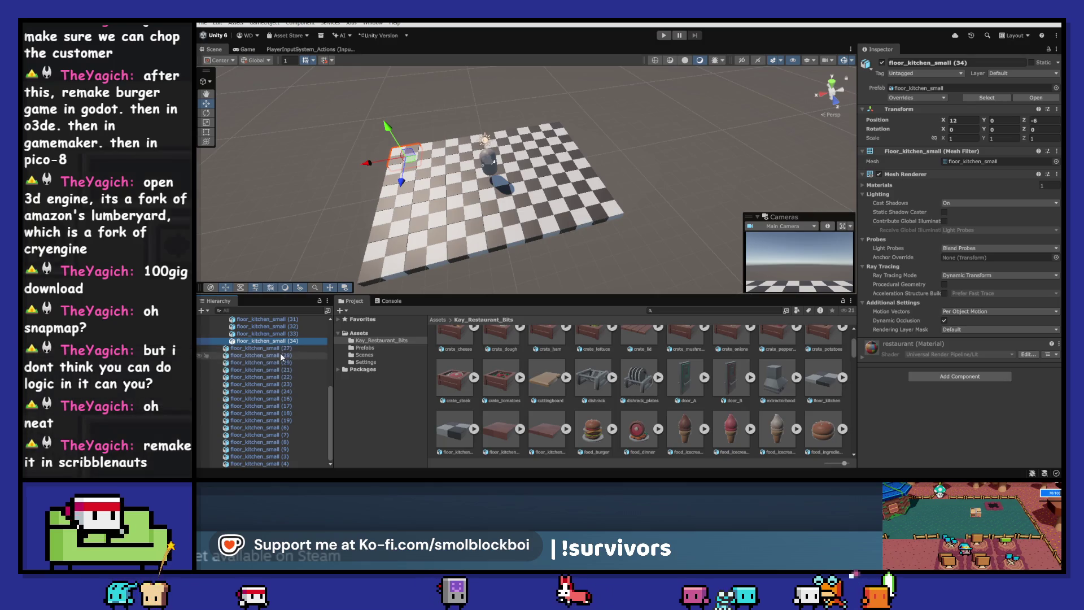
pyautogui.click(282, 347)
pyautogui.keyDown('shift'); pyautogui.click(289, 463); pyautogui.keyUp('shift')
pyautogui.scroll(4, 282, 452)
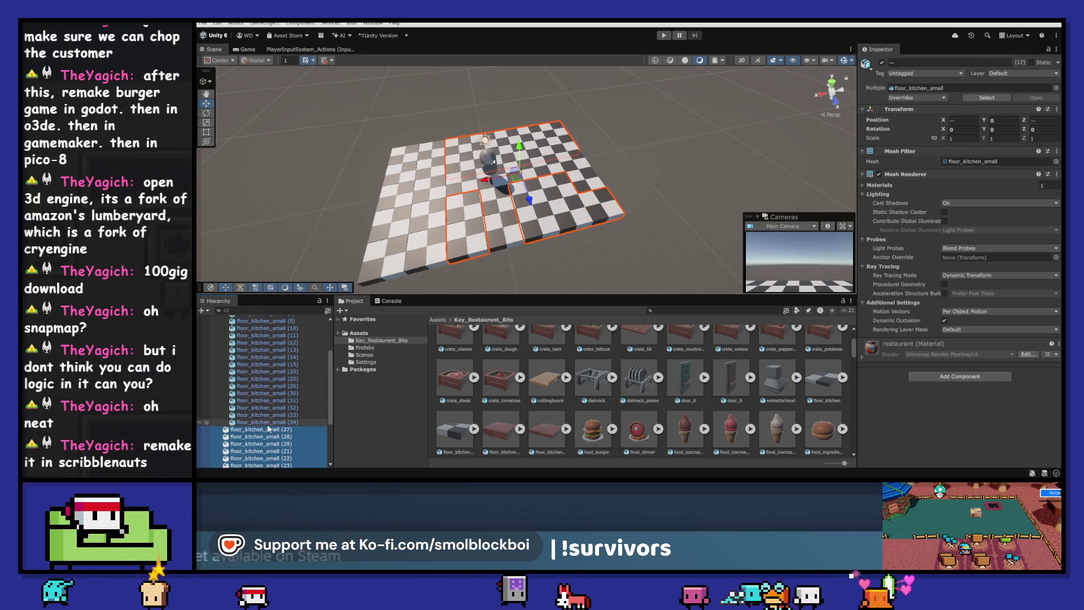
pyautogui.moveTo(270, 381); pyautogui.dragTo(260, 345)
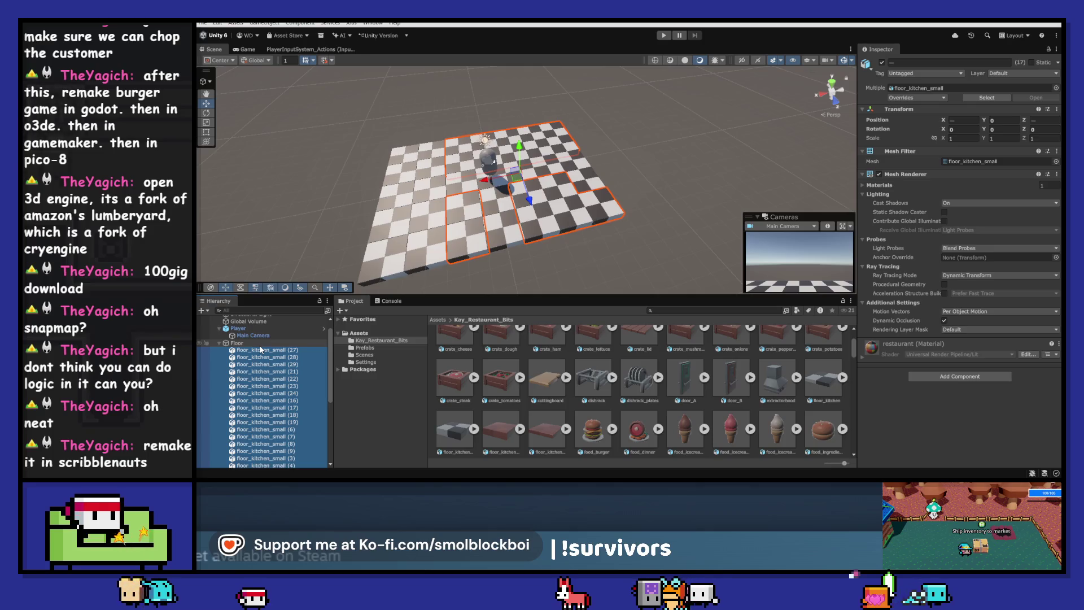
pyautogui.click(248, 342)
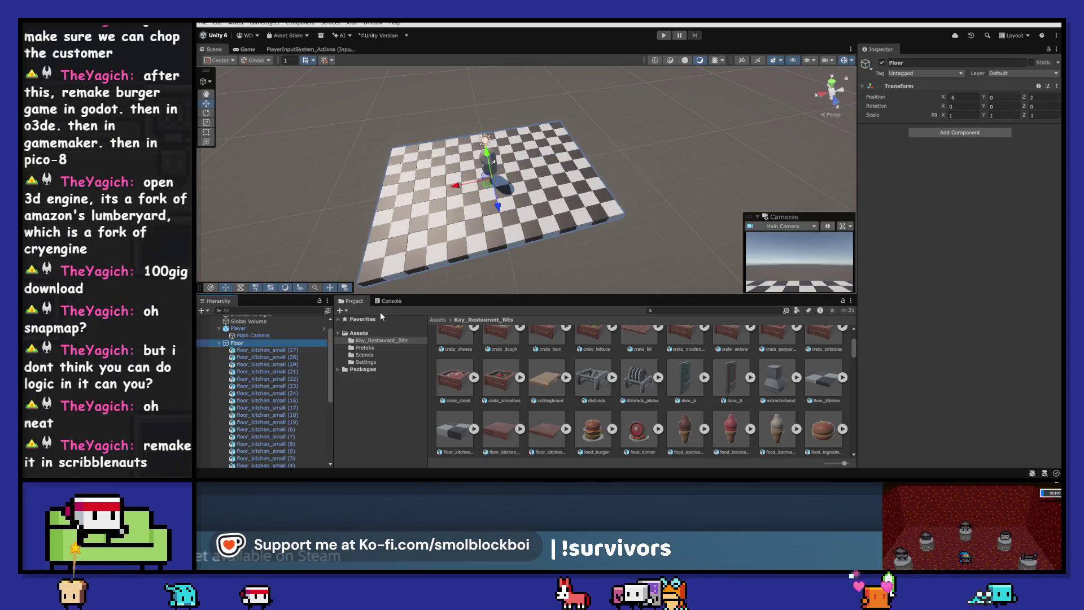
# - Select the range of floor tiles starting at floor_kitchen_small (27) and delete them
pyautogui.press('f')
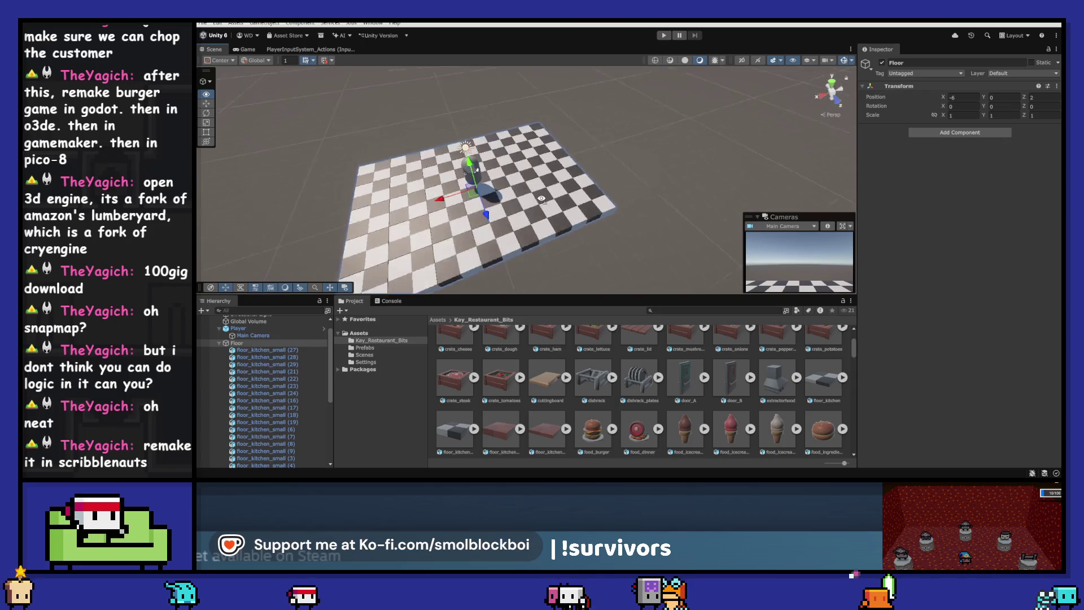
pyautogui.click(289, 351)
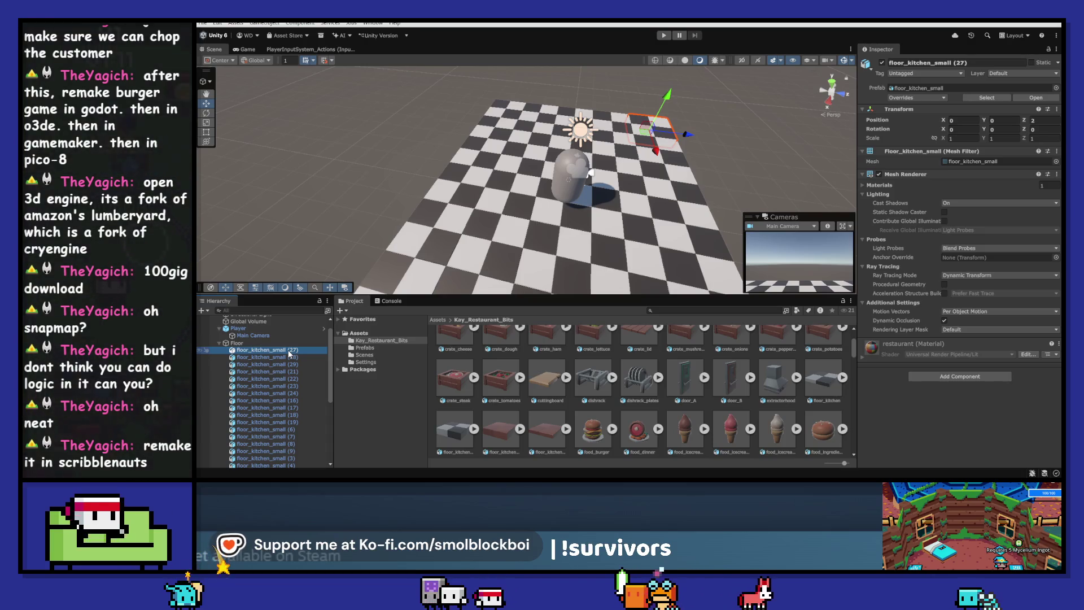
pyautogui.scroll(-5, 290, 354)
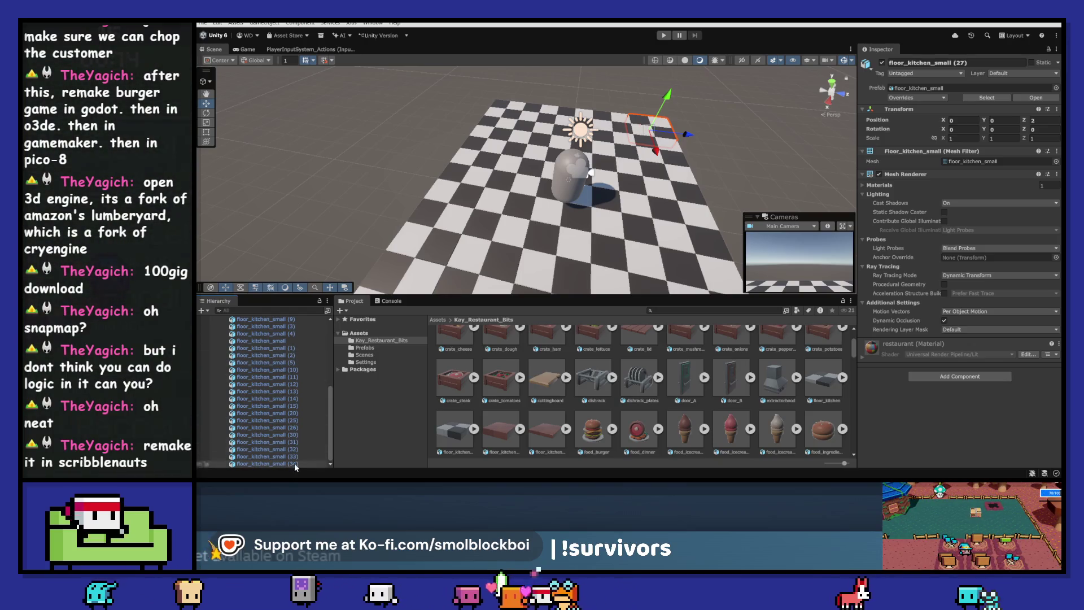
pyautogui.keyDown('shift'); pyautogui.click(296, 463); pyautogui.keyUp('shift')
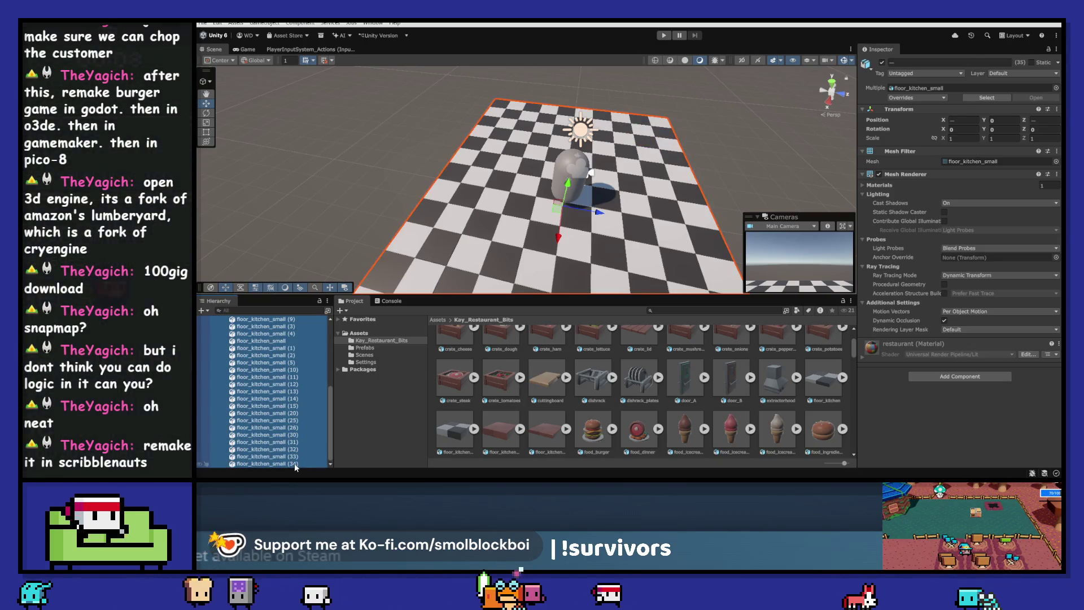
pyautogui.press('Delete')
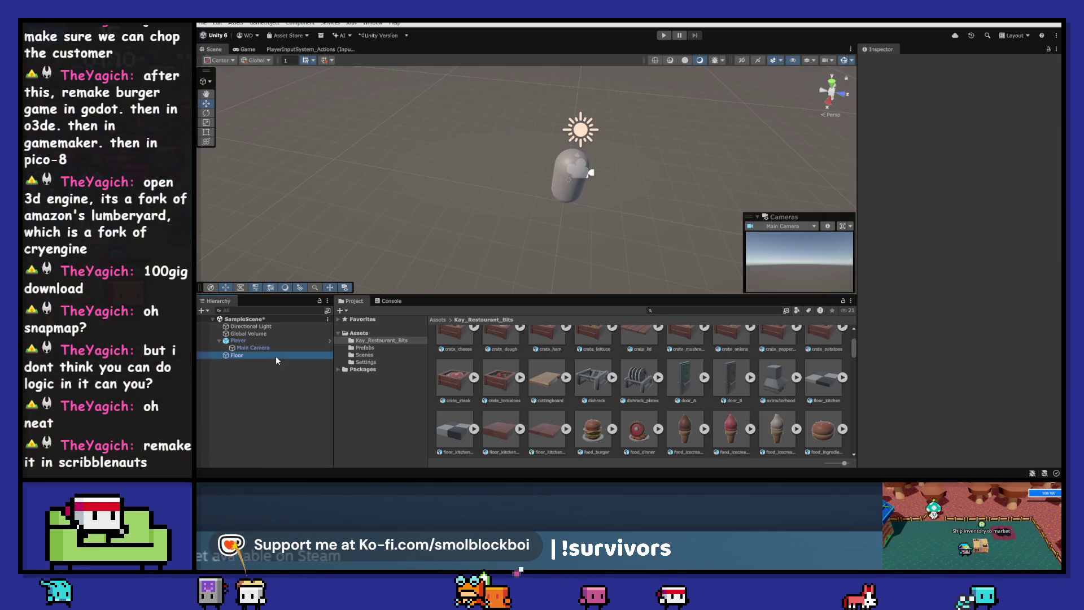
# - Place a new floor_kitchen_small tile at the origin, then undo back to the full tiled floor
pyautogui.click(276, 356)
pyautogui.click(456, 433)
pyautogui.moveTo(456, 434); pyautogui.dragTo(700, 175)
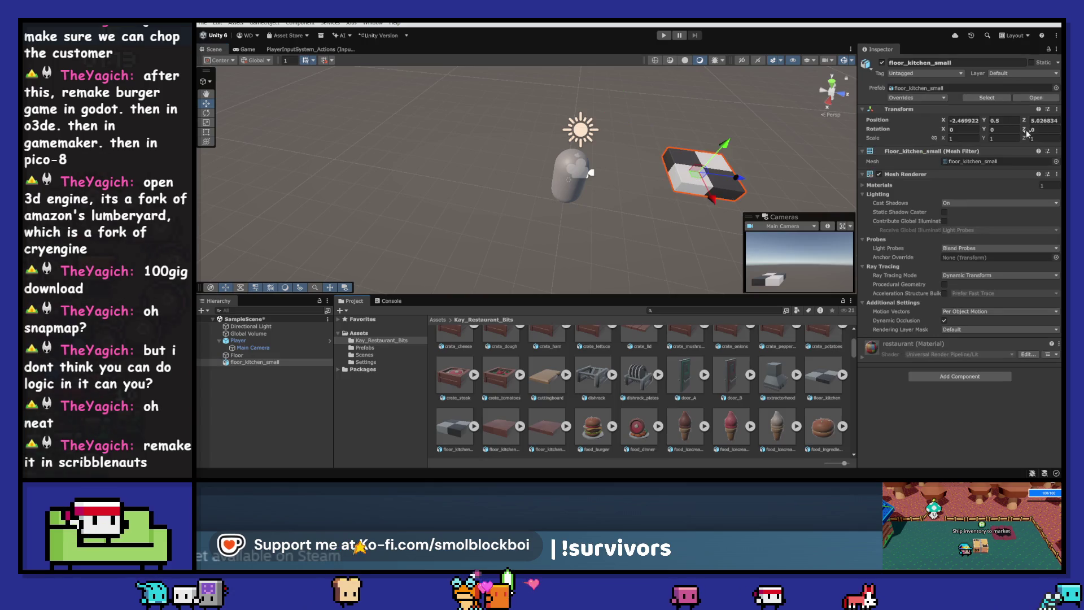
pyautogui.rightClick(933, 110)
pyautogui.click(951, 117)
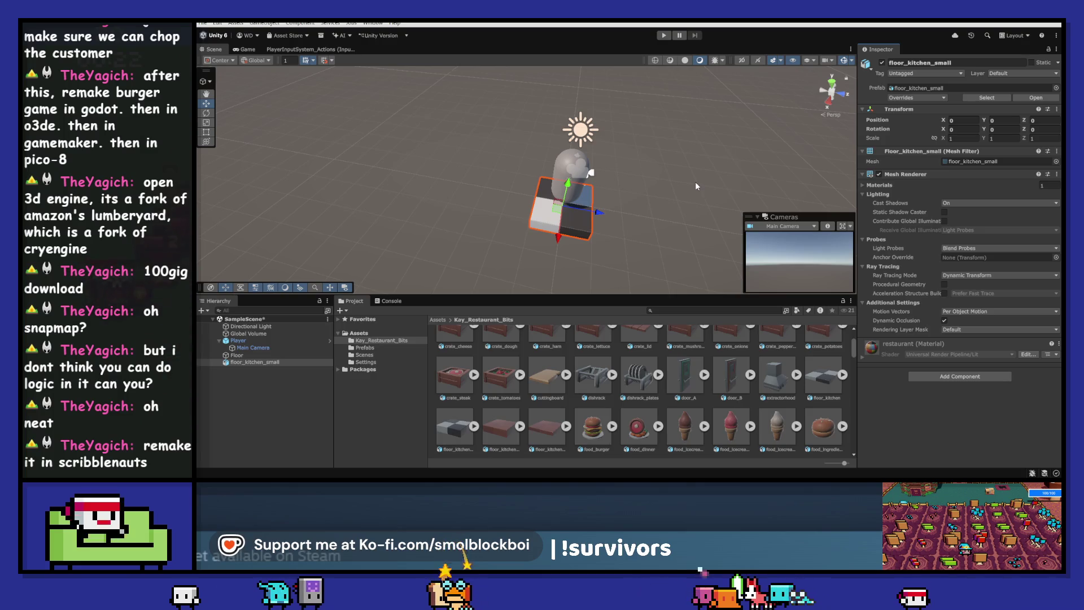
pyautogui.hotkey('ctrl', 'z')
pyautogui.hotkey('ctrl', 'z')
pyautogui.hotkey('ctrl', 'z')
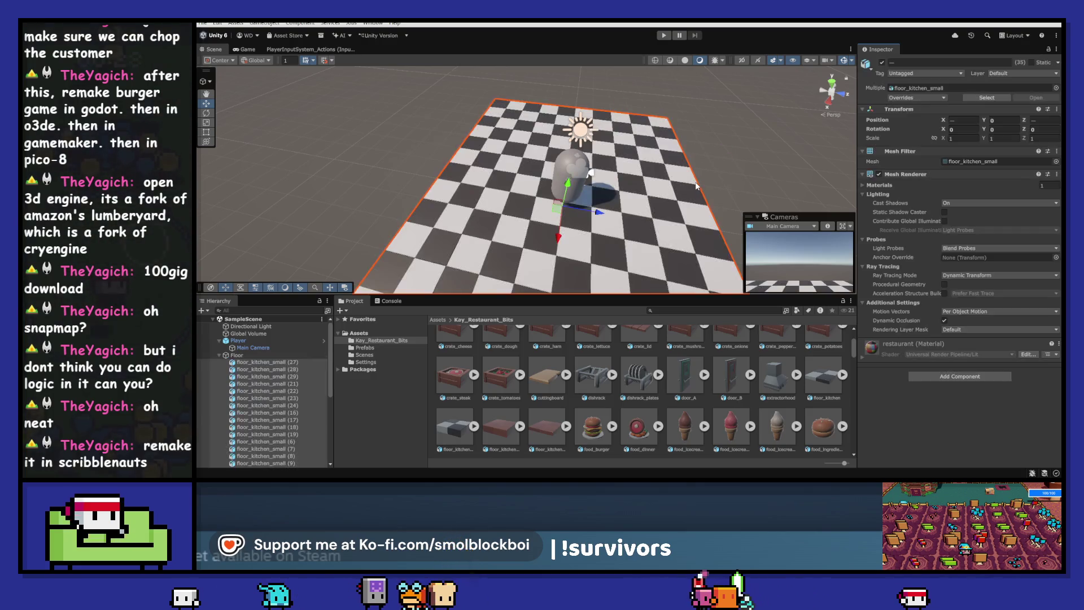
# - Reselect the Floor parent and begin adding a component to it
pyautogui.click(283, 356)
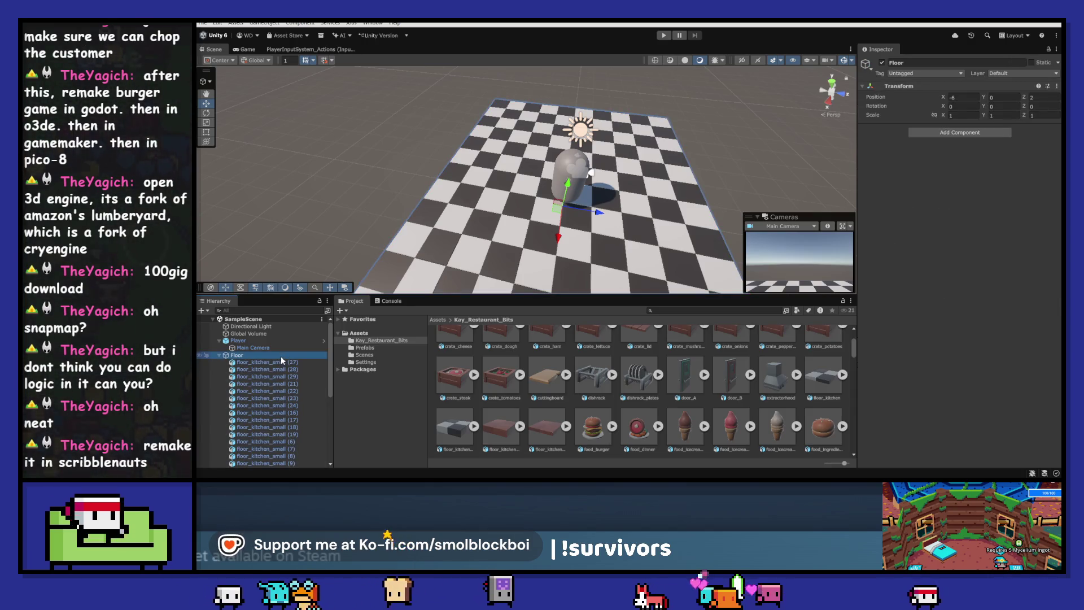
pyautogui.rightClick(281, 358)
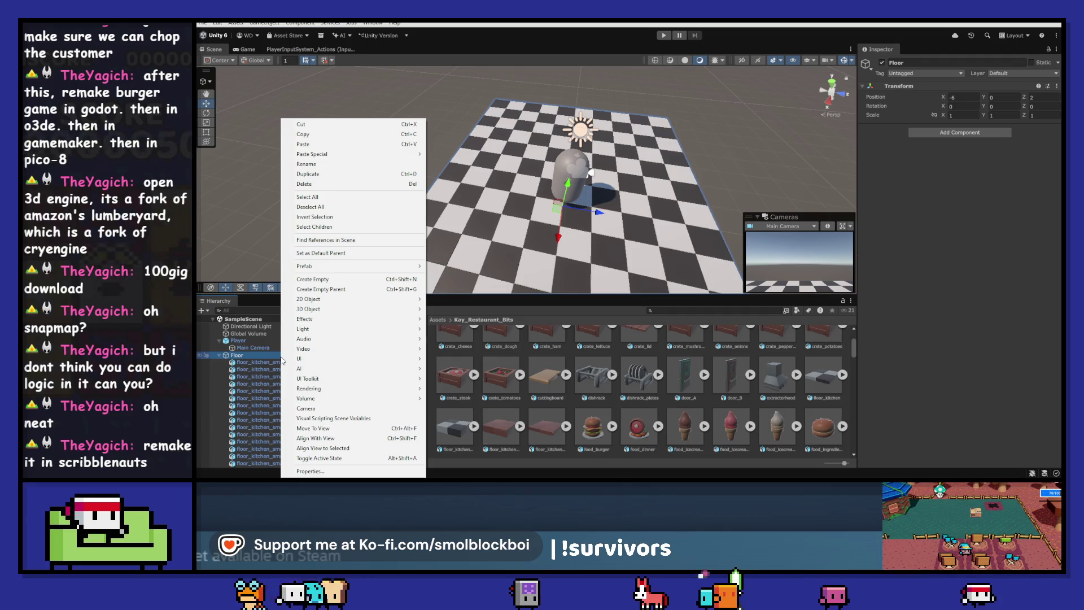
pyautogui.press('Escape')
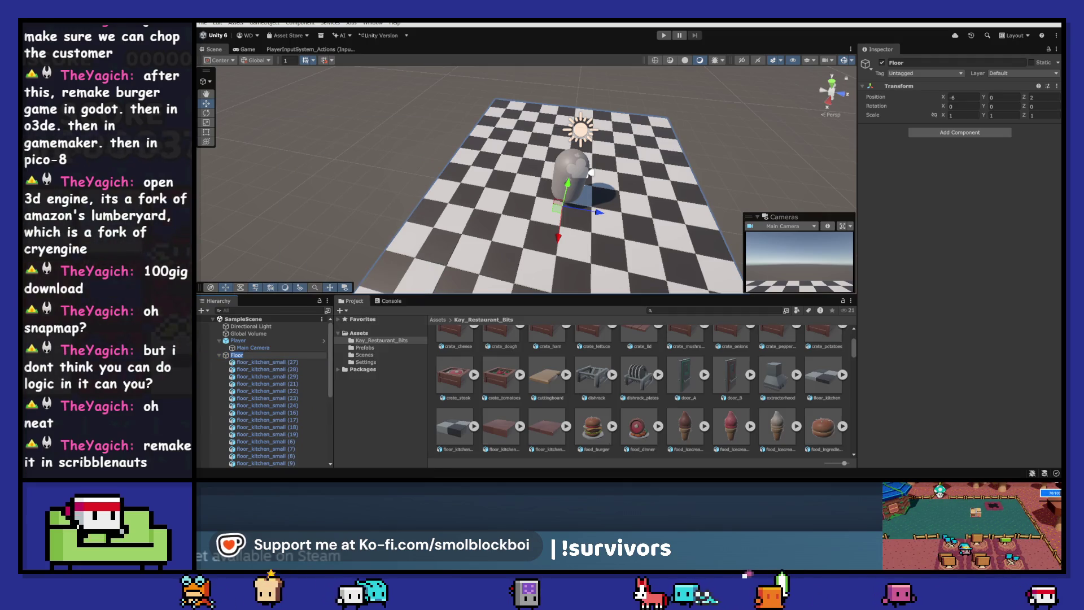
pyautogui.click(949, 132)
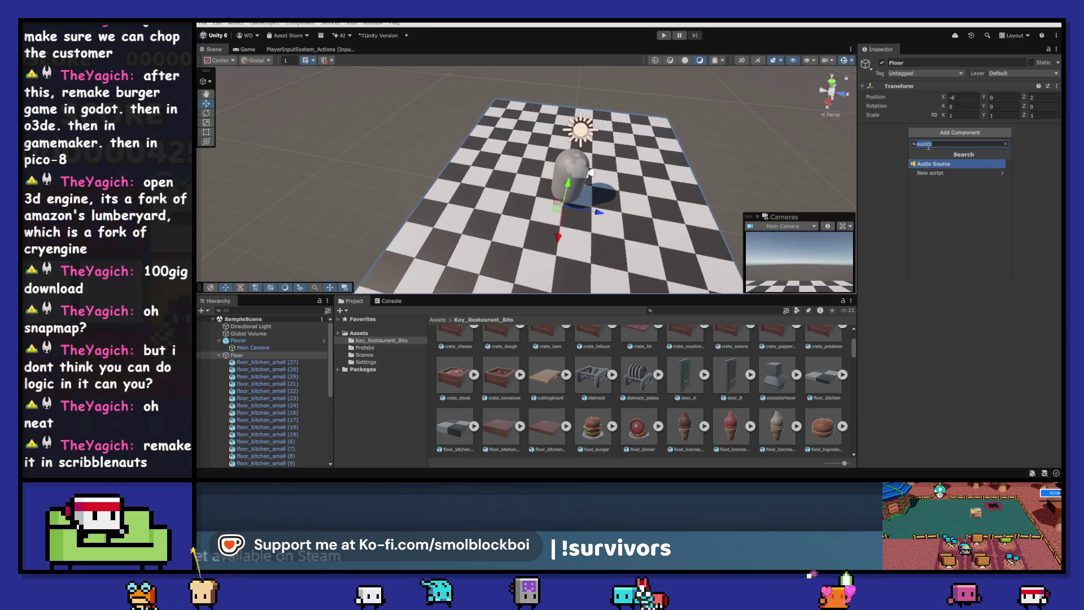
# - Add a Box Collider to Floor and try resetting its position, then undo the reset
pyautogui.write('colli')
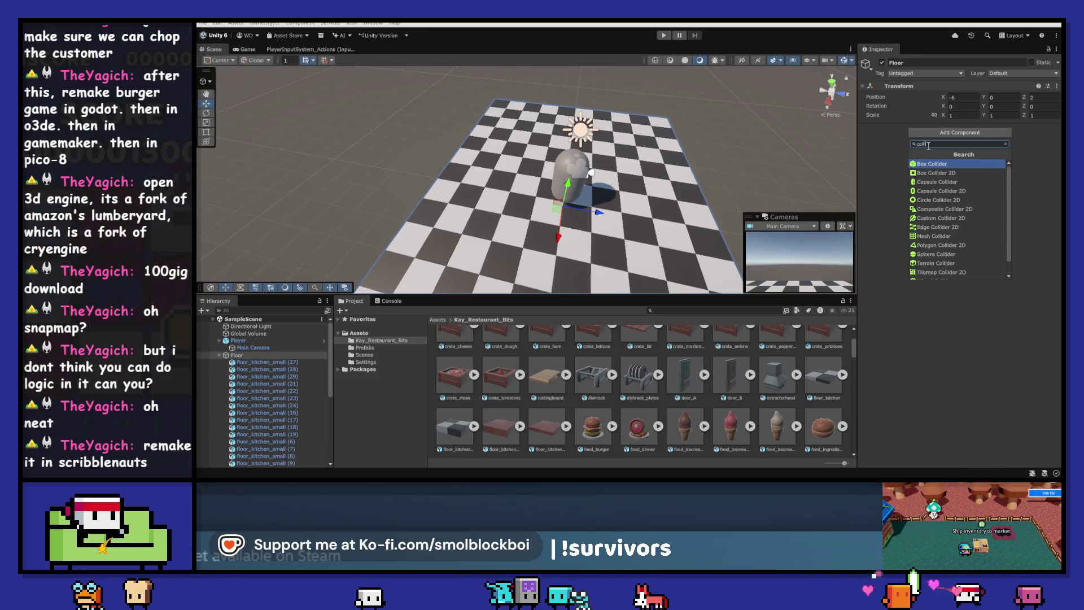
pyautogui.click(927, 164)
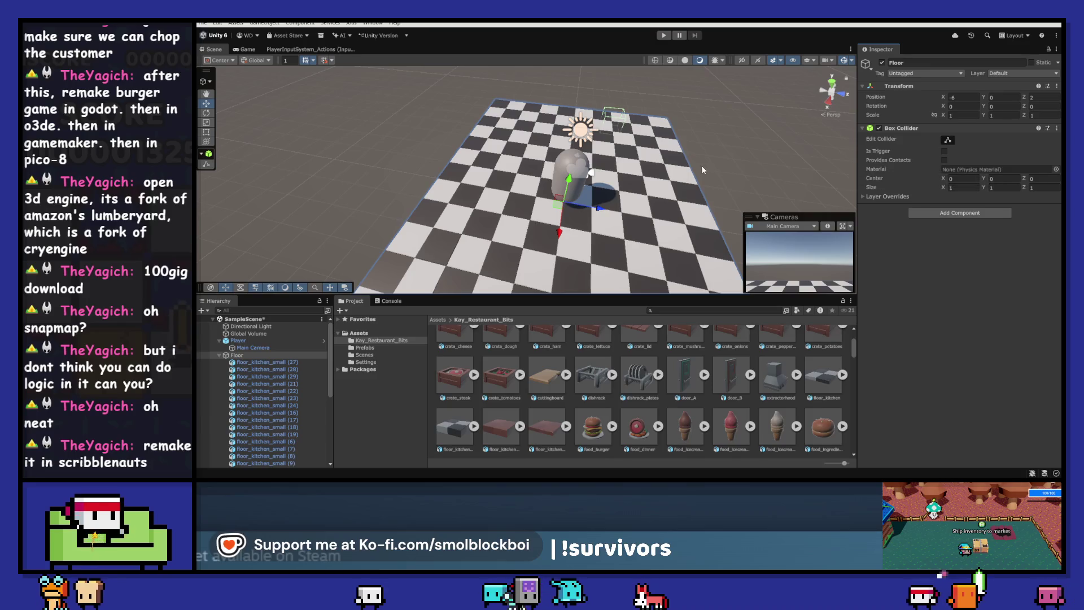
pyautogui.rightClick(908, 99)
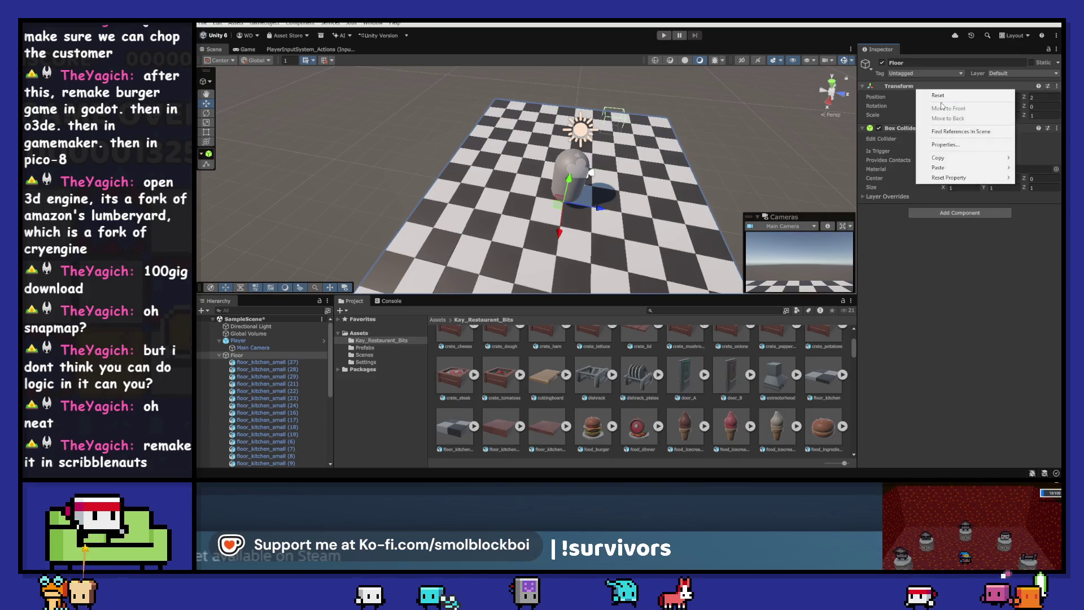
pyautogui.click(942, 96)
pyautogui.hotkey('ctrl', 'z')
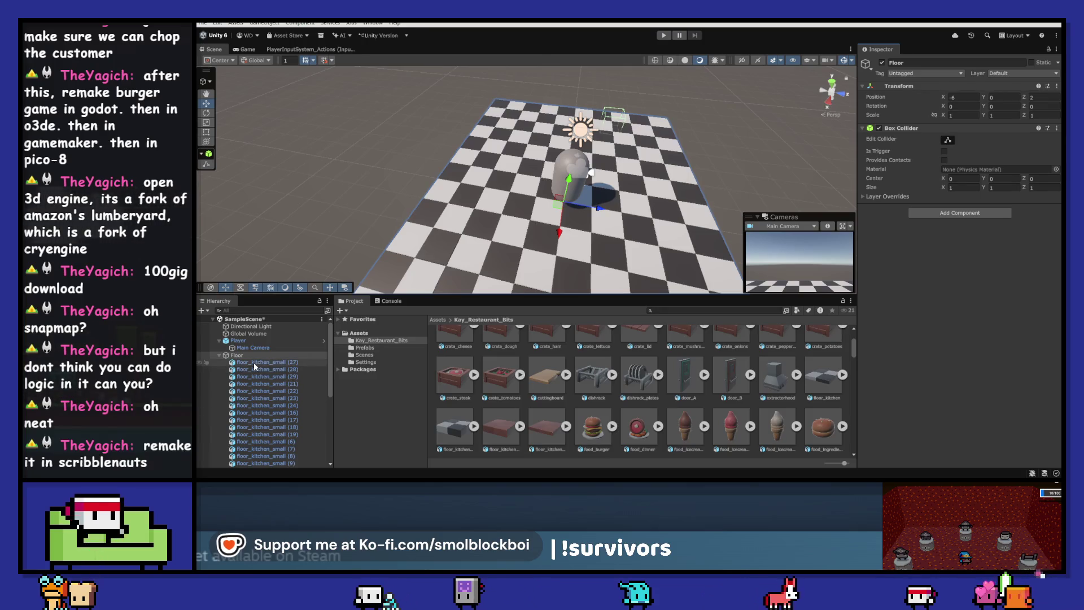
# - Select all 35 floor tiles and move them out of the Floor group
pyautogui.click(254, 364)
pyautogui.hotkey('shift', 'End')
pyautogui.hotkey('ctrl', 'z')
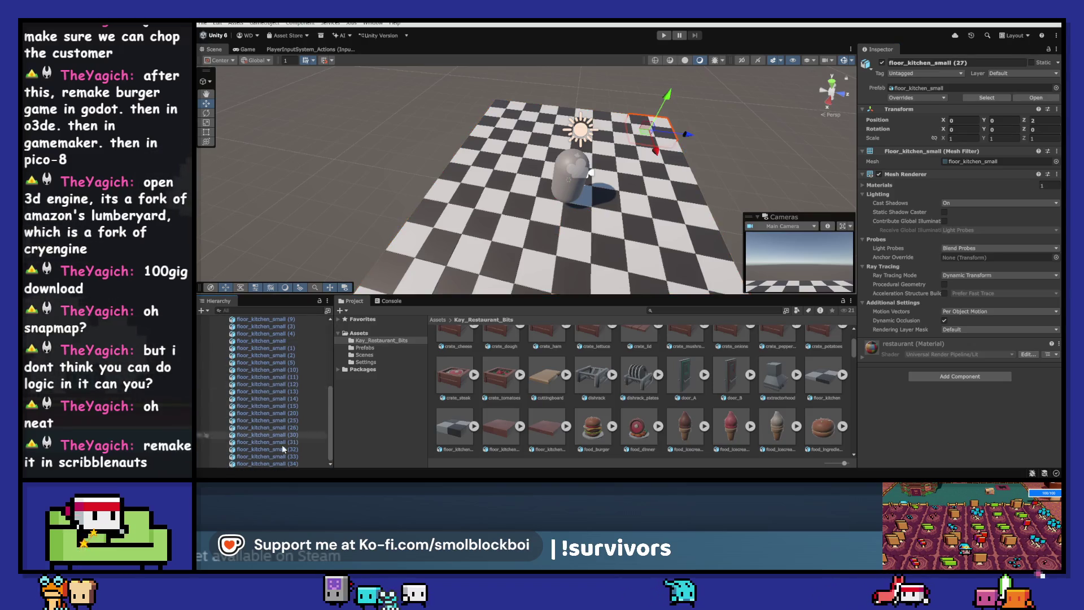
pyautogui.hotkey('ctrl', 'y')
pyautogui.scroll(10, 254, 395)
pyautogui.moveTo(237, 356); pyautogui.dragTo(226, 341)
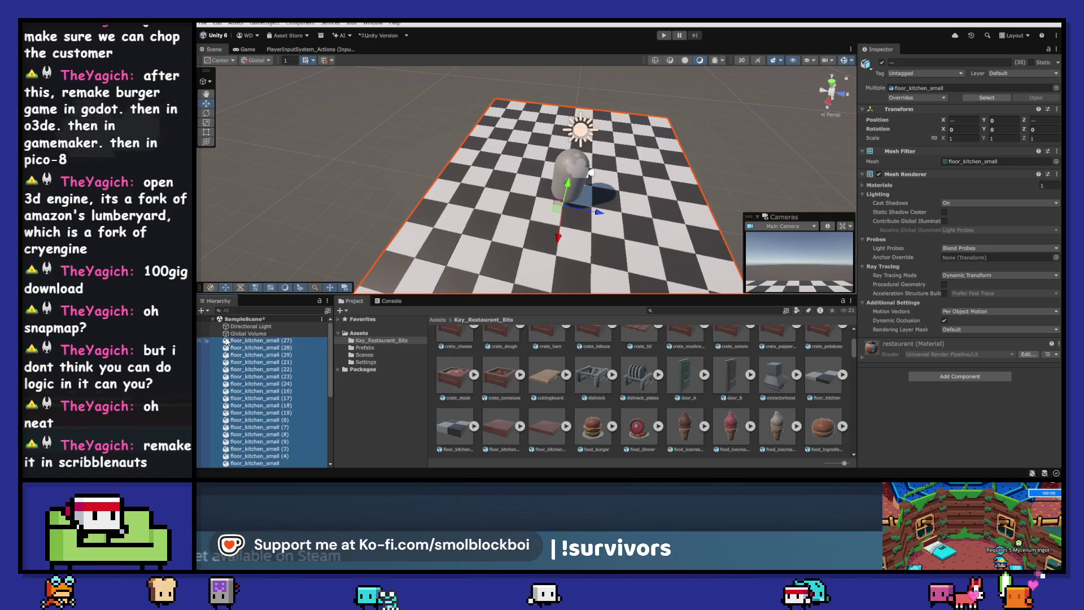
pyautogui.scroll(-7, 245, 441)
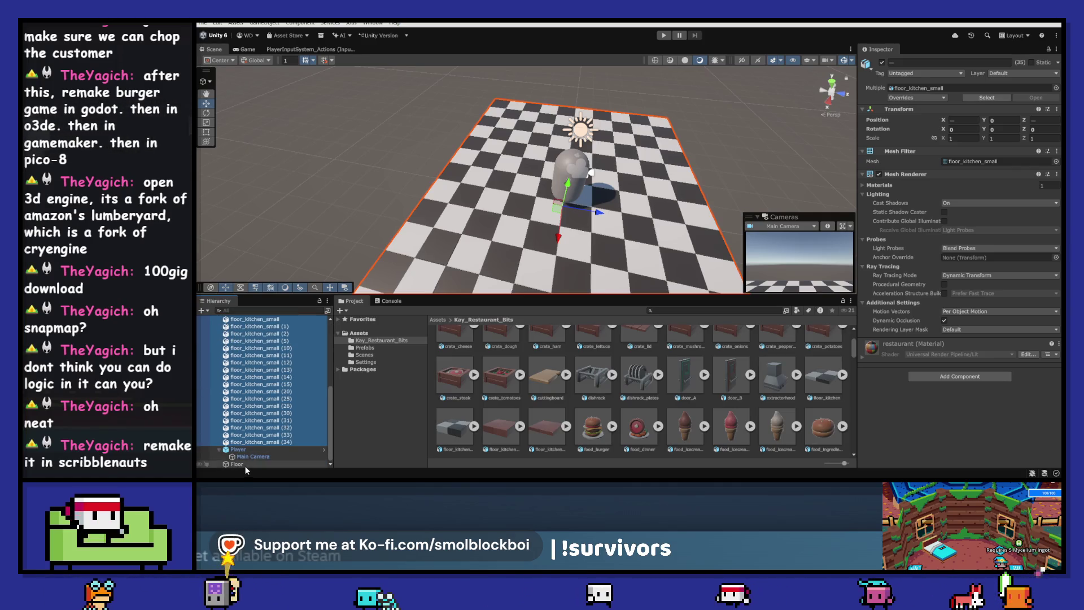
# - Reset the Floor object's position to 0, 0, 0
pyautogui.click(245, 464)
pyautogui.rightClick(901, 86)
pyautogui.click(922, 91)
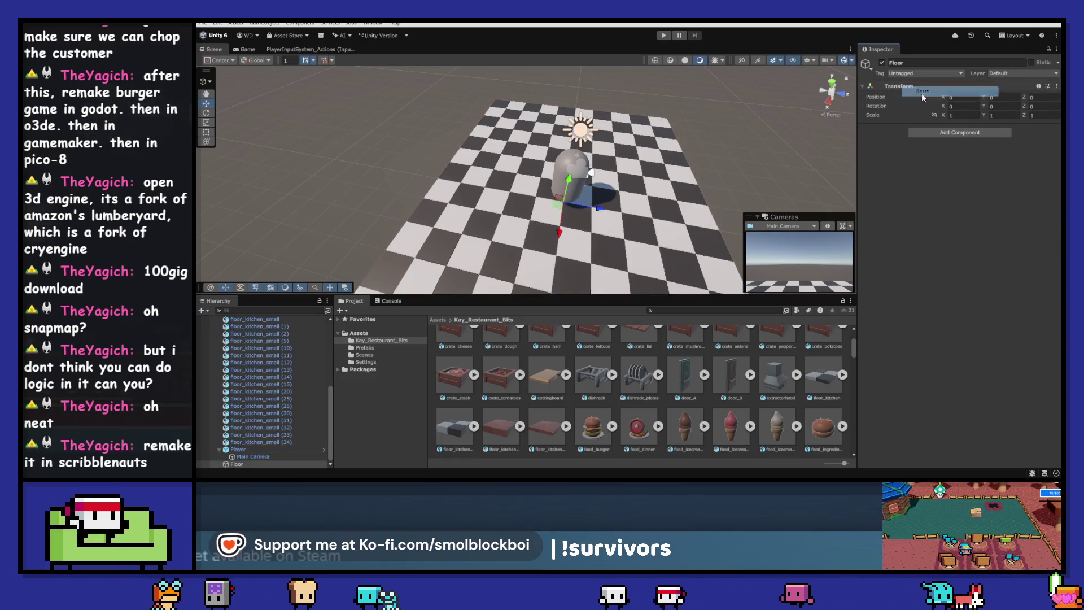
# - Select every floor_kitchen_small tile and drag them back under Floor as children
pyautogui.click(254, 442)
pyautogui.scroll(3, 243, 367)
pyautogui.keyDown('shift'); pyautogui.click(243, 337); pyautogui.keyUp('shift')
pyautogui.scroll(-3, 246, 367)
pyautogui.moveTo(251, 382); pyautogui.dragTo(264, 463)
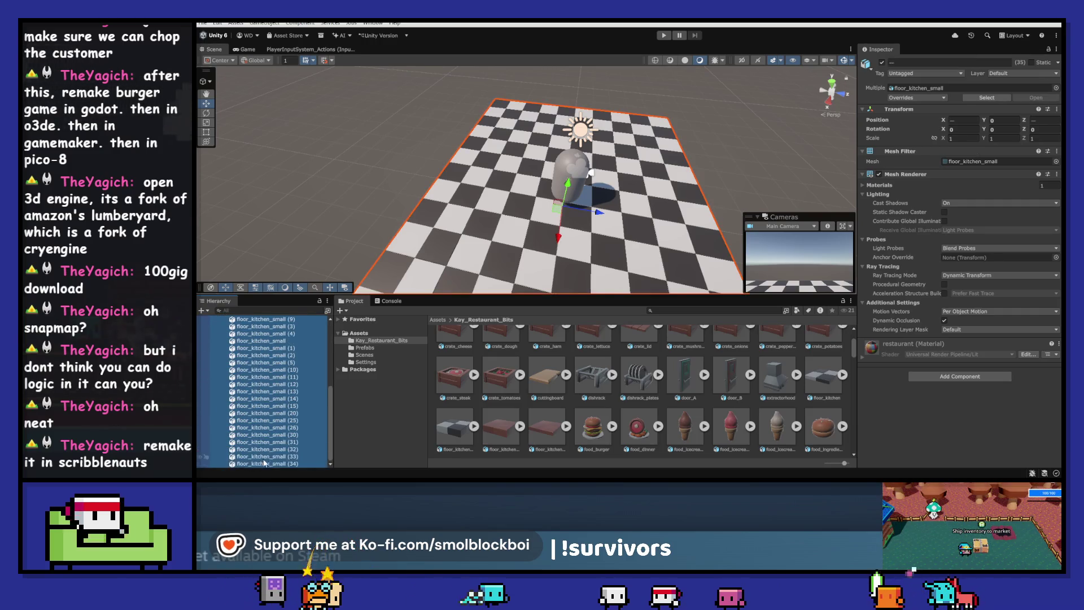
pyautogui.scroll(5, 260, 395)
pyautogui.click(237, 355)
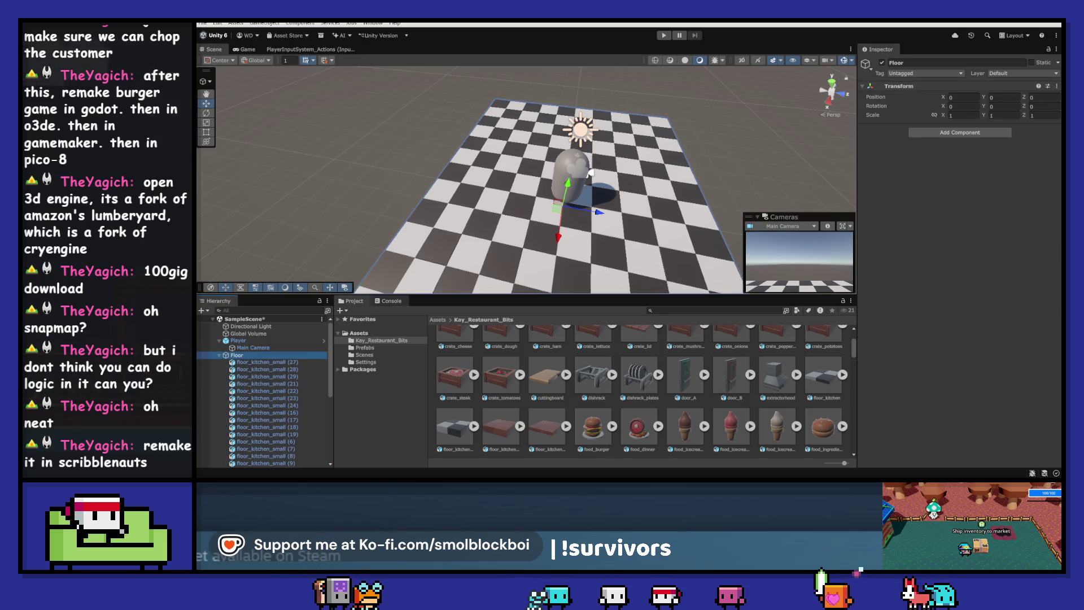
pyautogui.click(952, 133)
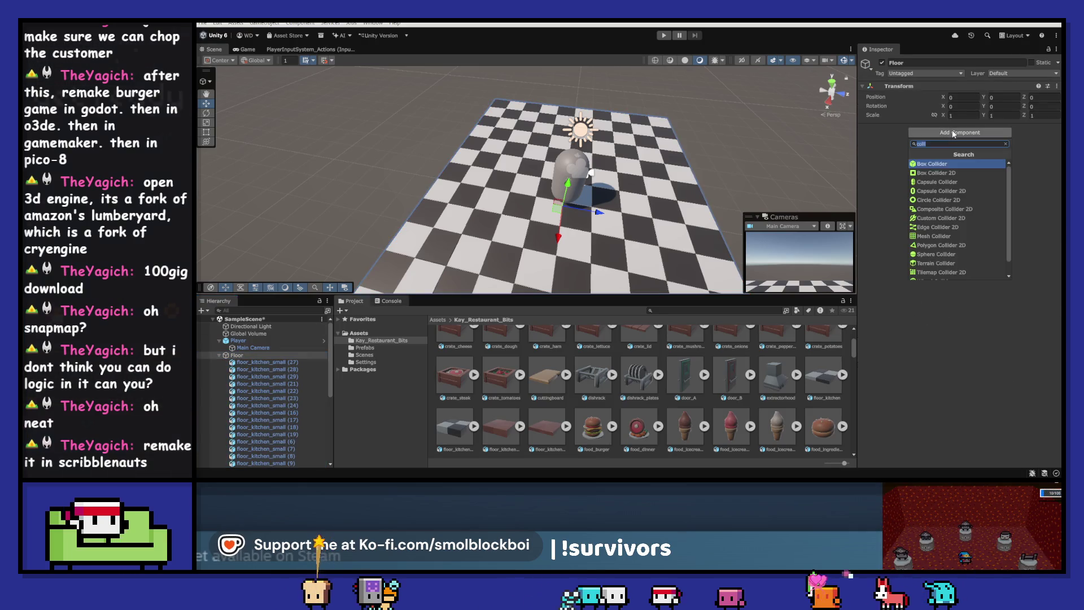
# - Add a Box Collider to Floor, switch to an orthographic Right view, and save the scene
pyautogui.click(959, 165)
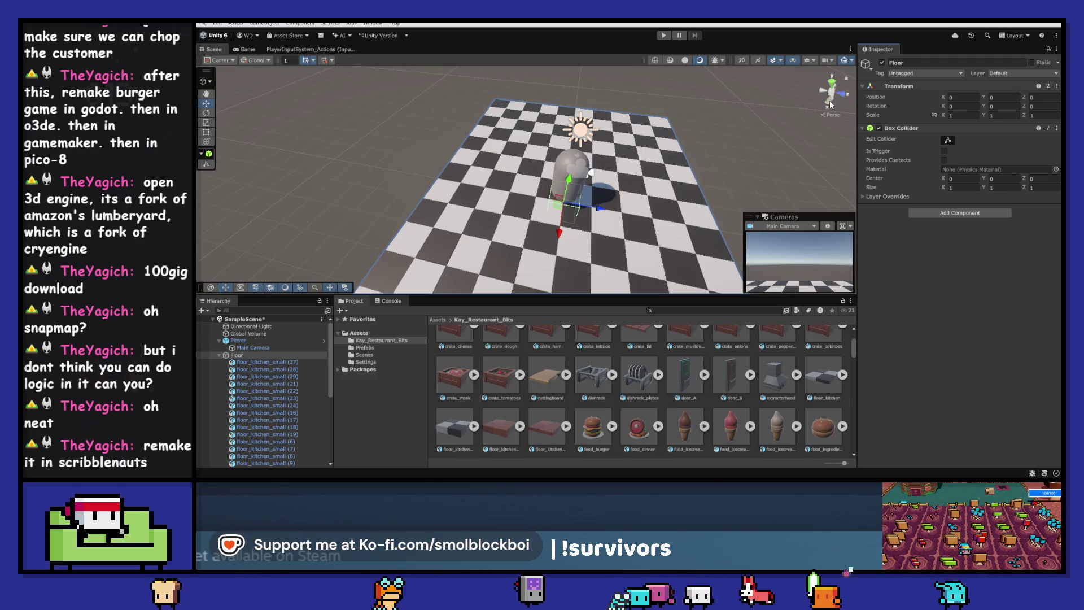
pyautogui.click(830, 104)
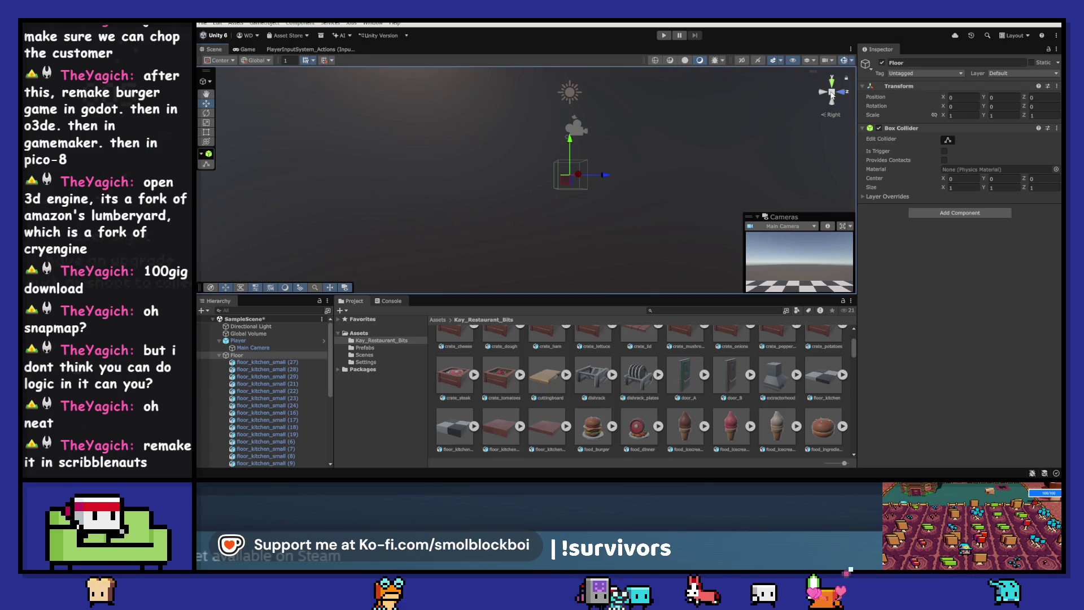
pyautogui.click(832, 96)
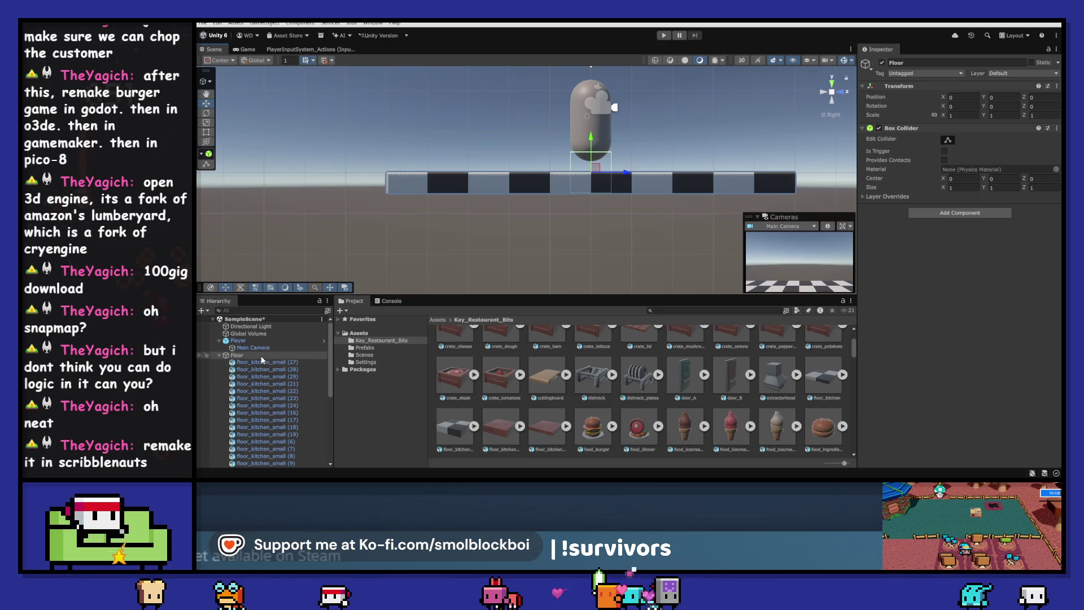
pyautogui.hotkey('ctrl', 's')
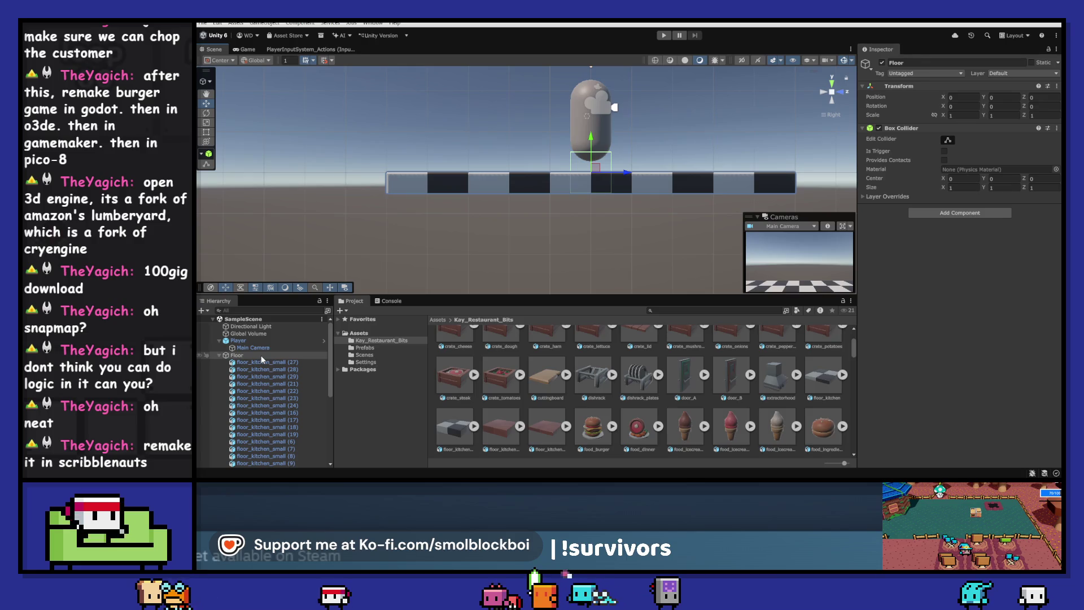
pyautogui.moveTo(672, 201); pyautogui.dragTo(551, 210)
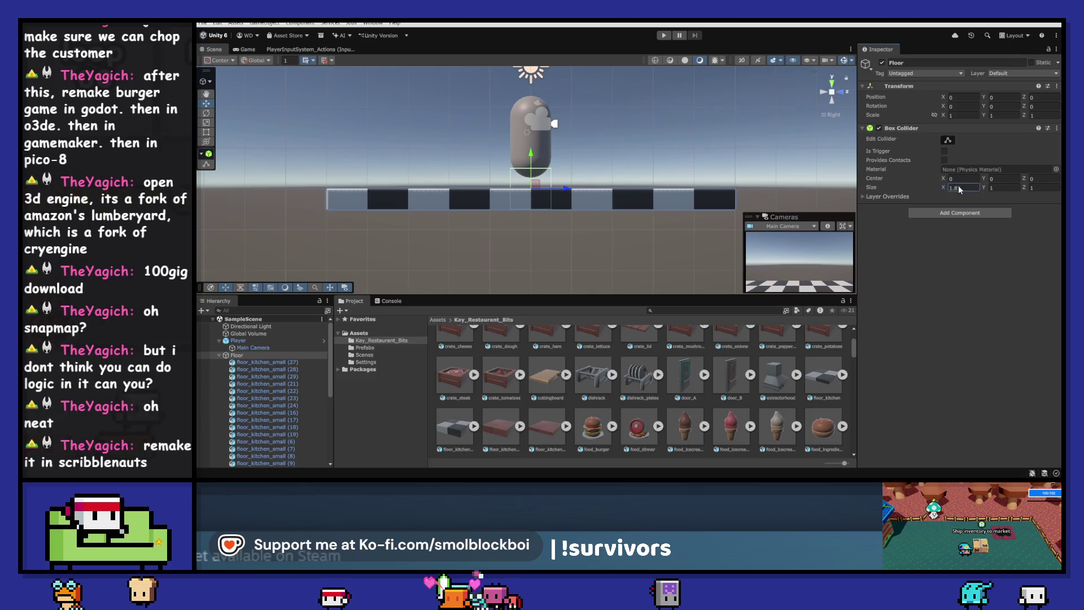
# - Set the Box Collider size X and Z to 10
pyautogui.click(990, 188)
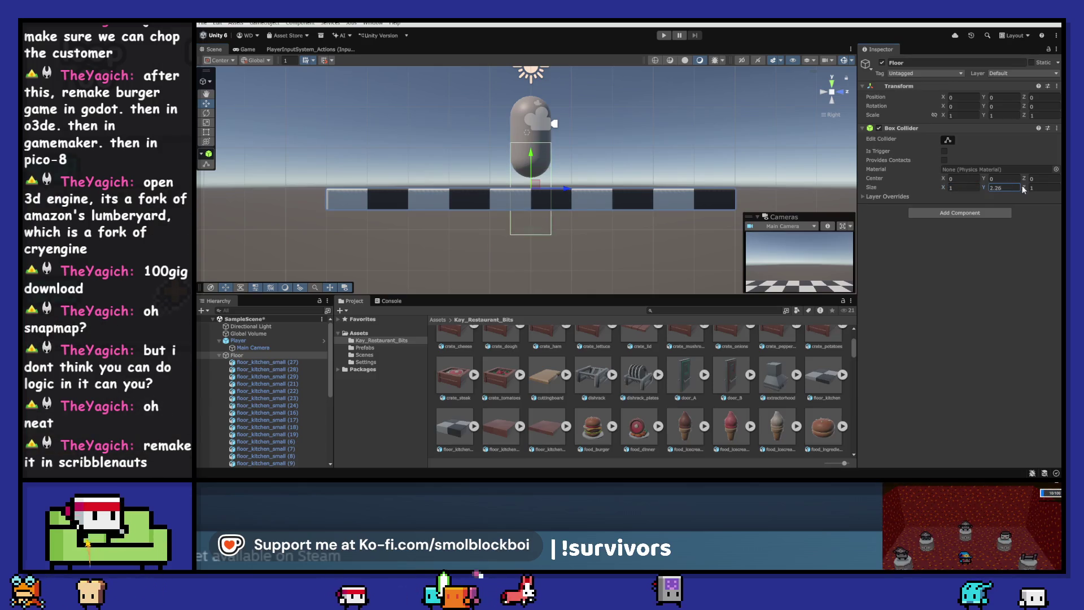
pyautogui.press('BackSpace')
pyautogui.press('BackSpace')
pyautogui.write('97')
pyautogui.press('Return')
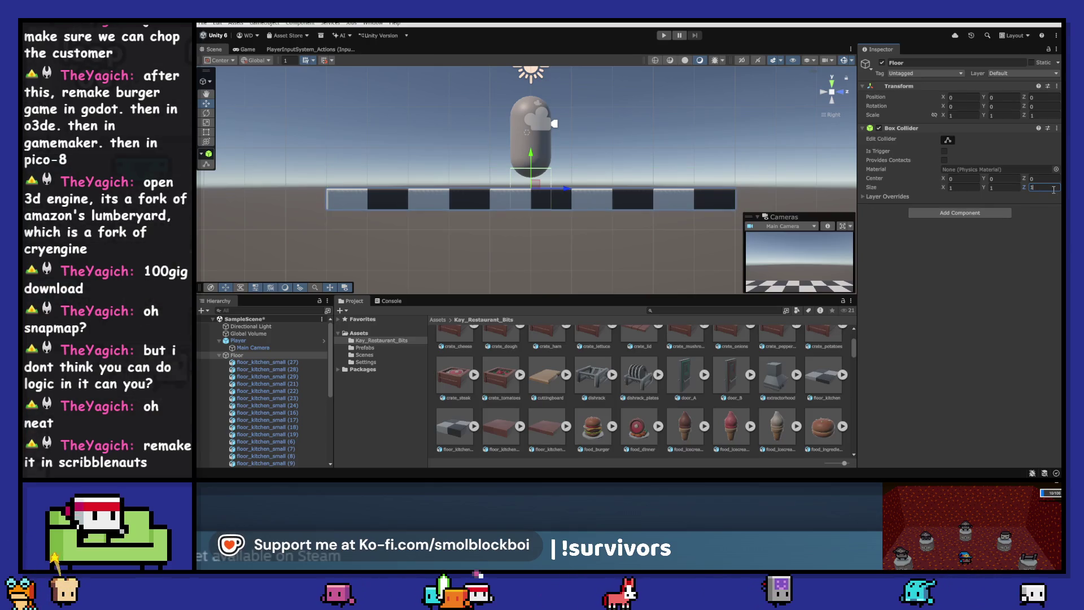
pyautogui.write('10')
pyautogui.click(954, 187)
pyautogui.write('10')
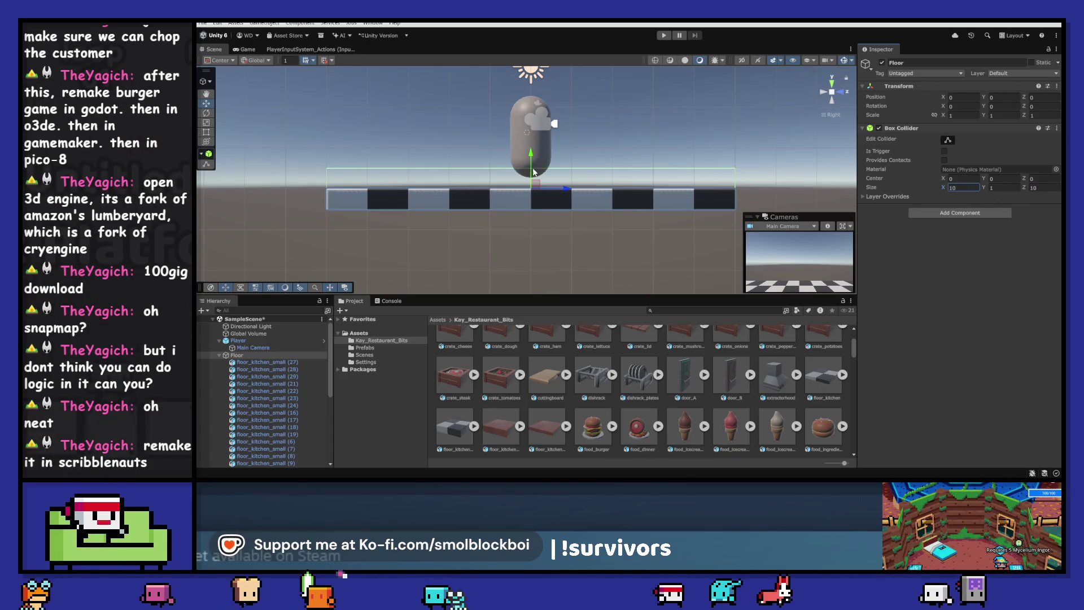
pyautogui.press('Return')
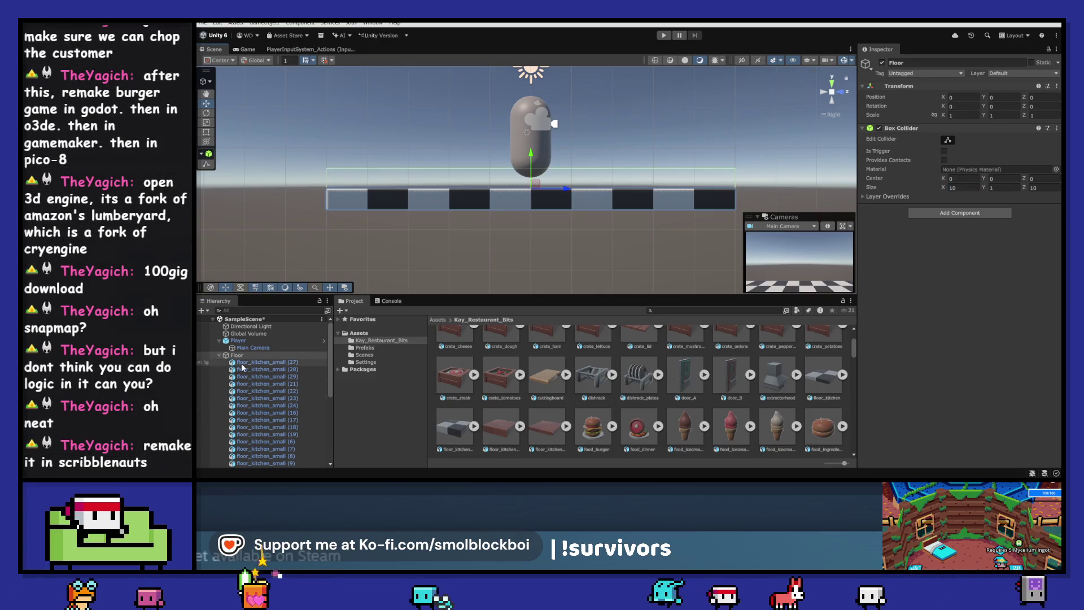
pyautogui.click(266, 361)
pyautogui.scroll(-5, 277, 418)
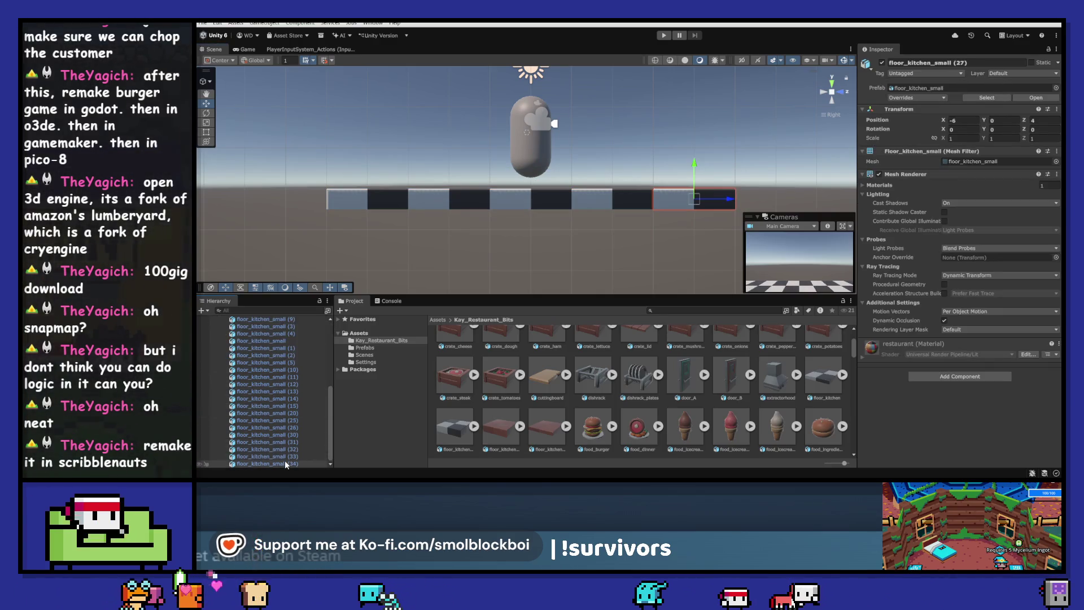
# - Select all 35 floor tiles and raise them slightly, entering 0.5 for the height
pyautogui.keyDown('shift'); pyautogui.click(265, 463); pyautogui.keyUp('shift')
pyautogui.scroll(10, 271, 395)
pyautogui.moveTo(533, 167); pyautogui.dragTo(538, 161)
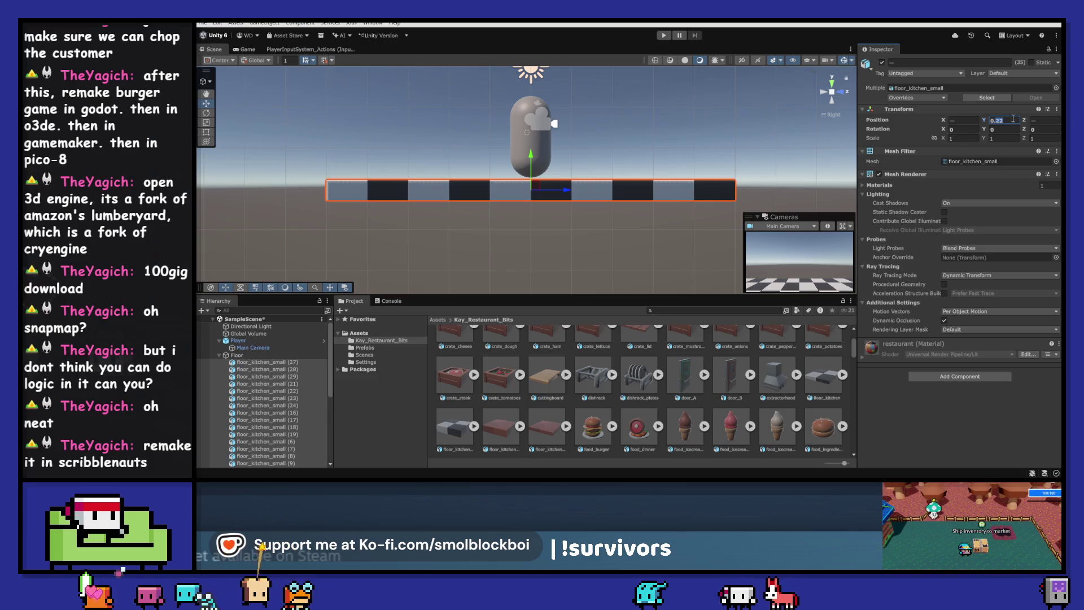
pyautogui.write('0.5')
# - Reselect Floor and check its child tile floor_kitchen_small (27)
pyautogui.click(266, 354)
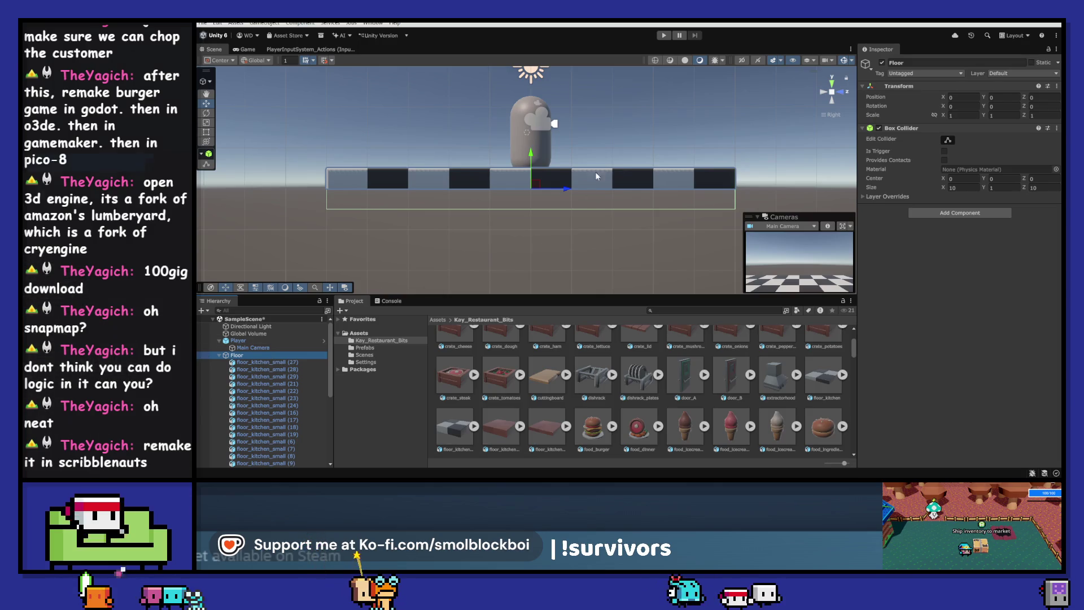
pyautogui.moveTo(577, 147)
pyautogui.mouseDown()
pyautogui.moveTo(615, 203)
pyautogui.moveTo(592, 173)
pyautogui.mouseUp()
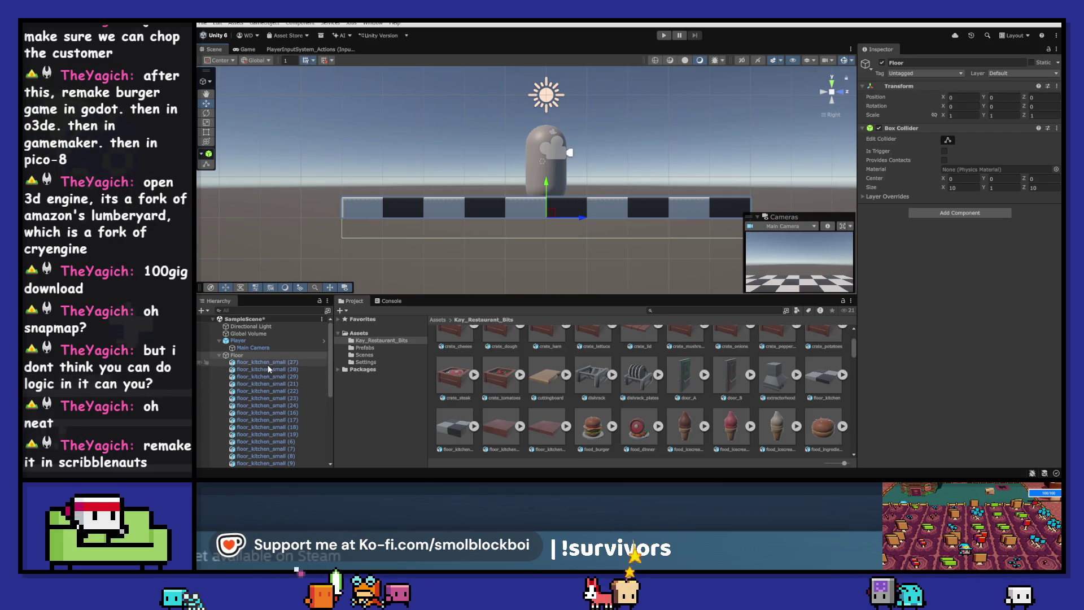
pyautogui.hotkey('shift', 'c')
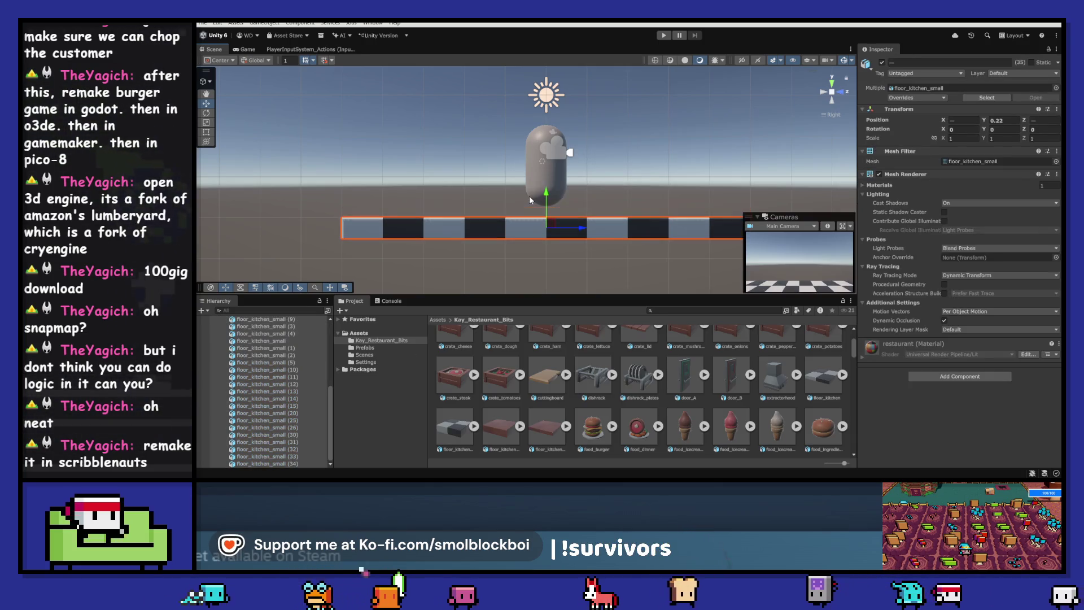
pyautogui.click(529, 196)
pyautogui.scroll(5, 249, 395)
pyautogui.click(248, 362)
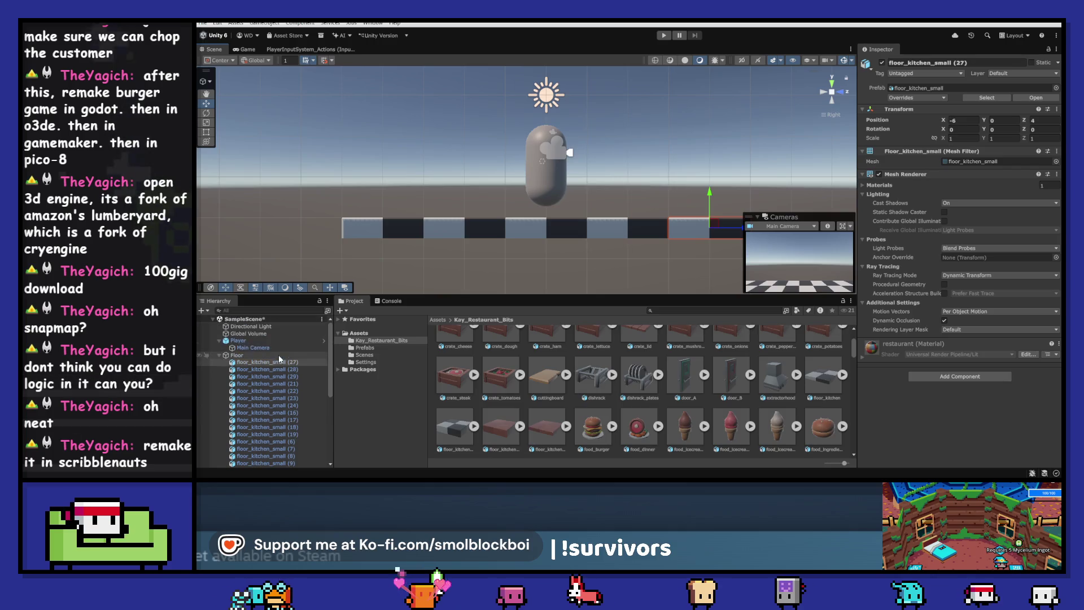
pyautogui.click(249, 356)
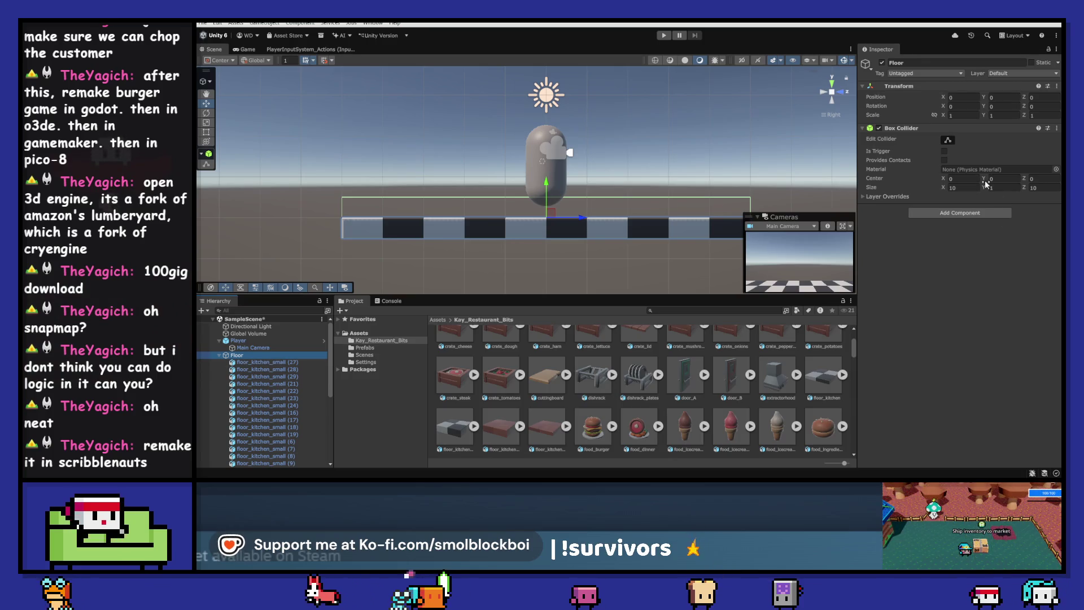
# - Set the Box Collider centre Y to -0.25 and size Y to 0.5, then view in perspective
pyautogui.write('0')
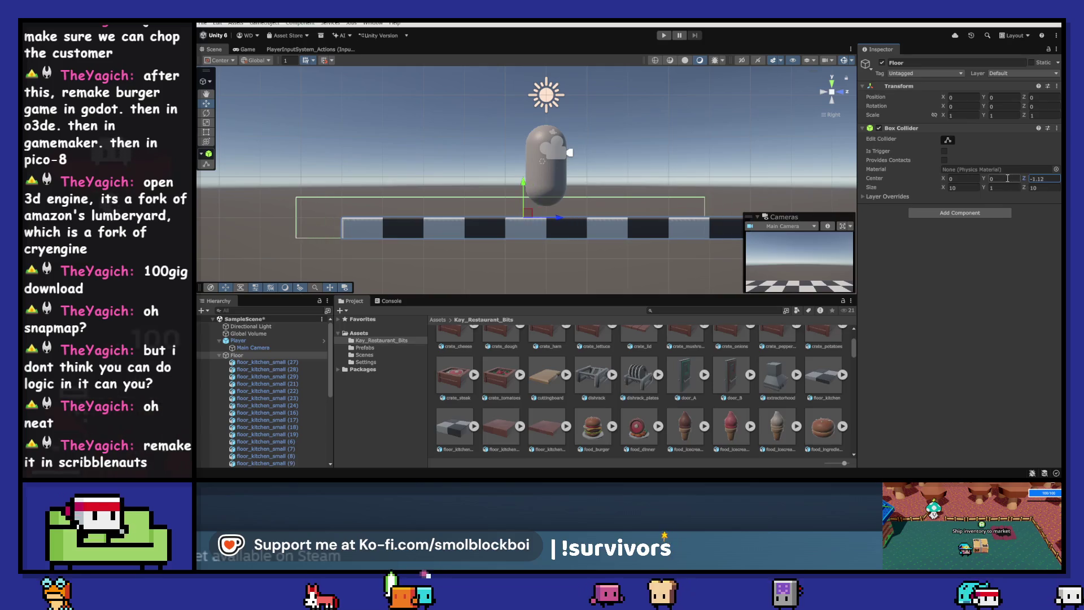
pyautogui.moveTo(983, 178); pyautogui.dragTo(985, 181)
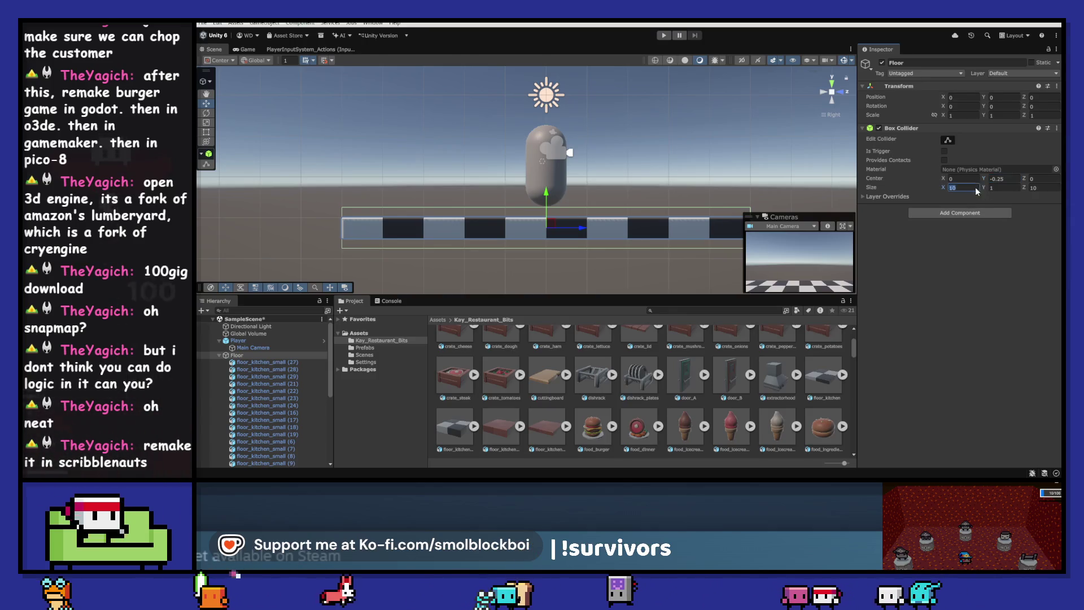
pyautogui.click(1041, 187)
pyautogui.write('5')
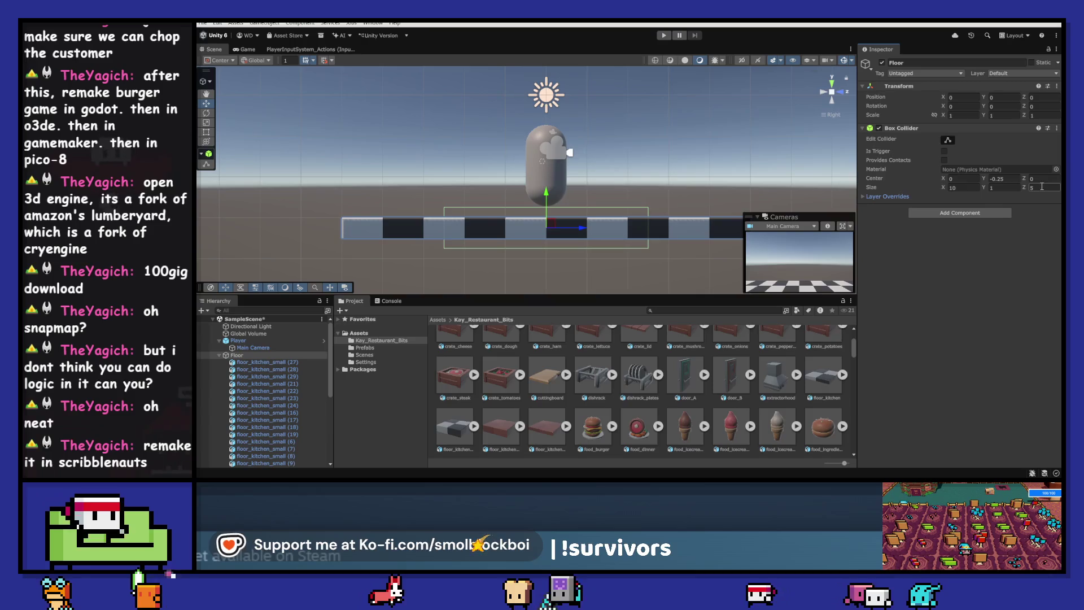
pyautogui.write('0')
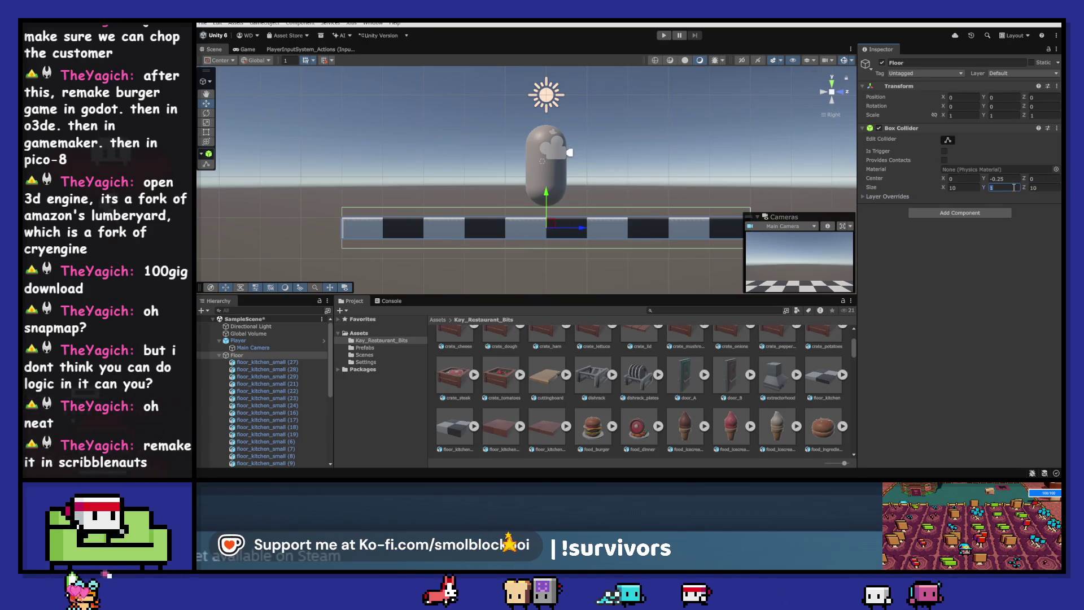
pyautogui.write('.5')
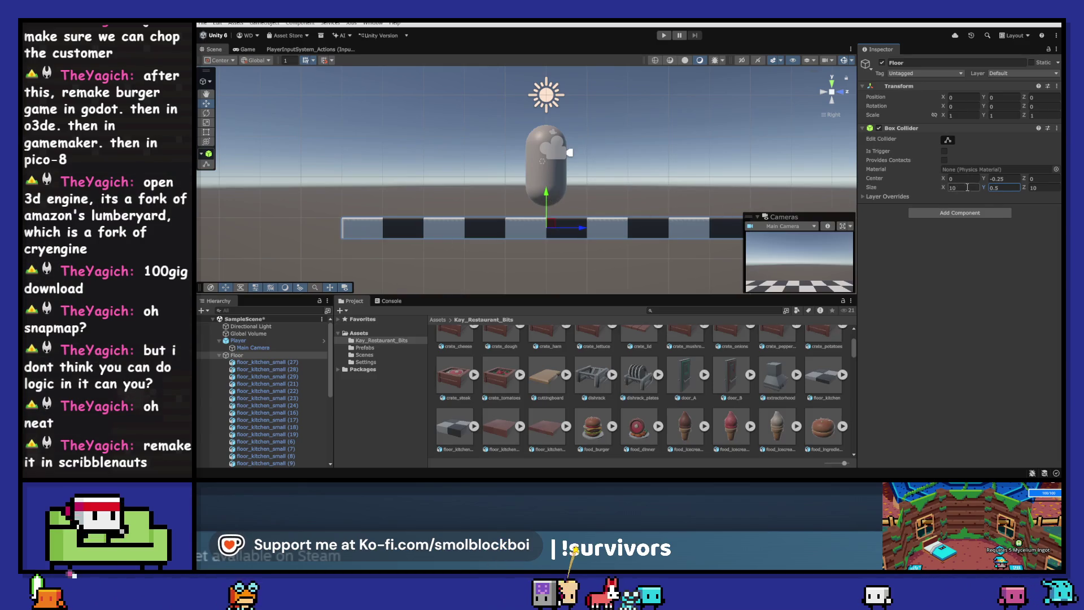
pyautogui.click(993, 177)
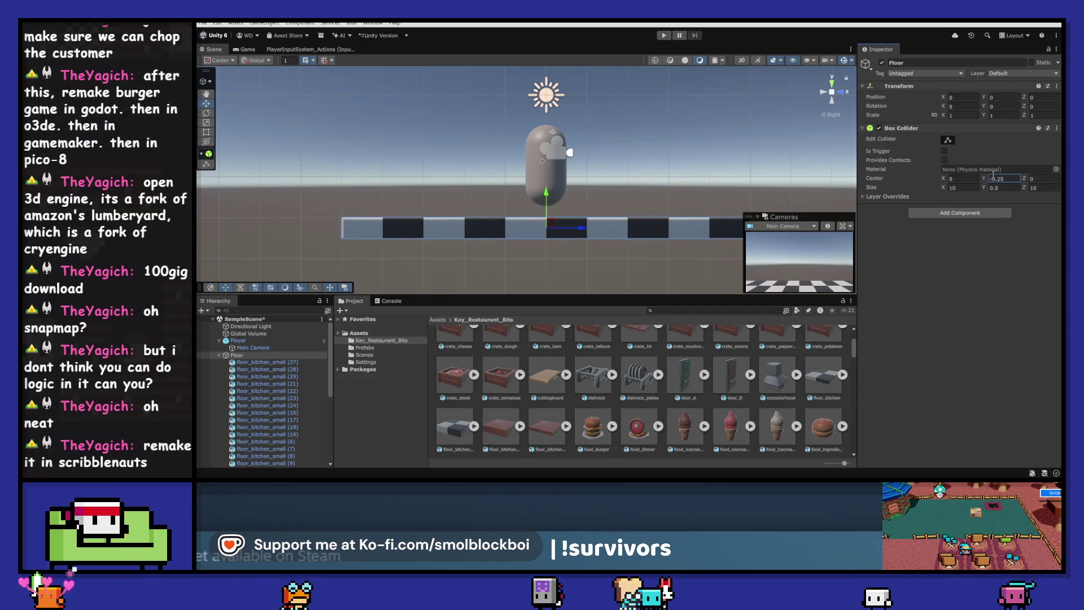
pyautogui.keyDown('alt'); pyautogui.moveTo(520, 150); pyautogui.dragTo(639, 195); pyautogui.keyUp('alt')
pyautogui.click(830, 89)
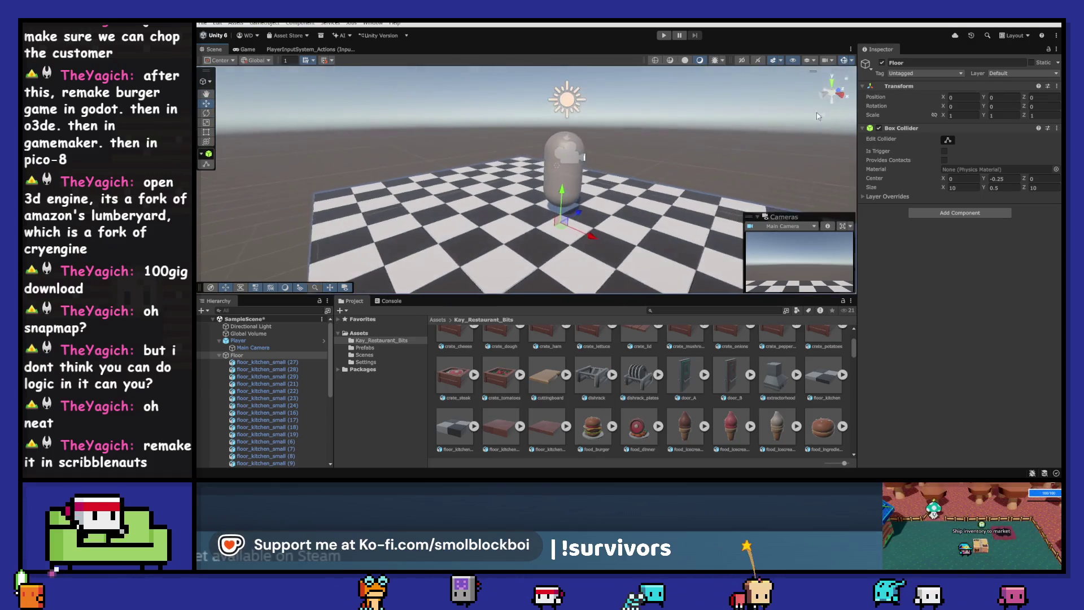
pyautogui.keyDown('alt'); pyautogui.moveTo(671, 178); pyautogui.dragTo(573, 160); pyautogui.keyUp('alt')
# - Add a Rigidbody to the Player, undo it, save the scene, and open the Prefabs folder
pyautogui.click(573, 161)
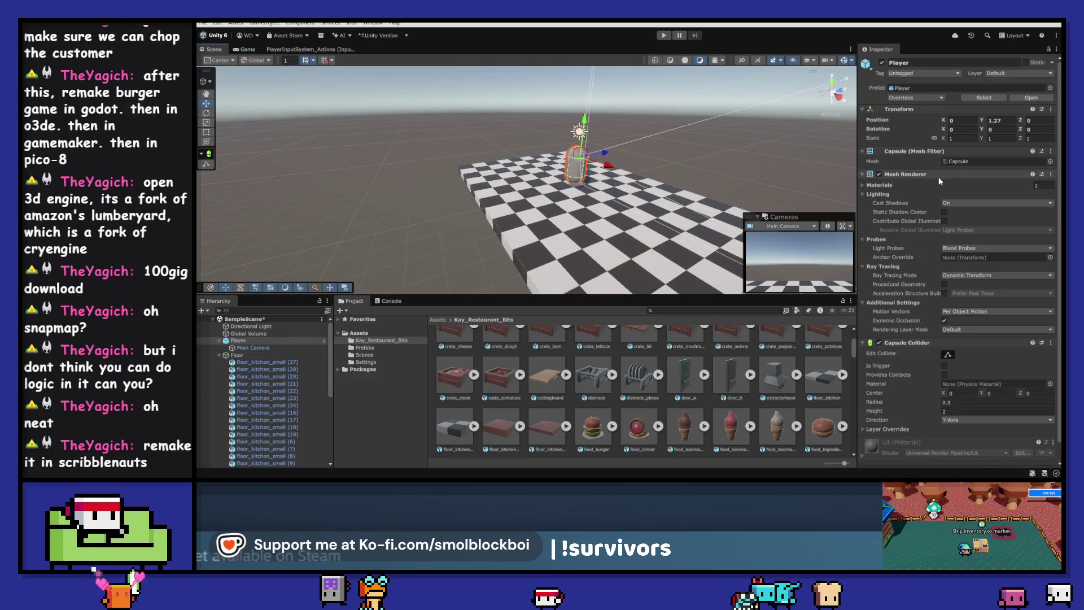
pyautogui.click(978, 456)
pyautogui.write('coll')
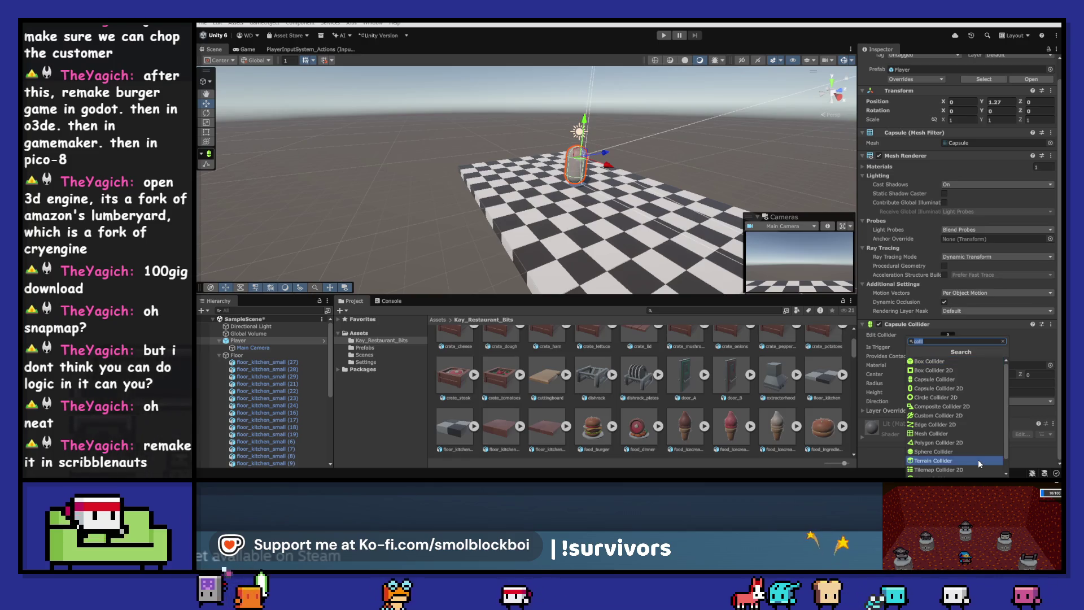
pyautogui.write('r')
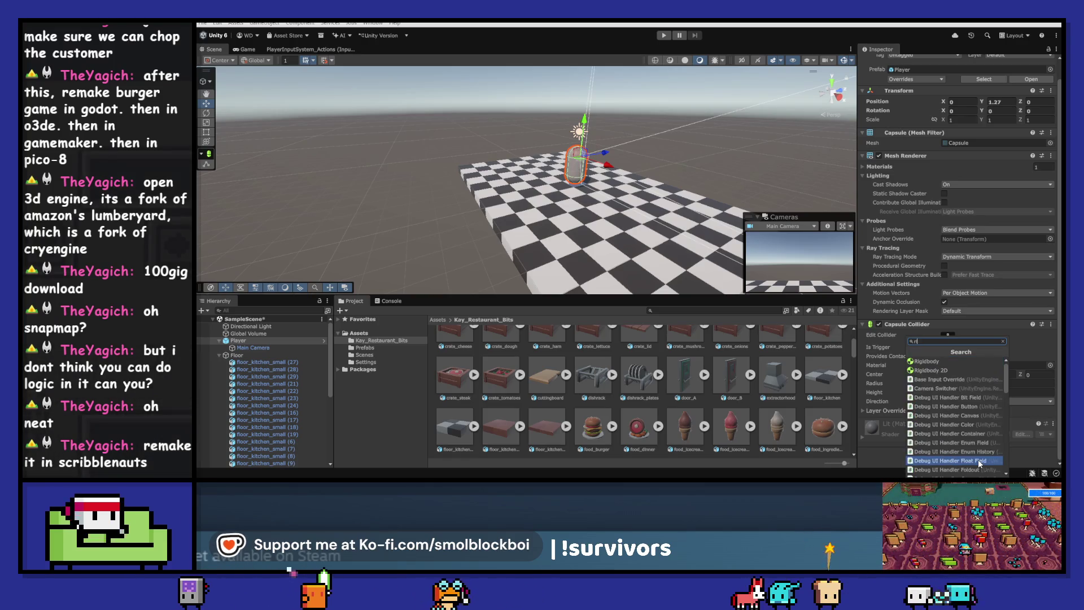
pyautogui.write('igi')
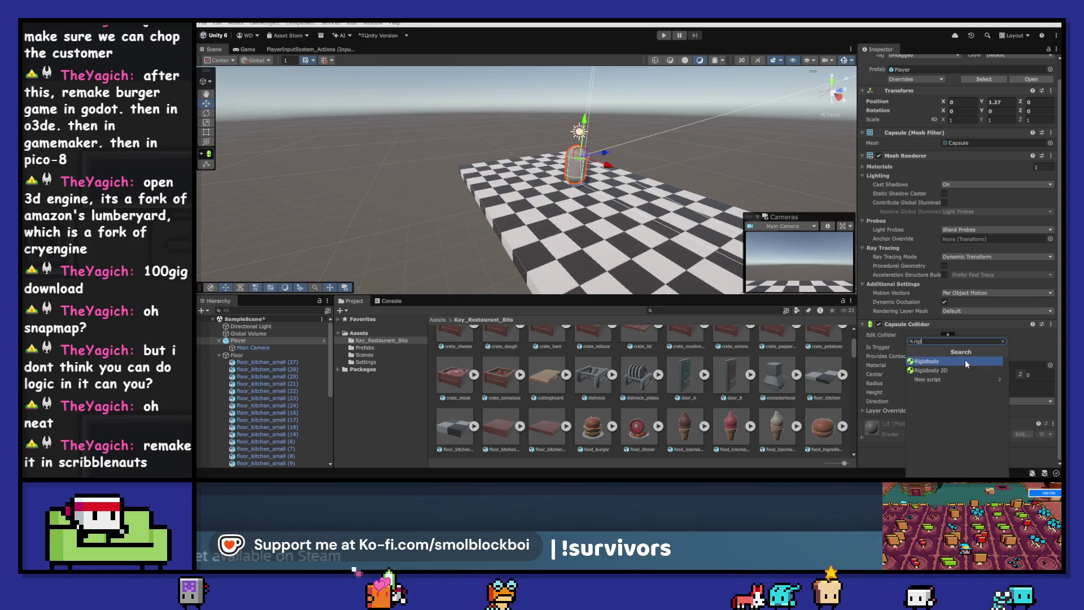
pyautogui.click(964, 362)
pyautogui.scroll(-5, 964, 360)
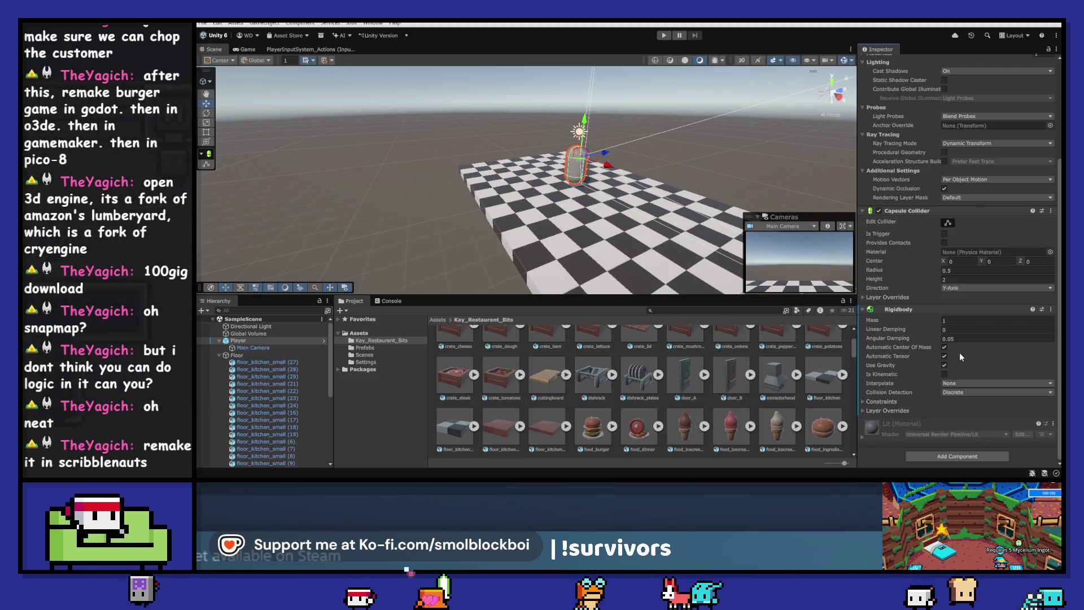
pyautogui.hotkey('ctrl', 'z')
pyautogui.hotkey('ctrl', 's')
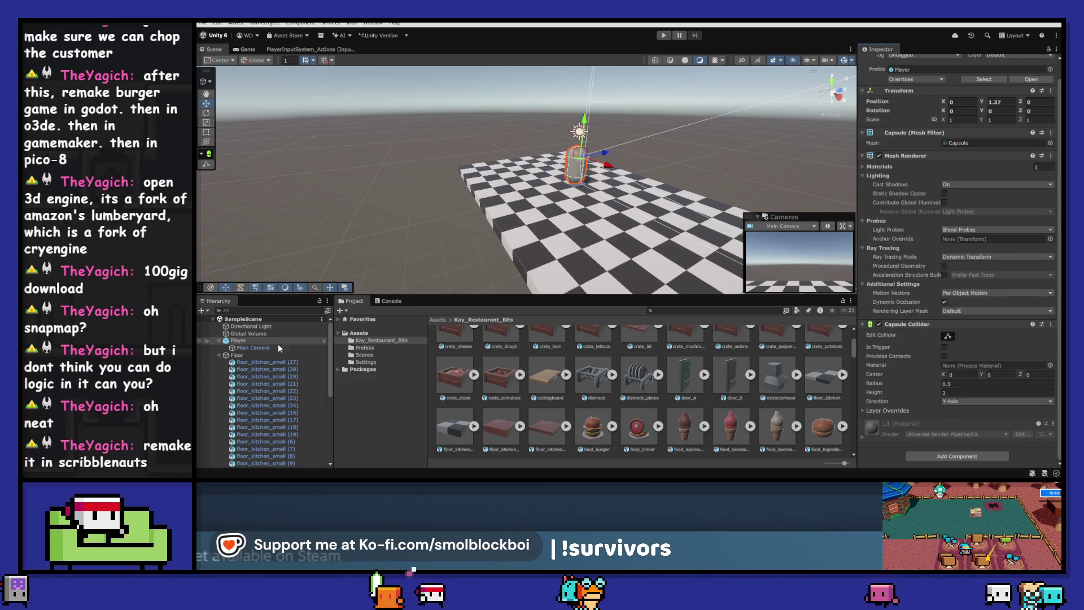
pyautogui.click(364, 348)
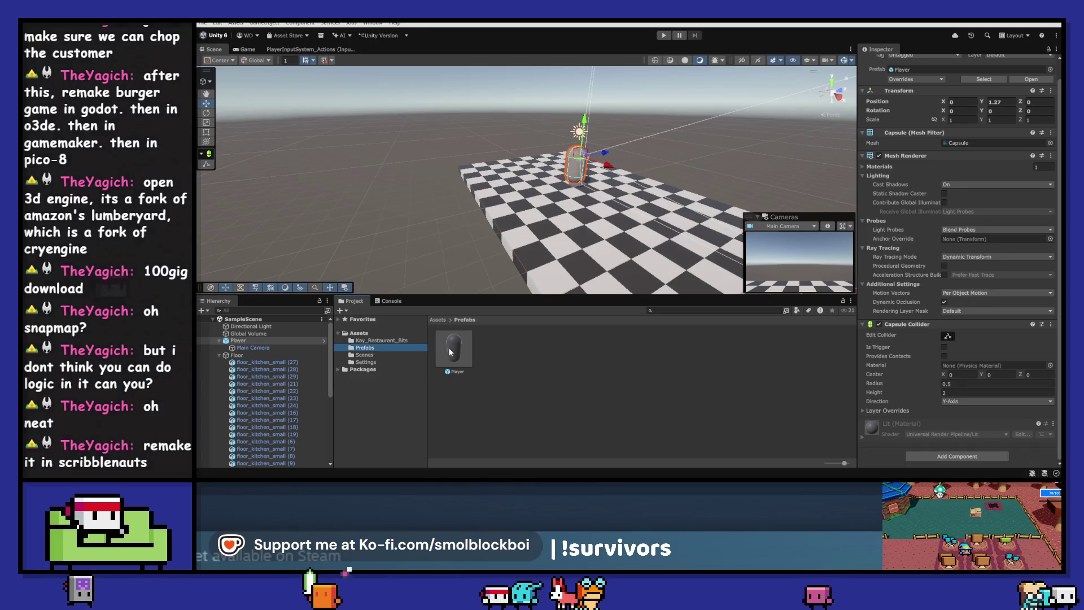
# - In the Player prefab, reset the position to the origin and add a Rigidbody
pyautogui.doubleClick(452, 350)
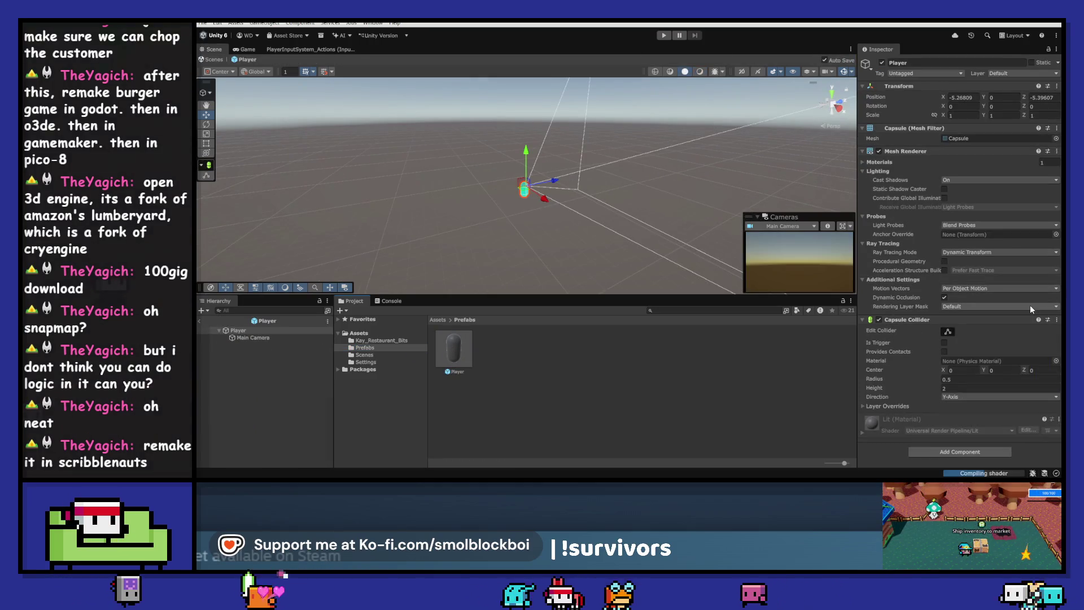
pyautogui.rightClick(919, 84)
pyautogui.click(932, 96)
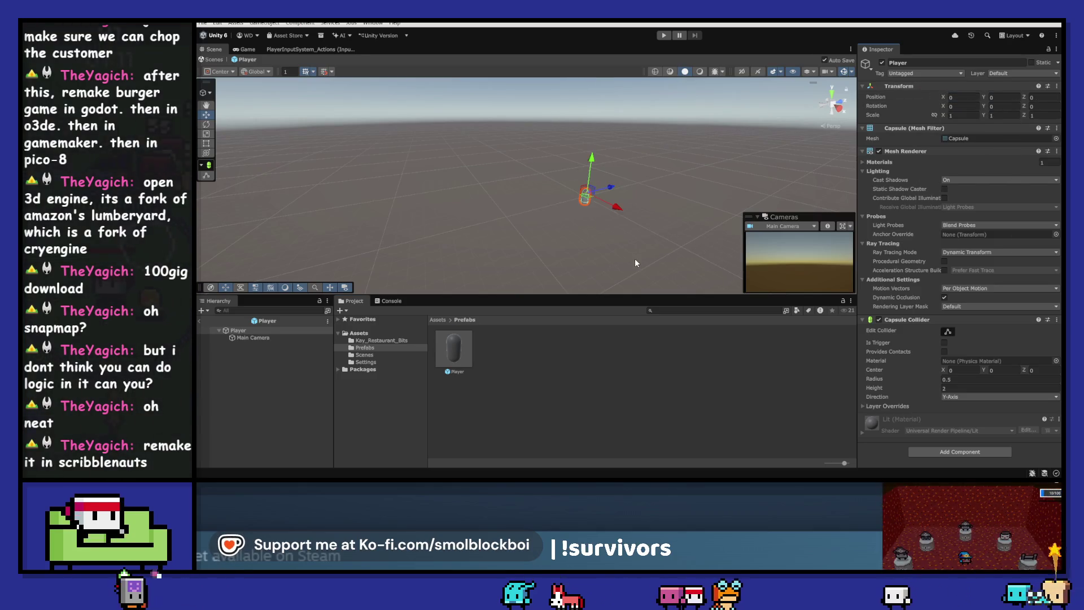
pyautogui.click(247, 337)
pyautogui.click(237, 331)
pyautogui.click(959, 452)
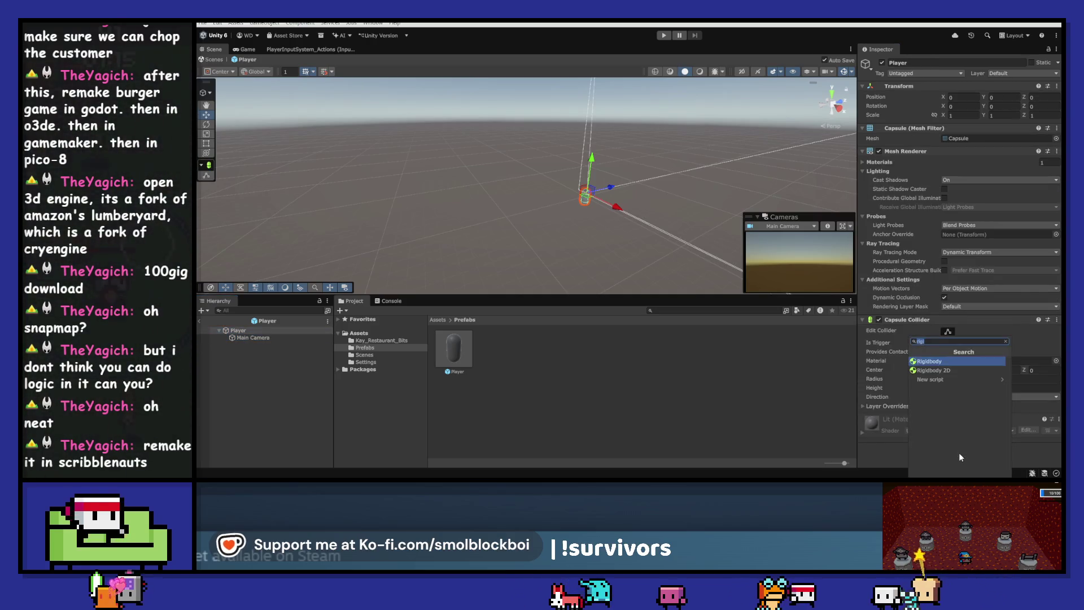
pyautogui.click(937, 356)
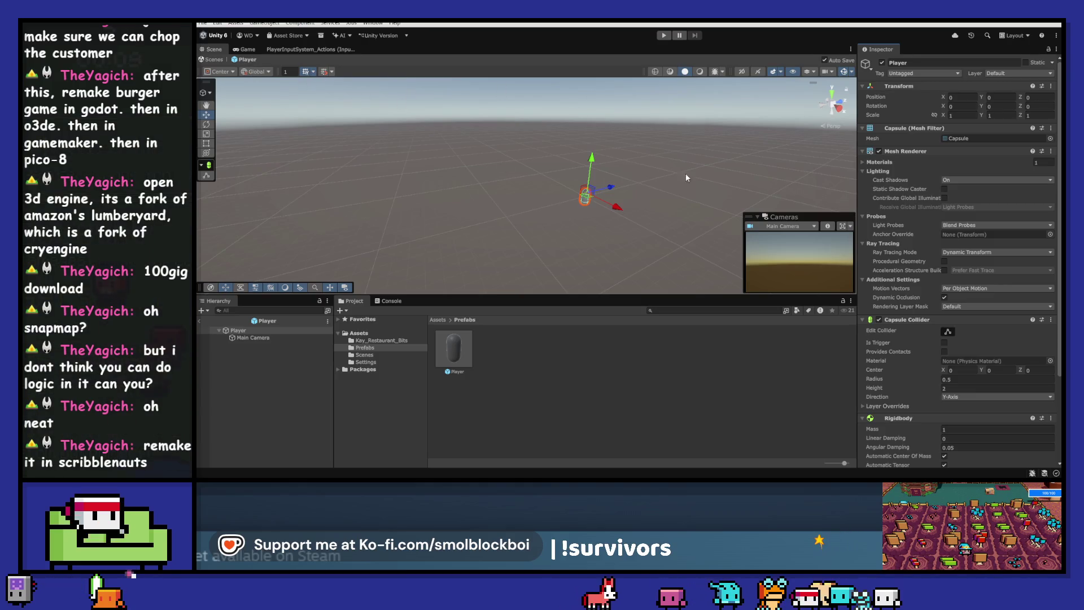
# - Exit Prefab Mode, then play the scene briefly and stop it
pyautogui.click(199, 320)
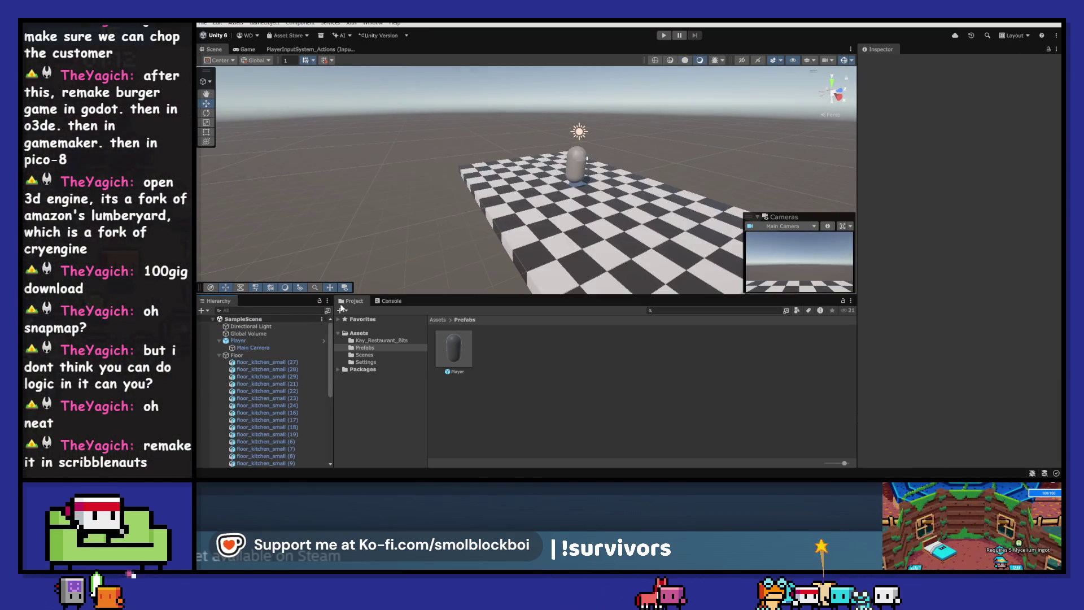
pyautogui.click(665, 37)
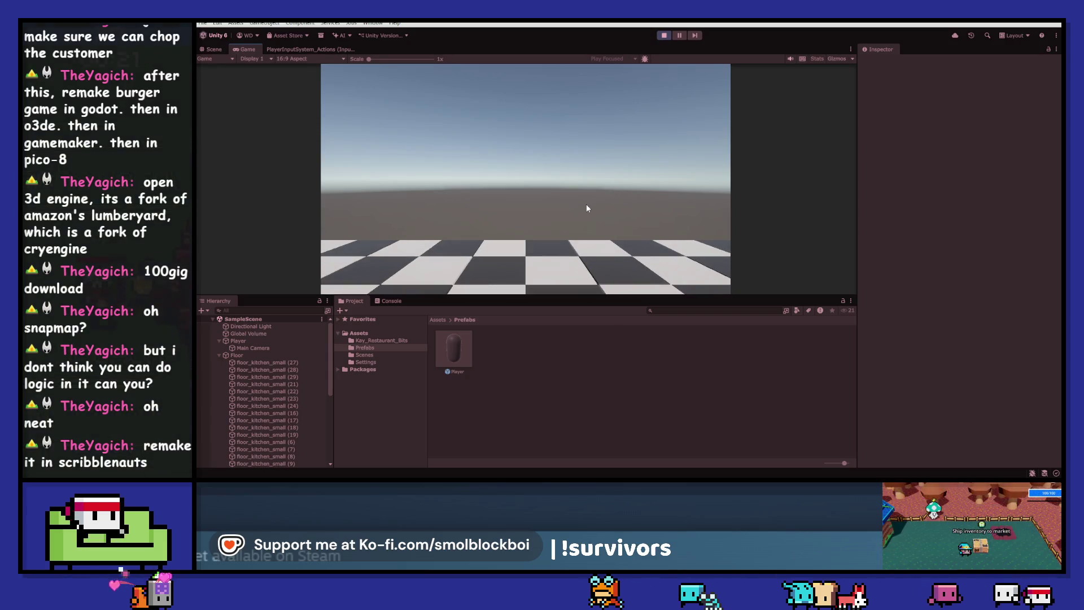
pyautogui.click(662, 36)
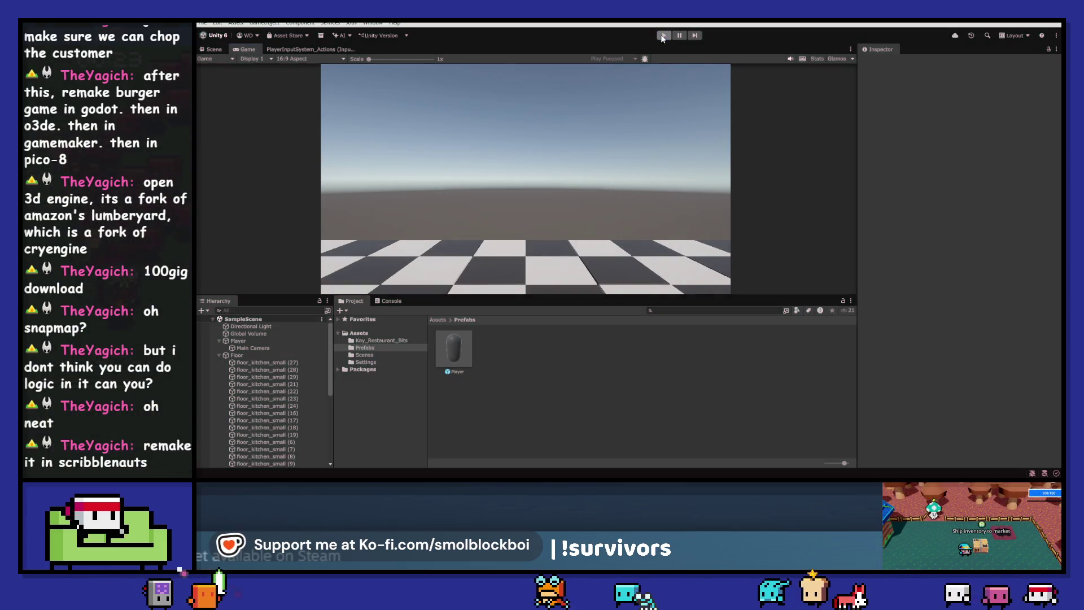
# - Open the Kay_Restaurant_Bits folder, search for walls, and inspect the wall_decorated and wall models
pyautogui.moveTo(572, 170)
pyautogui.mouseDown()
pyautogui.moveTo(534, 172)
pyautogui.moveTo(645, 192)
pyautogui.moveTo(588, 203)
pyautogui.mouseUp()
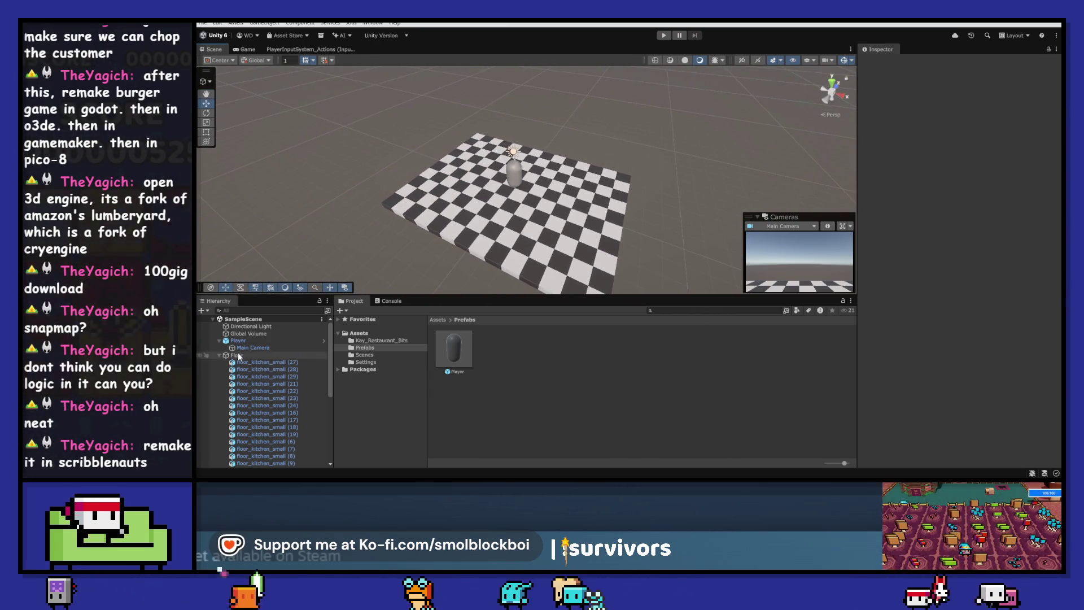
pyautogui.click(218, 356)
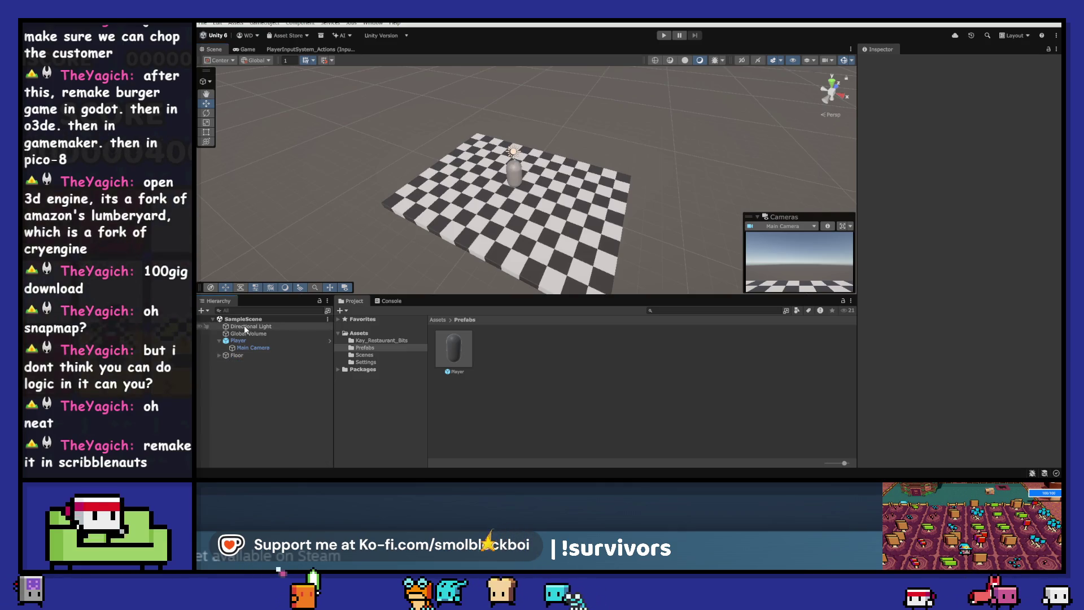
pyautogui.click(379, 340)
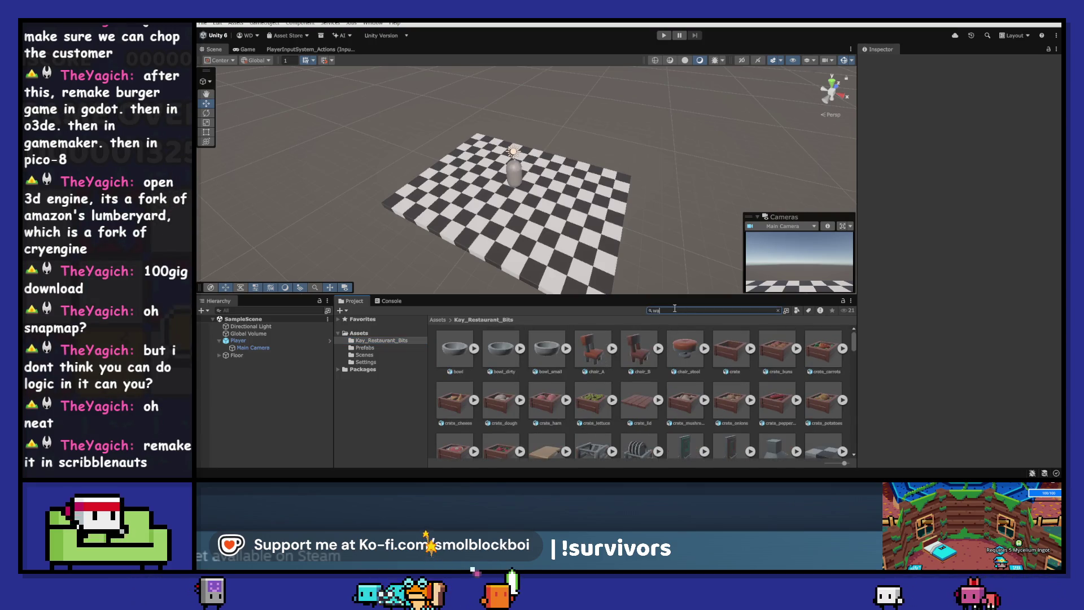
pyautogui.write('ll')
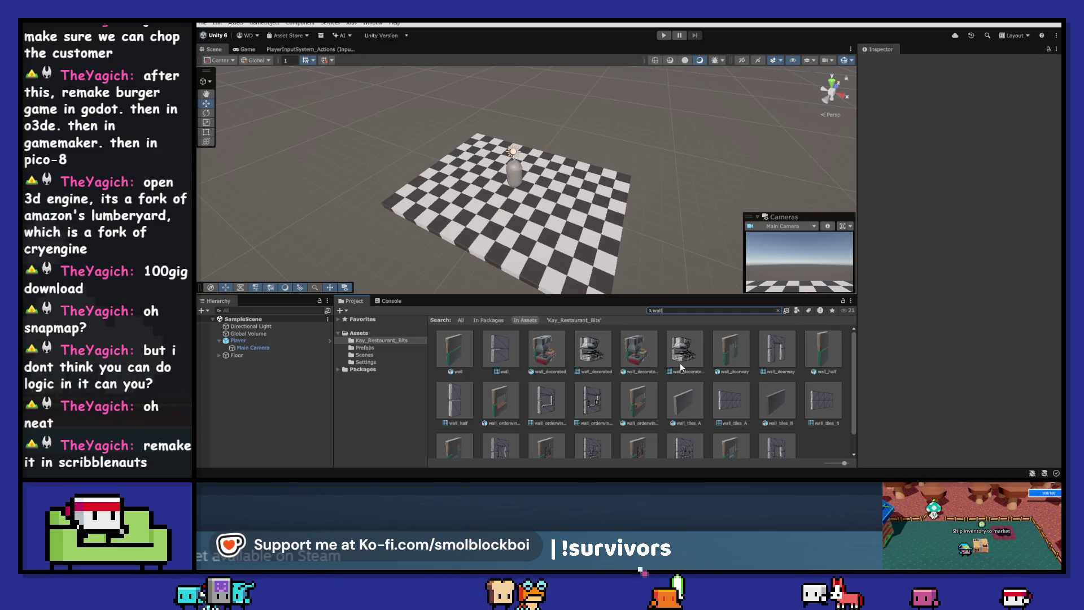
pyautogui.click(588, 360)
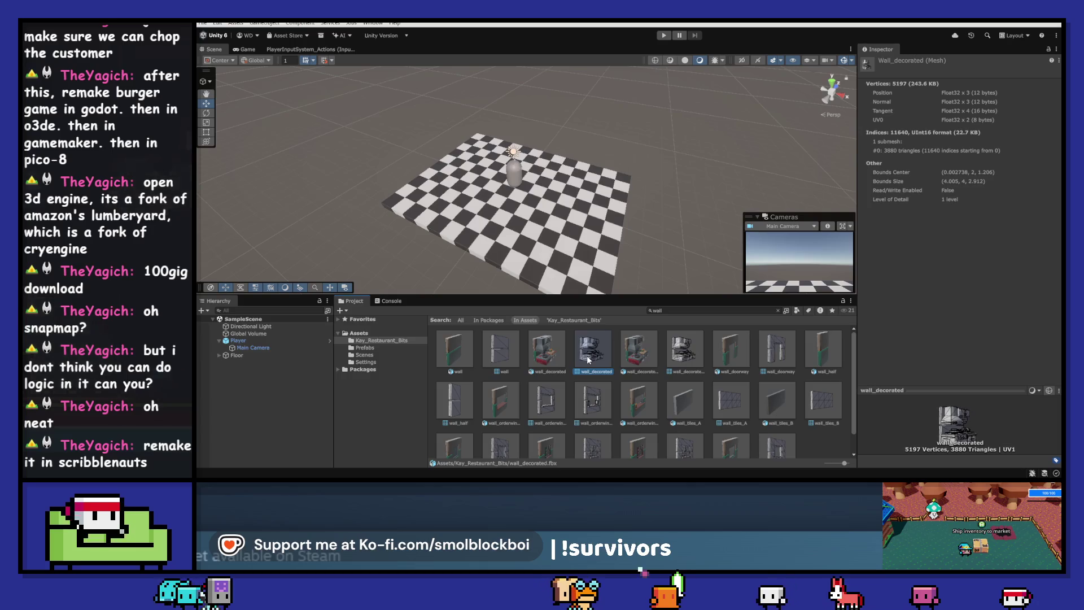
pyautogui.click(540, 356)
pyautogui.click(502, 353)
pyautogui.click(451, 357)
pyautogui.click(494, 350)
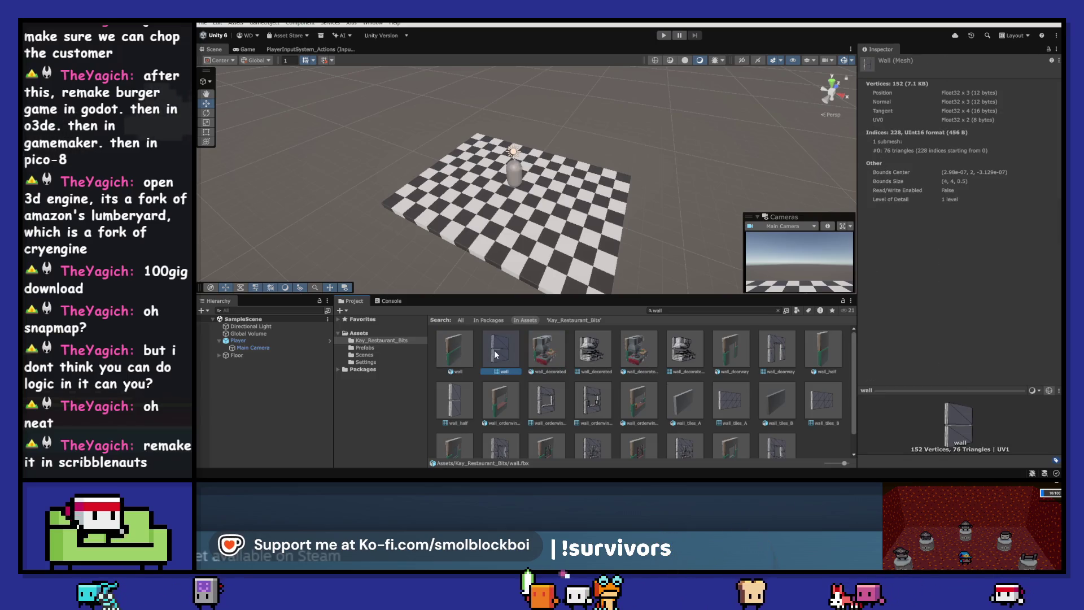
pyautogui.click(463, 350)
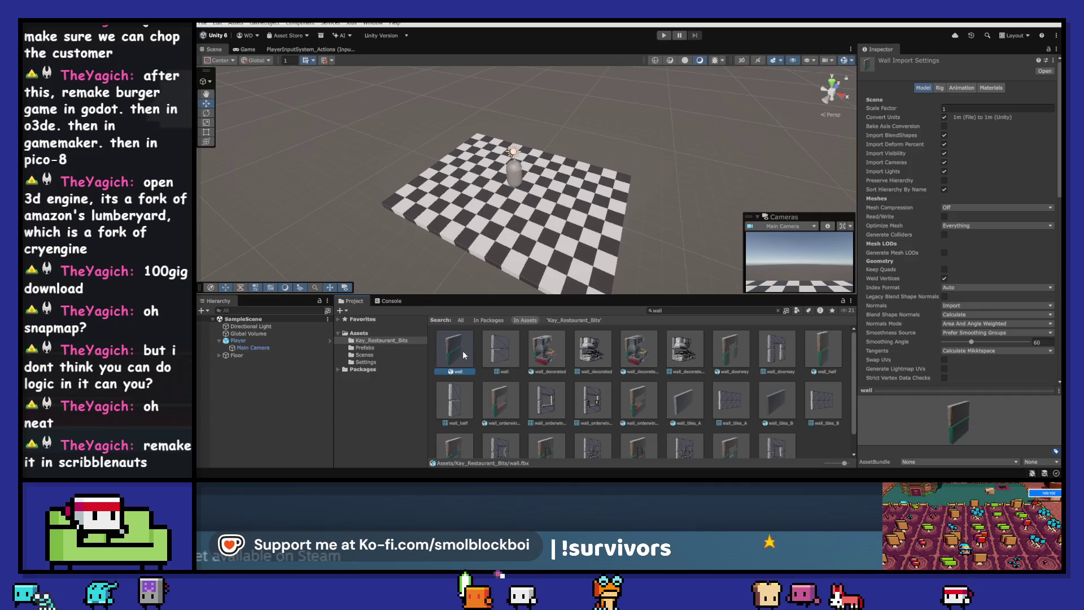
# - Clear the wall search and look at kitchentable_B_large's sub-assets
pyautogui.click(778, 311)
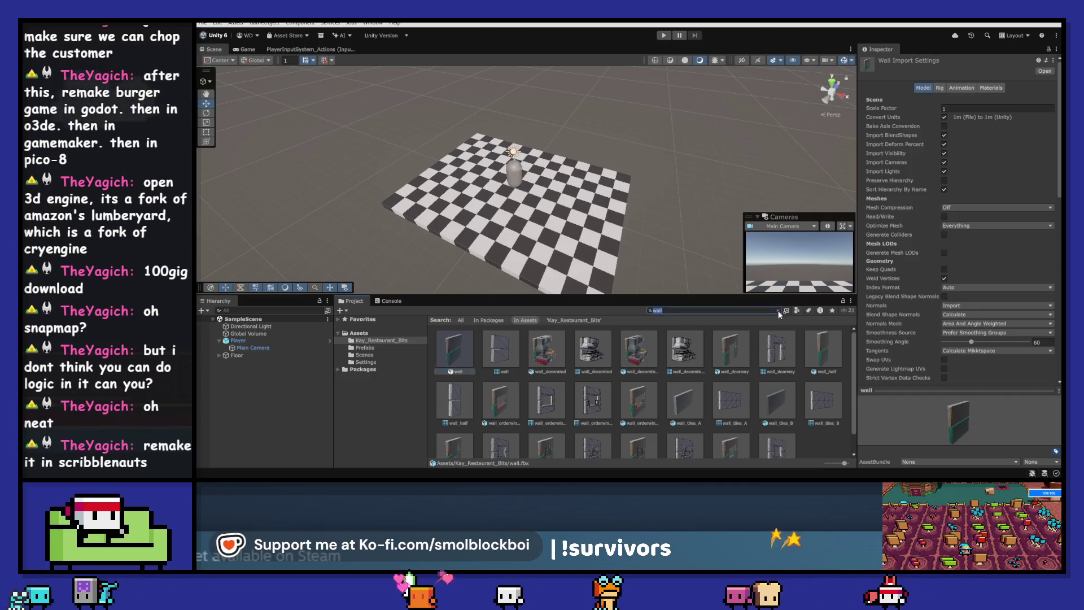
pyautogui.click(778, 311)
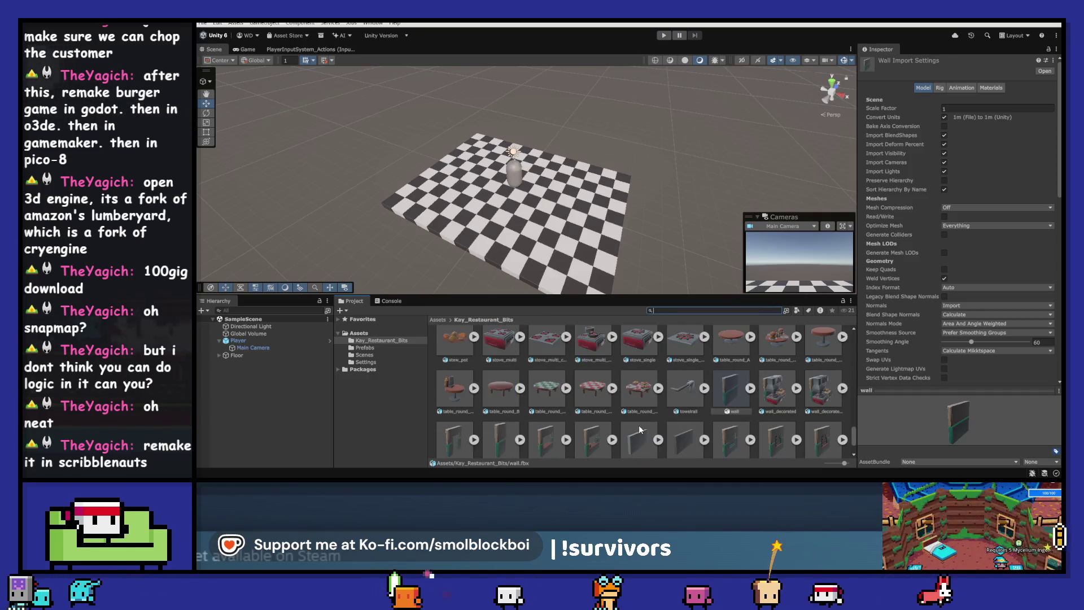
pyautogui.scroll(5, 638, 425)
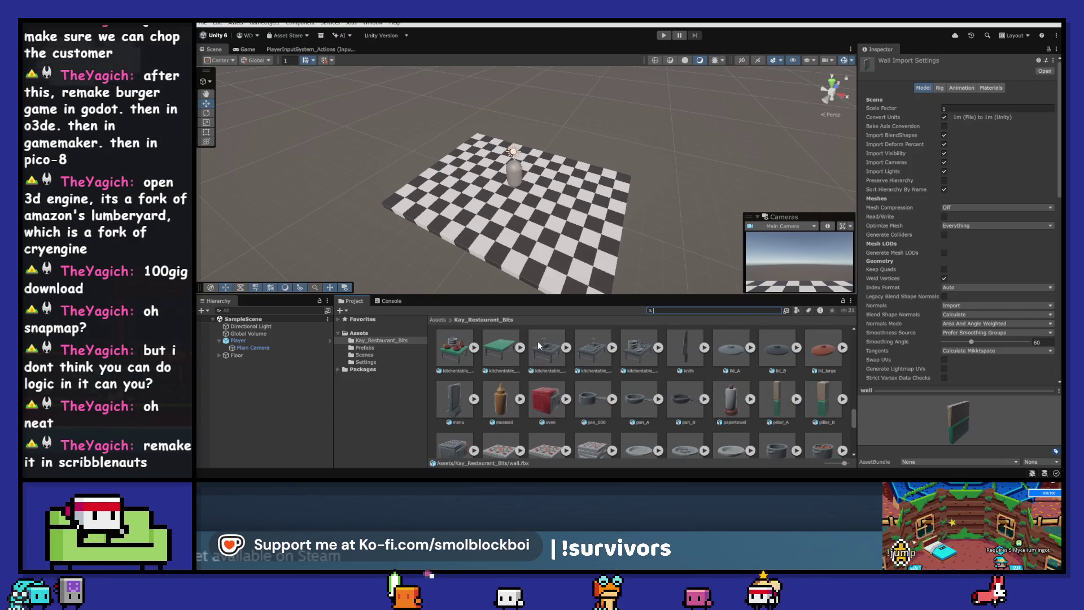
pyautogui.click(511, 350)
pyautogui.click(520, 350)
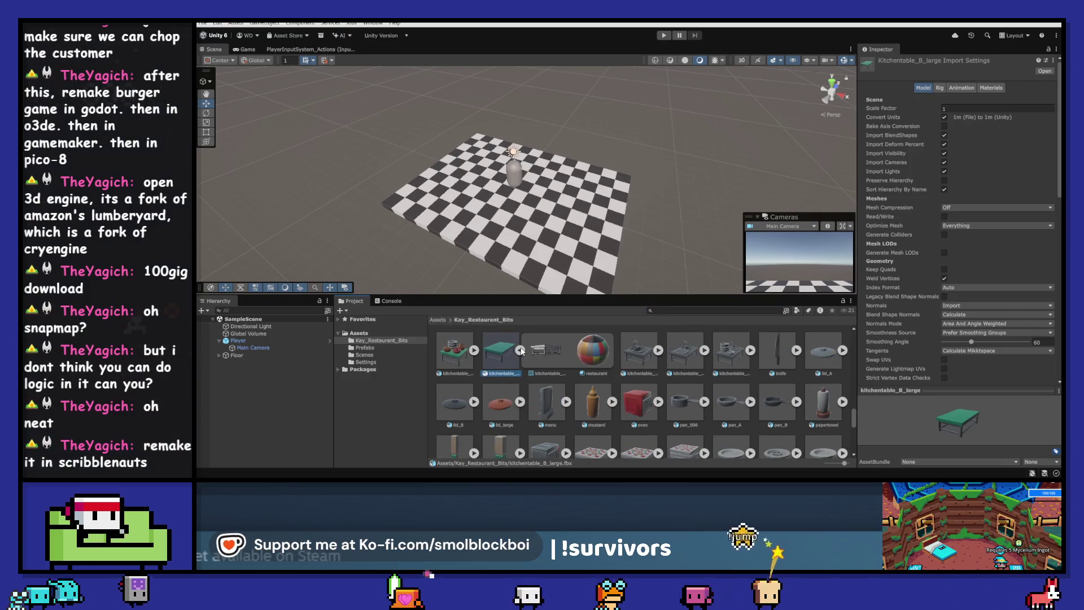
pyautogui.click(520, 350)
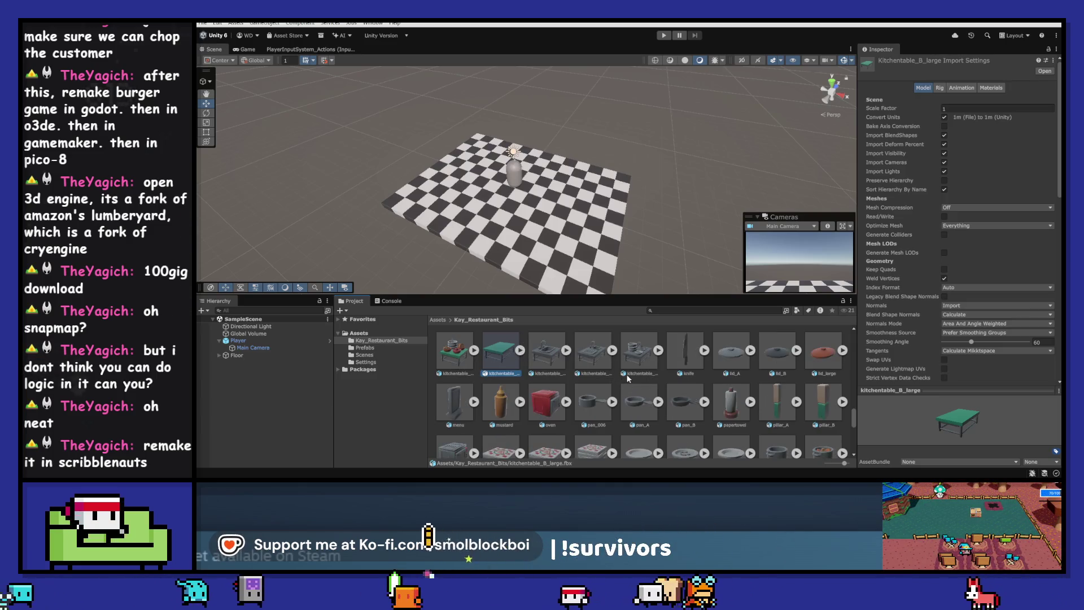
# - Trial-place the kitchentable_B_decorated table and the oven in the scene, deleting each
pyautogui.click(462, 351)
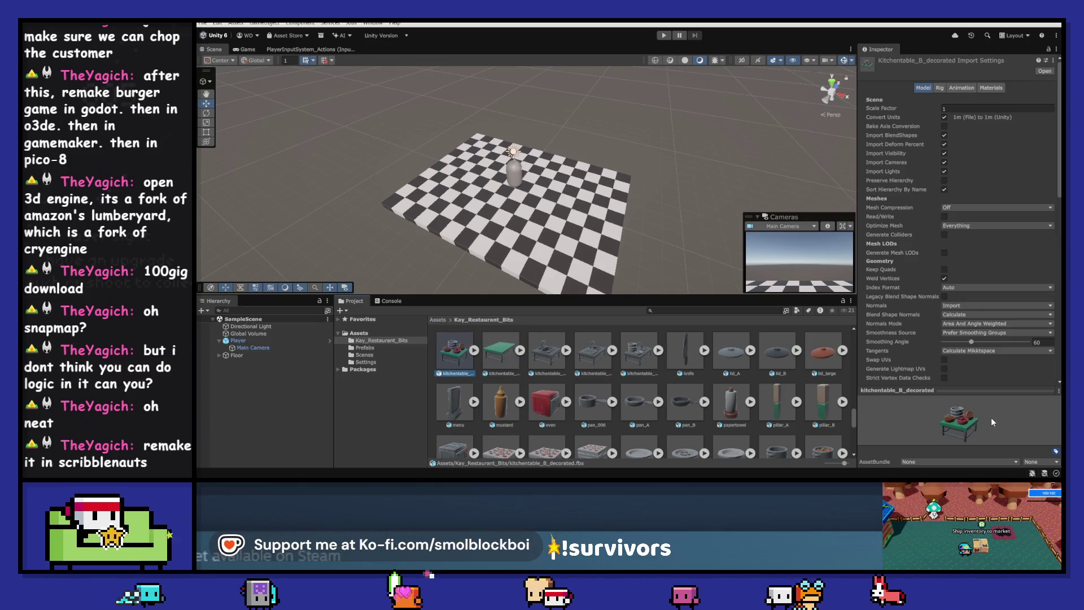
pyautogui.moveTo(564, 246); pyautogui.dragTo(574, 239)
pyautogui.press('f')
pyautogui.moveTo(637, 250)
pyautogui.mouseDown()
pyautogui.moveTo(448, 246)
pyautogui.moveTo(673, 239)
pyautogui.mouseUp()
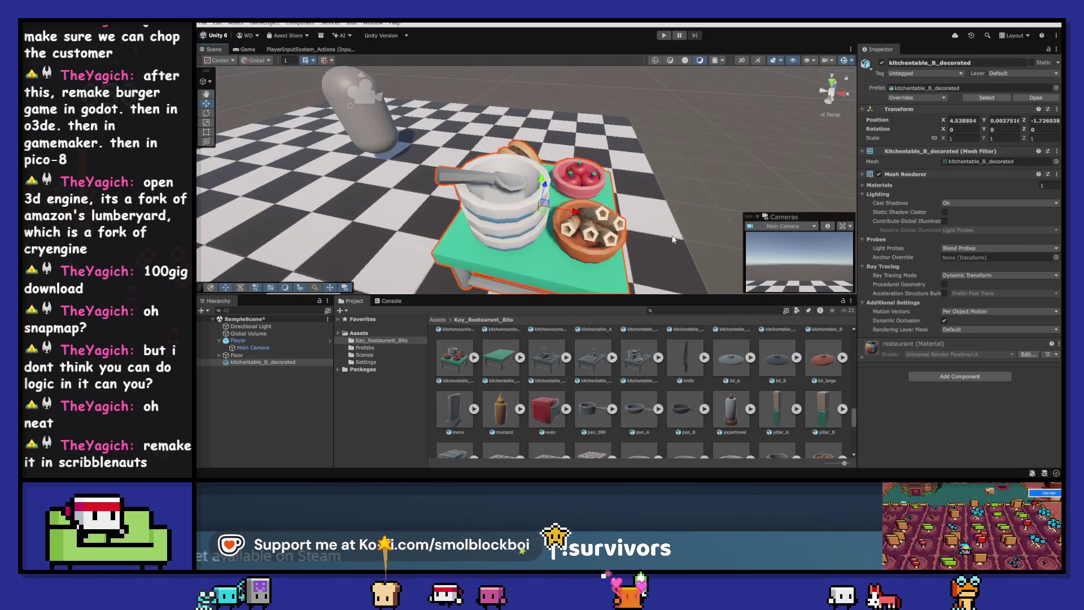
pyautogui.press('Delete')
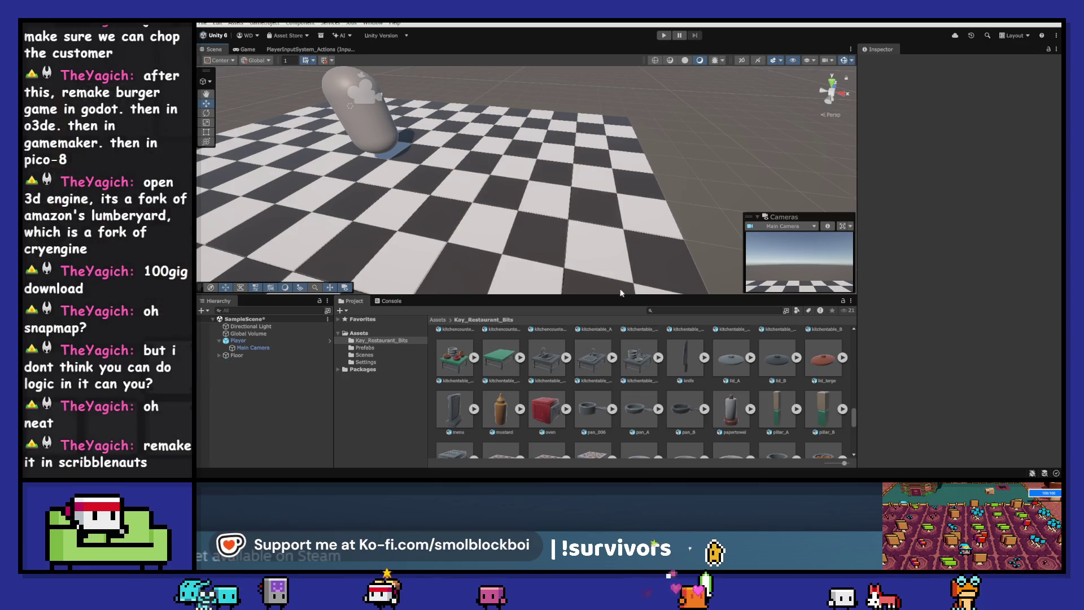
pyautogui.scroll(-3, 647, 273)
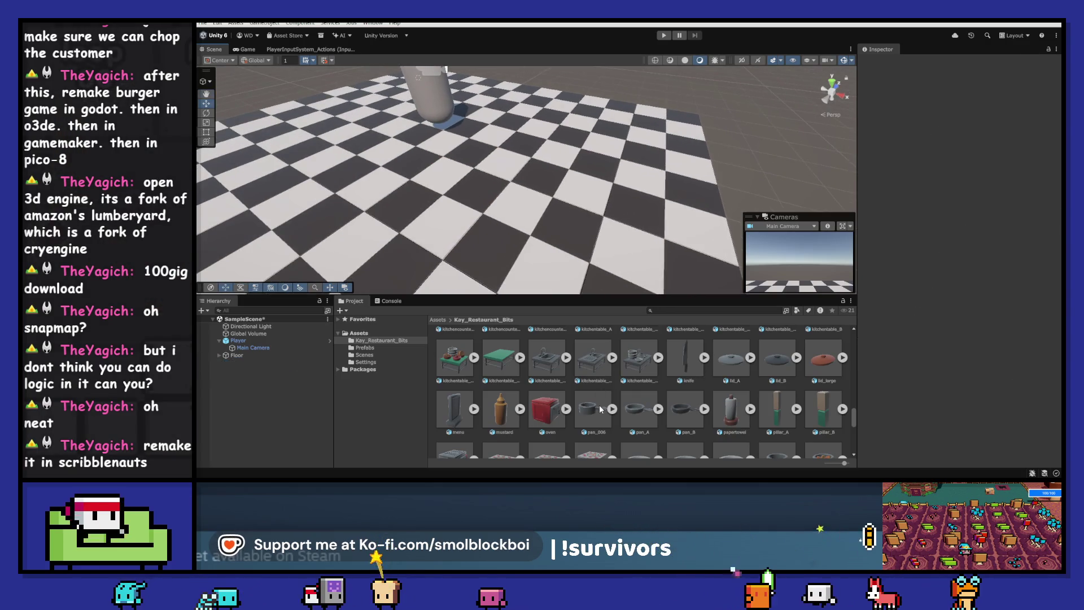
pyautogui.scroll(-1, 598, 405)
pyautogui.moveTo(550, 385)
pyautogui.mouseDown()
pyautogui.moveTo(573, 232)
pyautogui.moveTo(639, 198)
pyautogui.moveTo(418, 169)
pyautogui.mouseUp()
pyautogui.press('Delete')
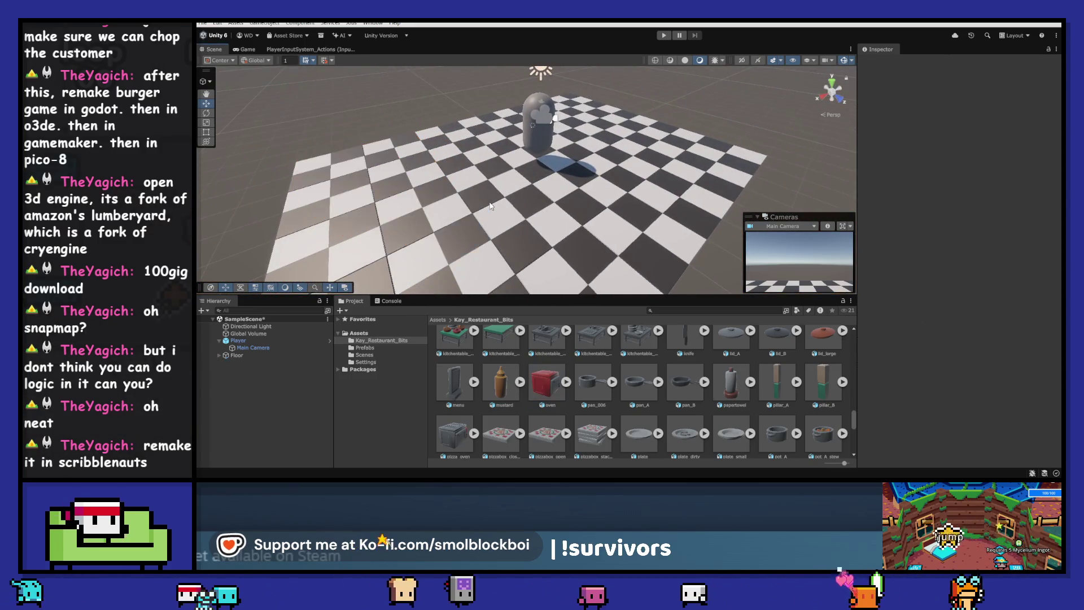
# - Drag a wall piece into the scene at about X -4.68, Y 1.28, Z 1.94
pyautogui.scroll(-2, 569, 388)
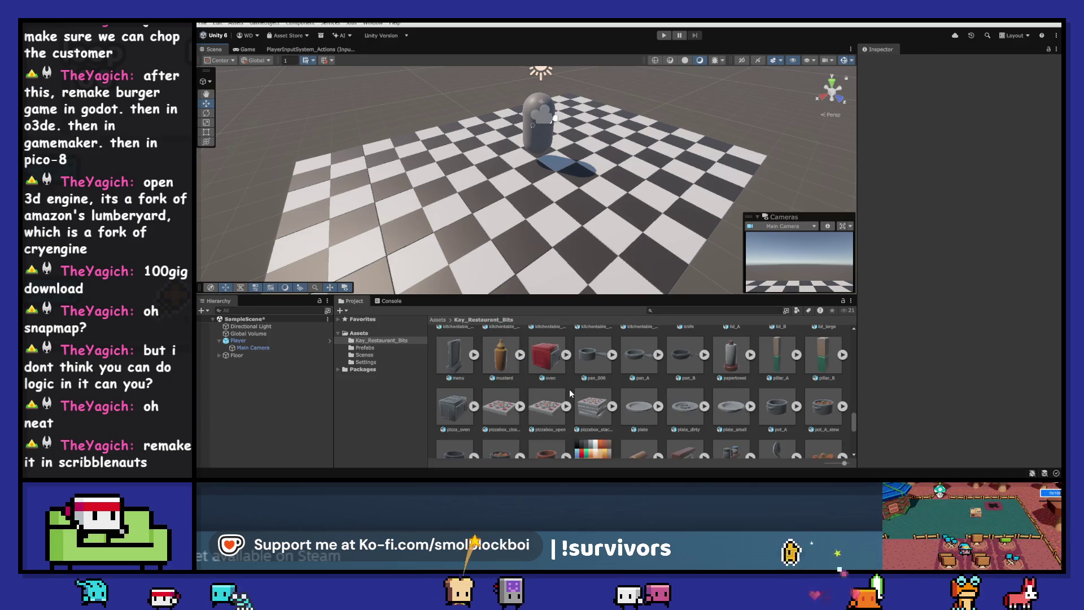
pyautogui.scroll(-2, 569, 388)
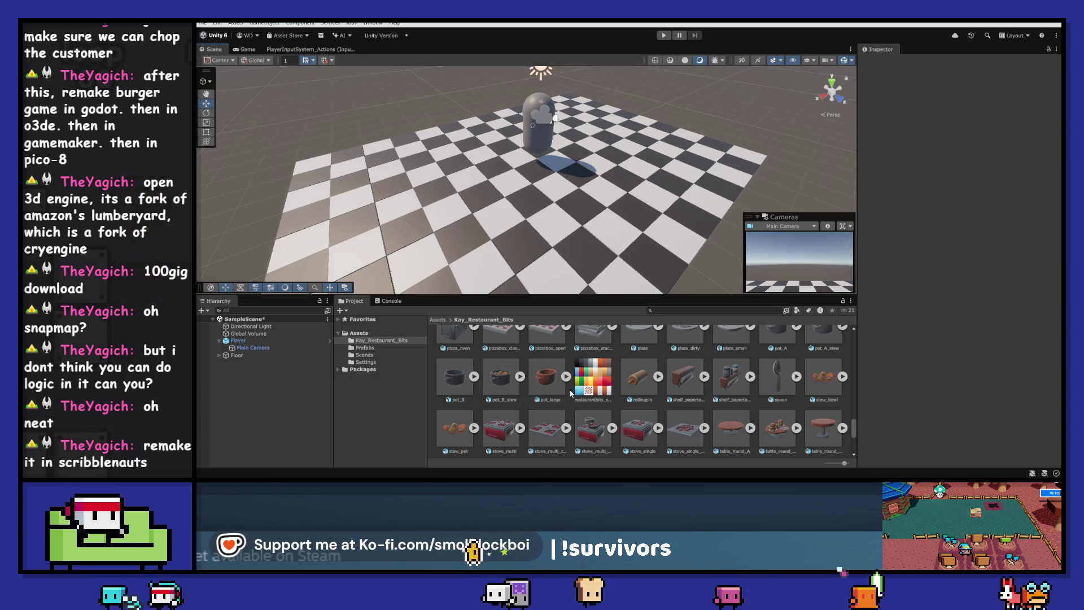
pyautogui.scroll(-1, 569, 388)
pyautogui.scroll(-4, 569, 388)
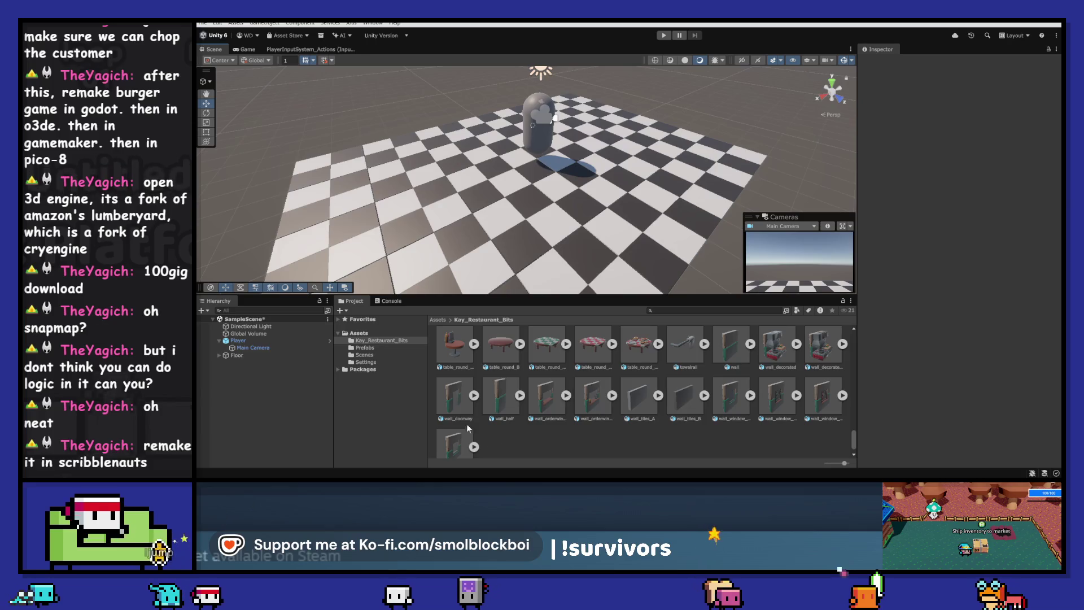
pyautogui.scroll(-1, 447, 404)
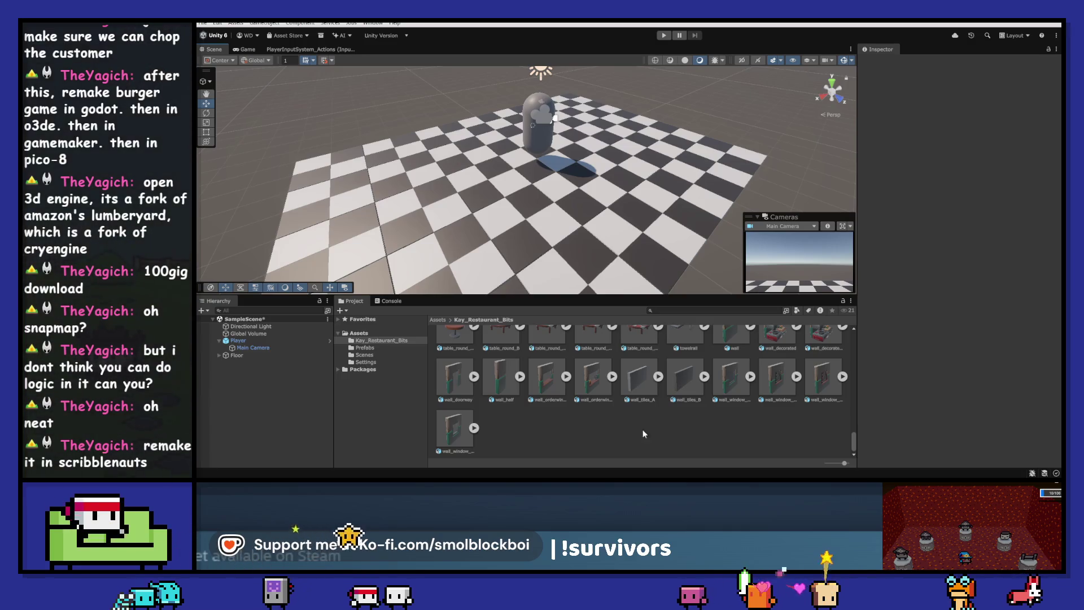
pyautogui.scroll(1, 597, 420)
pyautogui.scroll(1, 597, 416)
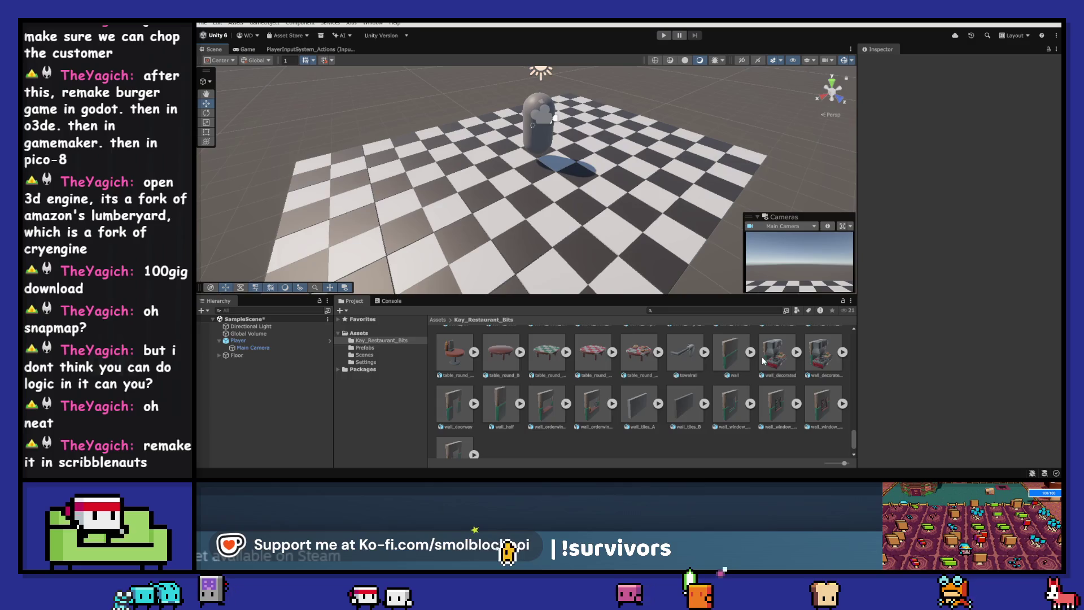
pyautogui.moveTo(731, 359); pyautogui.dragTo(654, 141)
# - Switch to an orthographic Top view and place the first wall along the floor's top edge
pyautogui.moveTo(690, 203); pyautogui.dragTo(765, 150)
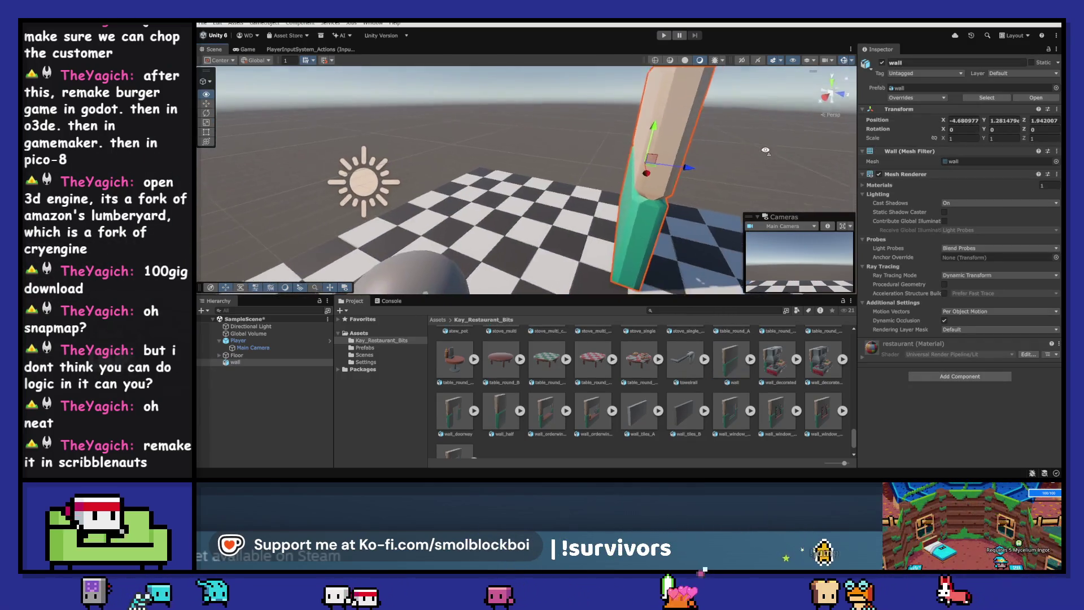
pyautogui.click(831, 80)
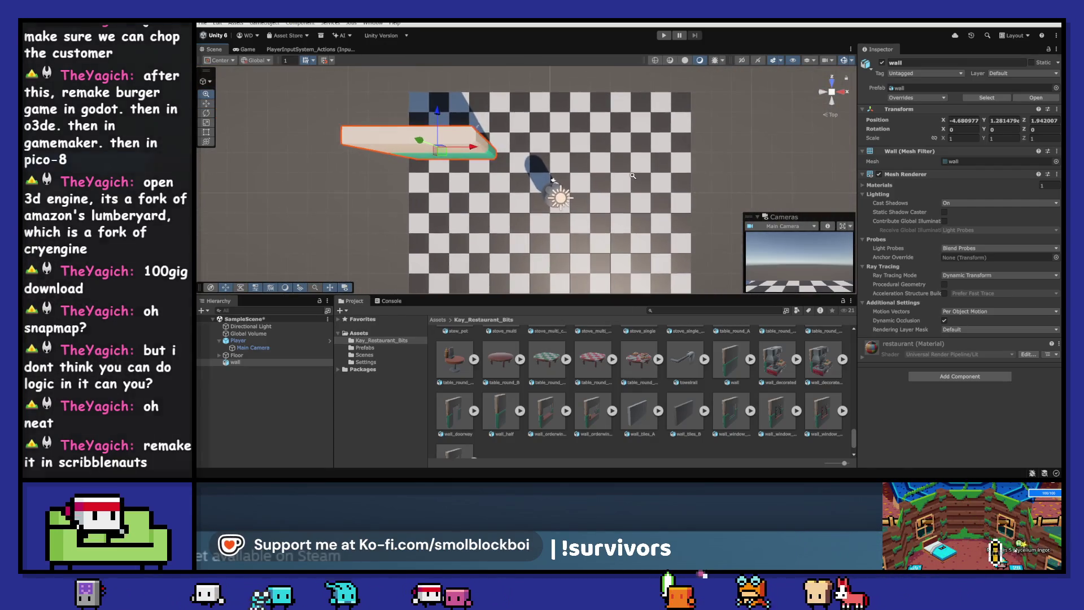
pyautogui.scroll(-3, 582, 179)
pyautogui.click(832, 92)
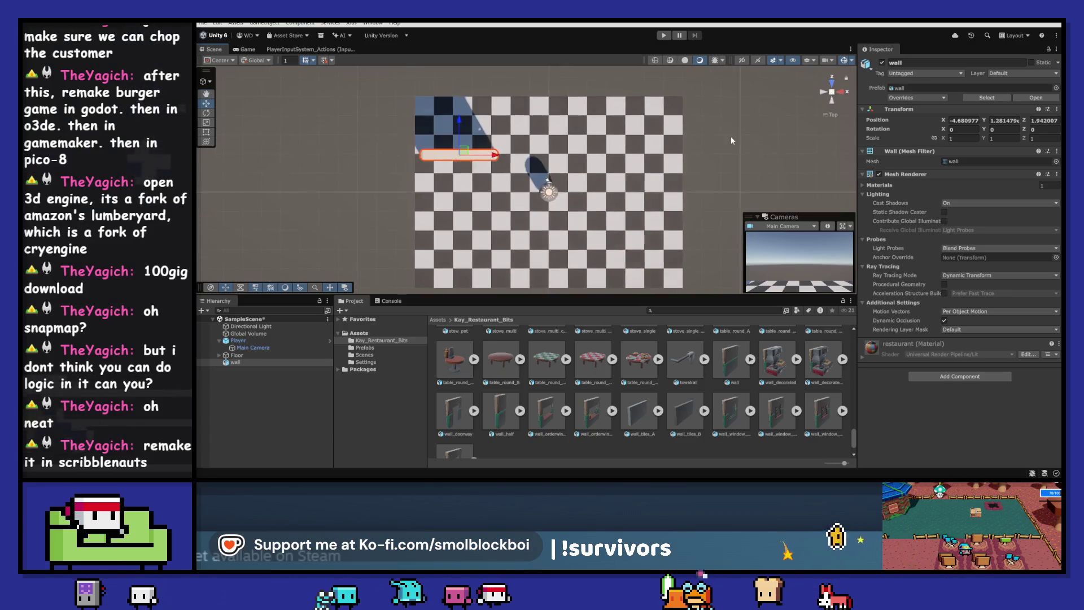
pyautogui.moveTo(467, 150); pyautogui.dragTo(457, 94)
pyautogui.rightClick(913, 107)
pyautogui.click(928, 114)
pyautogui.moveTo(547, 160)
pyautogui.mouseDown()
pyautogui.moveTo(554, 67)
pyautogui.moveTo(640, 97)
pyautogui.moveTo(739, 97)
pyautogui.moveTo(364, 106)
pyautogui.mouseUp()
# - Build a top row of five walls and copy the row to the floor's bottom edge
pyautogui.hotkey('ctrl', 'd')
pyautogui.hotkey('ctrl', 'd')
pyautogui.hotkey('ctrl', 'd')
pyautogui.hotkey('ctrl', 'd')
pyautogui.scroll(-3, 526, 178)
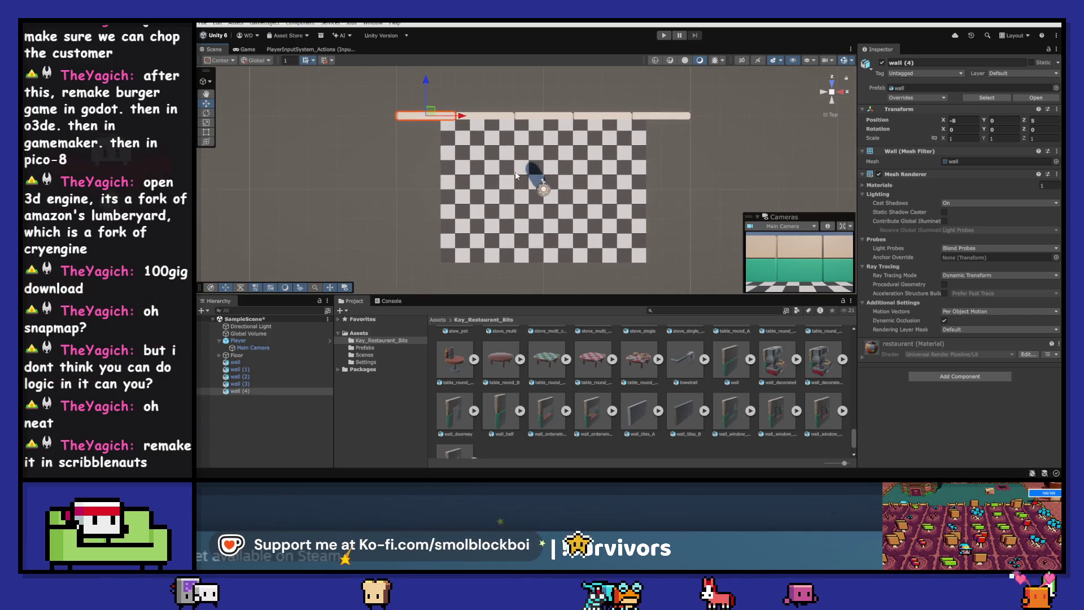
pyautogui.keyDown('shift'); pyautogui.click(250, 364); pyautogui.keyUp('shift')
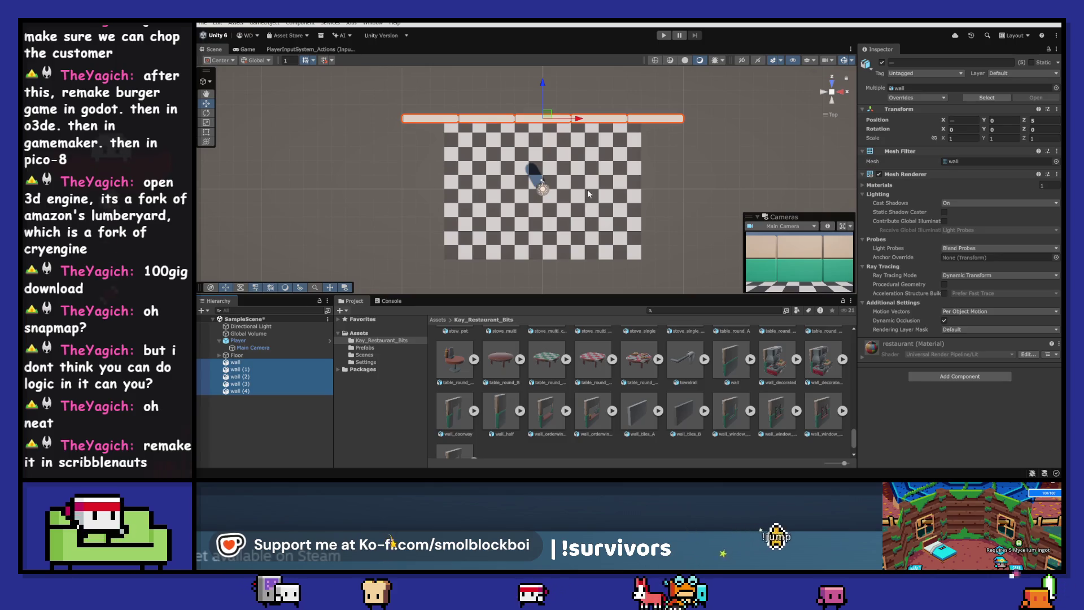
pyautogui.hotkey('ctrl', 'd')
pyautogui.moveTo(551, 91); pyautogui.dragTo(561, 228)
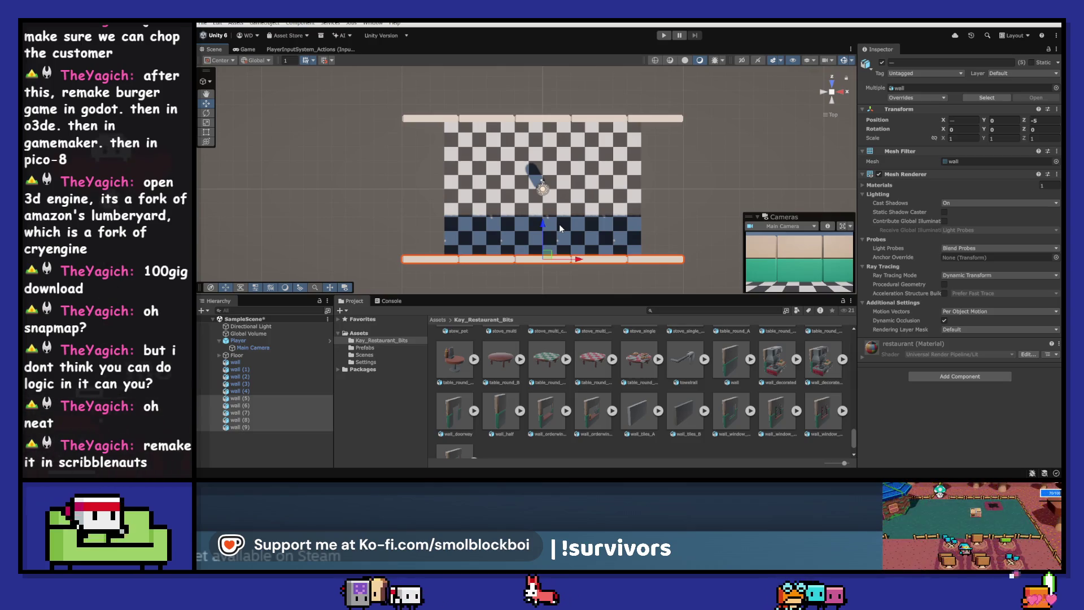
# - Copy the bottom wall row, rotate it vertical, and move it to the floor's left edge
pyautogui.hotkey('ctrl', 'd')
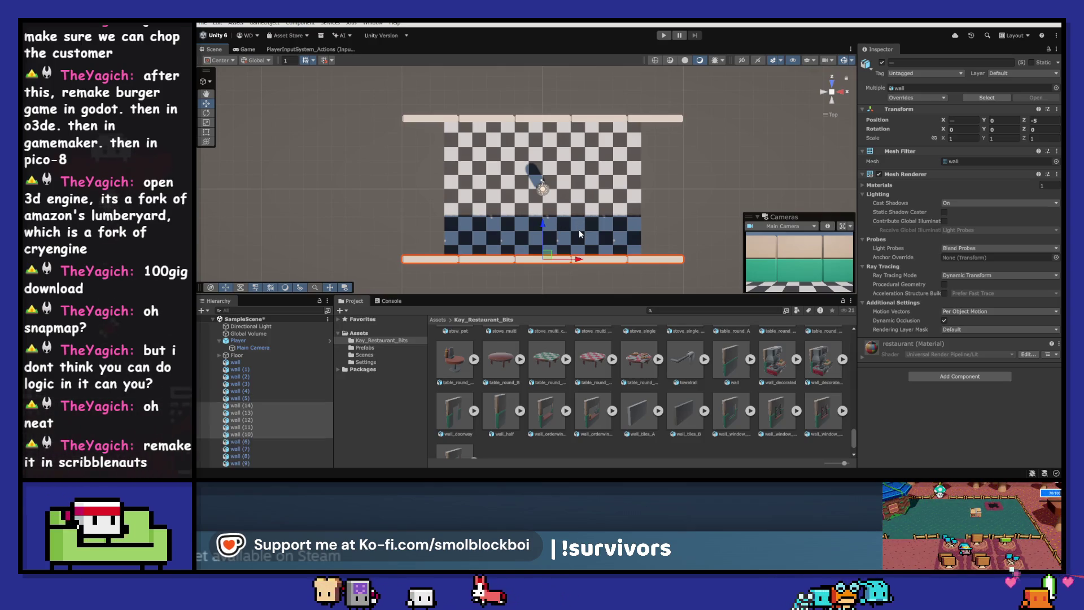
pyautogui.press('e')
pyautogui.moveTo(579, 233); pyautogui.dragTo(621, 285)
pyautogui.press('w')
pyautogui.moveTo(553, 184); pyautogui.dragTo(456, 184)
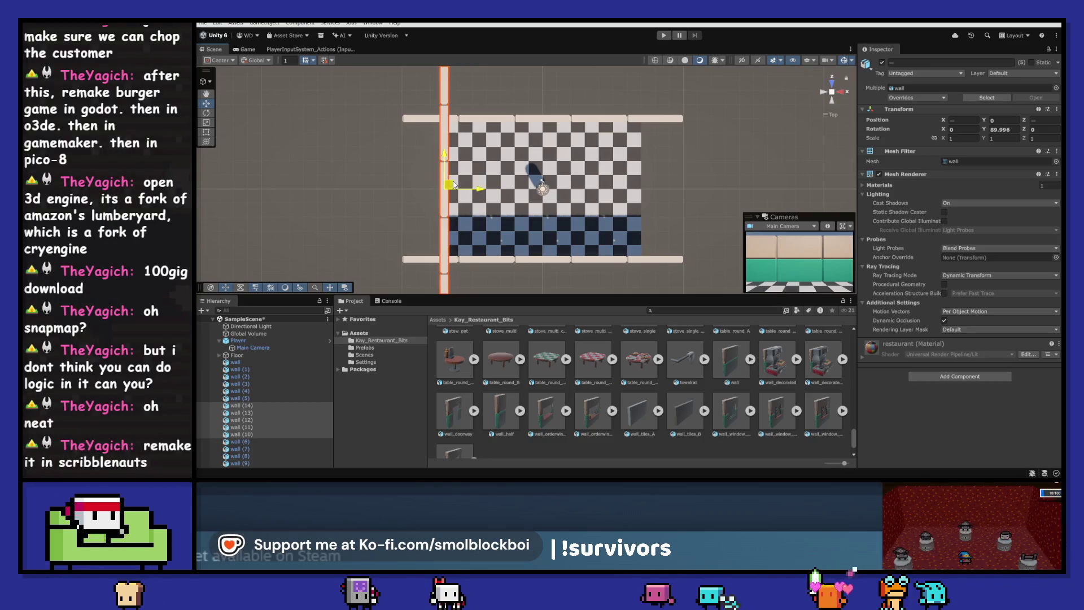
pyautogui.moveTo(452, 184); pyautogui.dragTo(407, 183)
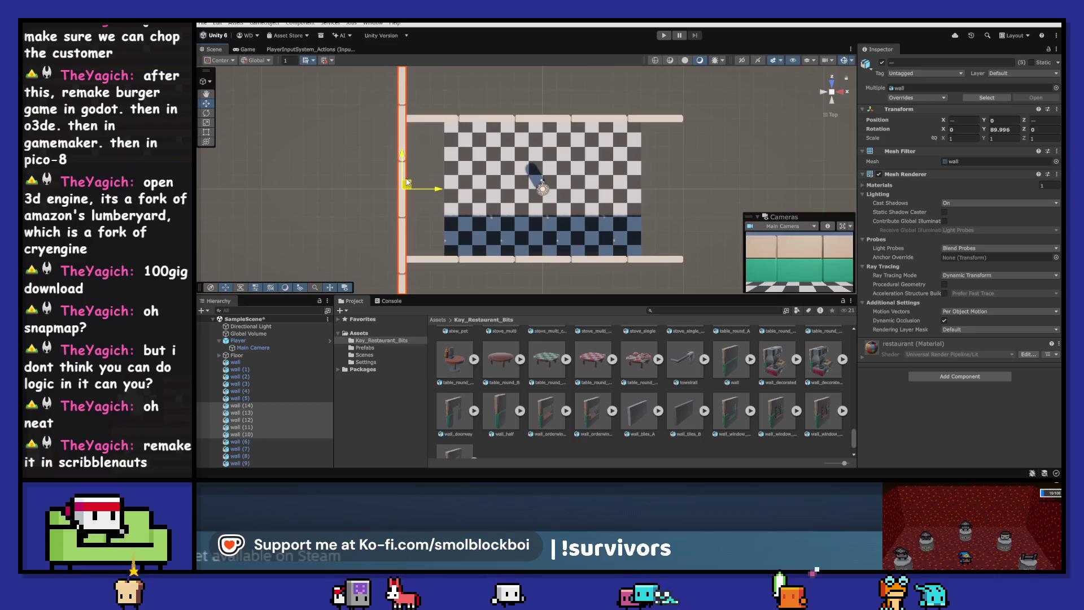
# - Duplicate the left-side walls and rotate the copies around for the right side
pyautogui.hotkey('ctrl', 'd')
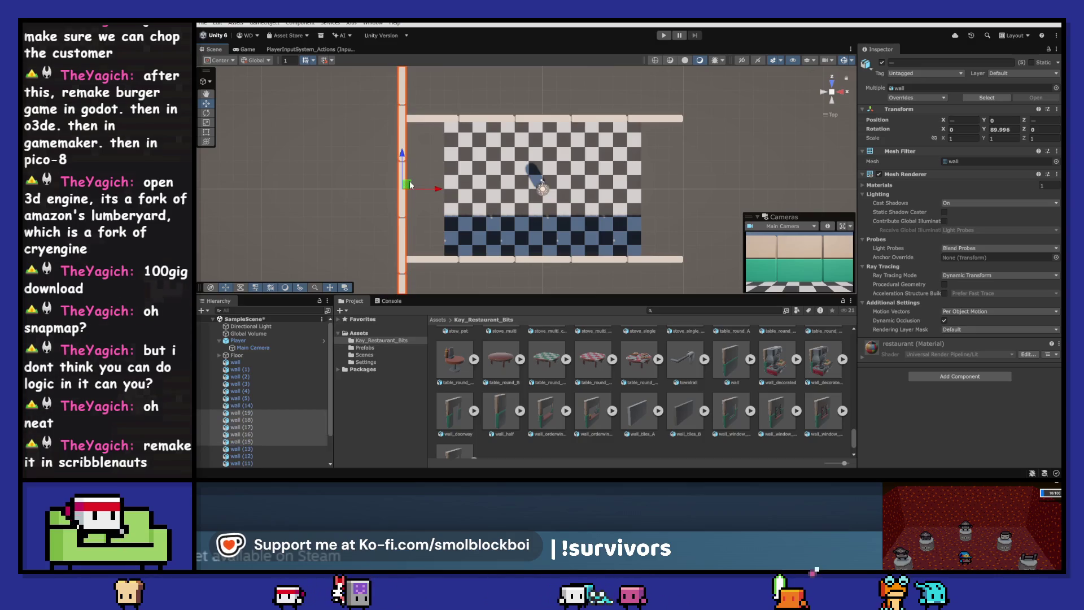
pyautogui.press('e')
pyautogui.moveTo(421, 173)
pyautogui.mouseDown()
pyautogui.moveTo(435, 206)
pyautogui.moveTo(431, 194)
pyautogui.moveTo(698, 194)
pyautogui.mouseUp()
pyautogui.click(438, 120)
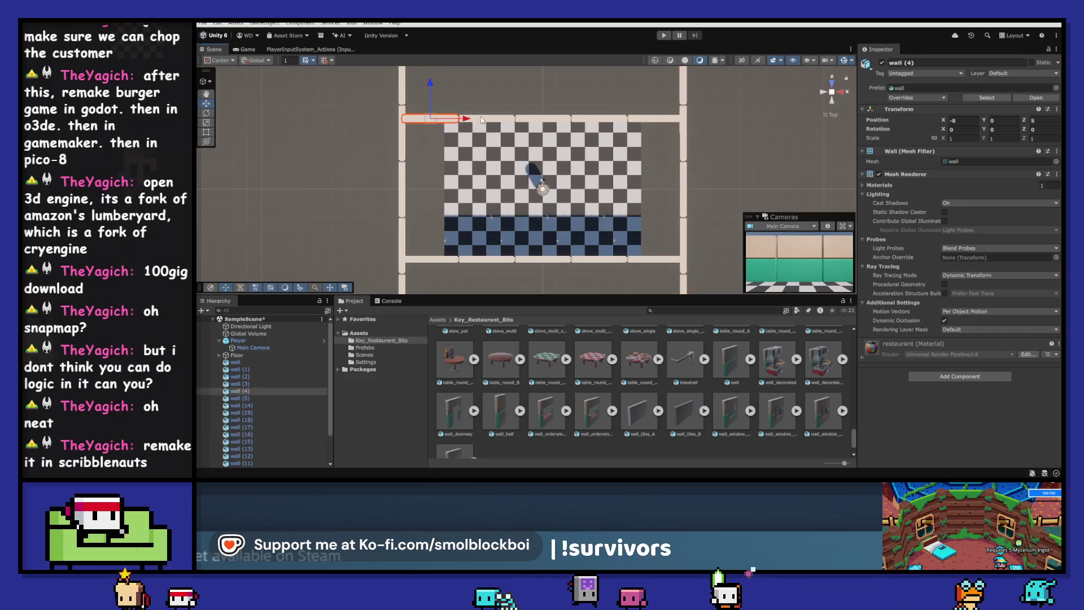
# - Move the top row of walls up one unit
pyautogui.keyDown('shift'); pyautogui.click(486, 119); pyautogui.keyUp('shift')
pyautogui.keyDown('shift'); pyautogui.click(544, 118); pyautogui.keyUp('shift')
pyautogui.keyDown('shift'); pyautogui.click(599, 118); pyautogui.keyUp('shift')
pyautogui.keyDown('shift'); pyautogui.click(655, 118); pyautogui.keyUp('shift')
pyautogui.keyDown('shift'); pyautogui.click(625, 260); pyautogui.keyUp('shift')
pyautogui.keyDown('shift'); pyautogui.click(598, 259); pyautogui.keyUp('shift')
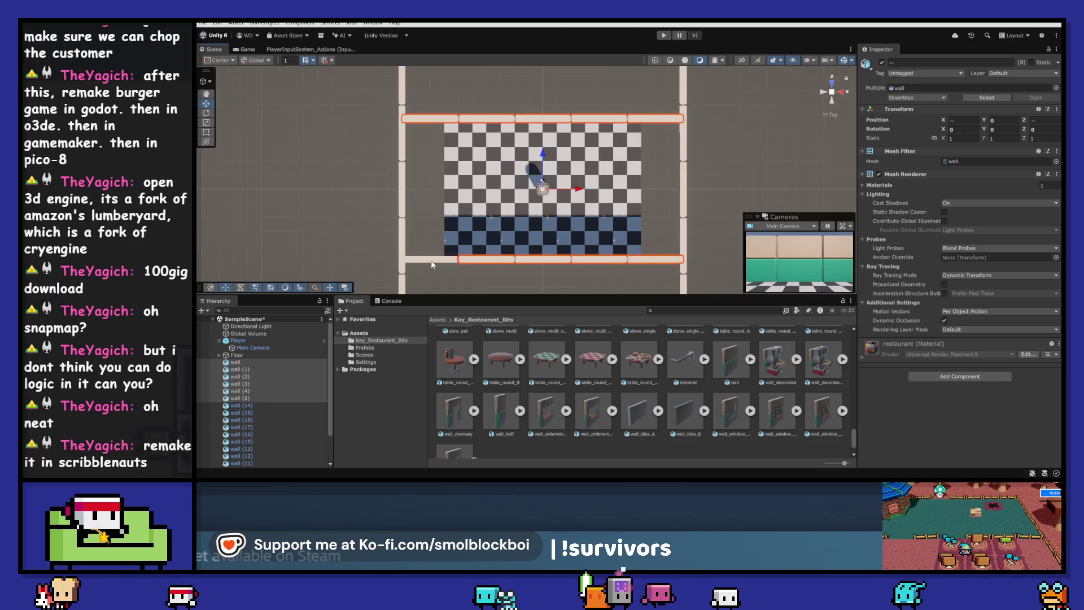
pyautogui.scroll(-2, 433, 260)
pyautogui.click(446, 132)
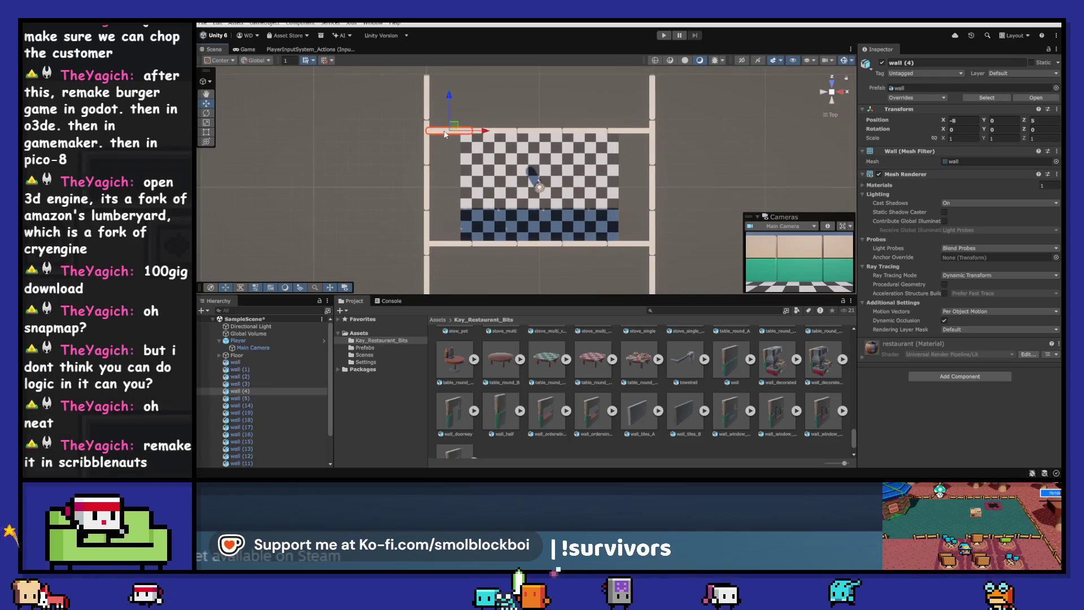
pyautogui.keyDown('shift'); pyautogui.click(494, 131); pyautogui.keyUp('shift')
pyautogui.keyDown('shift'); pyautogui.click(584, 131); pyautogui.keyUp('shift')
pyautogui.keyDown('shift'); pyautogui.click(627, 131); pyautogui.keyUp('shift')
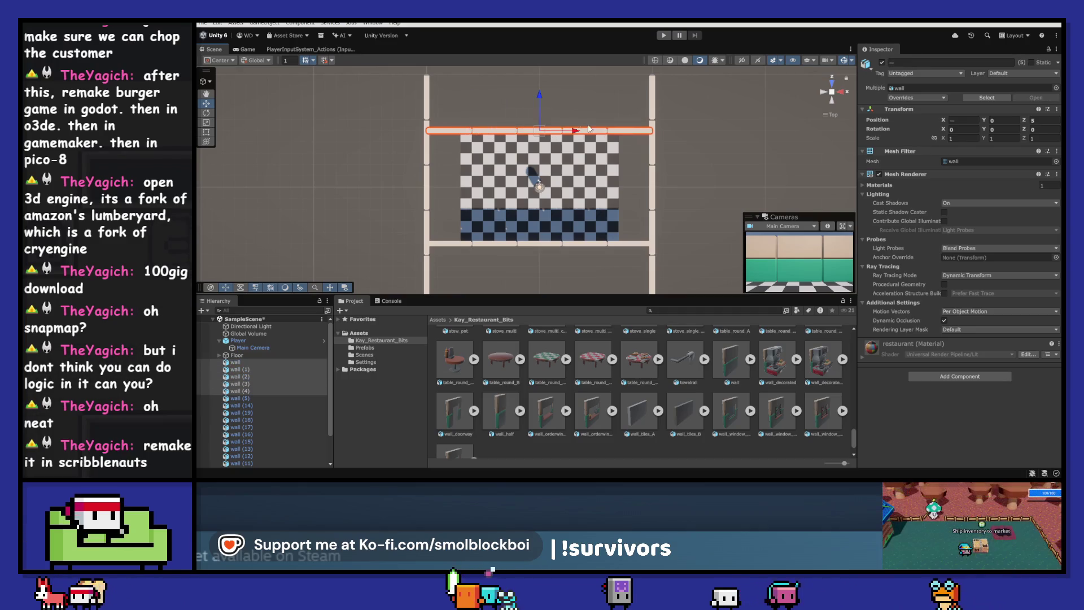
pyautogui.moveTo(541, 98); pyautogui.dragTo(538, 78)
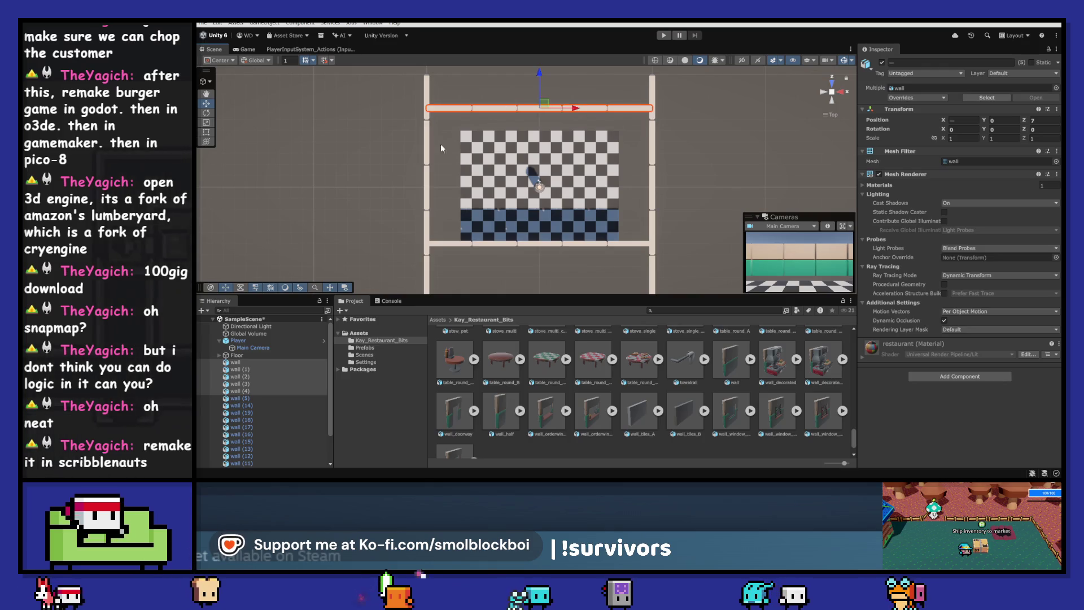
# - Move the bottom row of walls down, away from the floor
pyautogui.click(446, 243)
pyautogui.keyDown('shift'); pyautogui.click(500, 245); pyautogui.keyUp('shift')
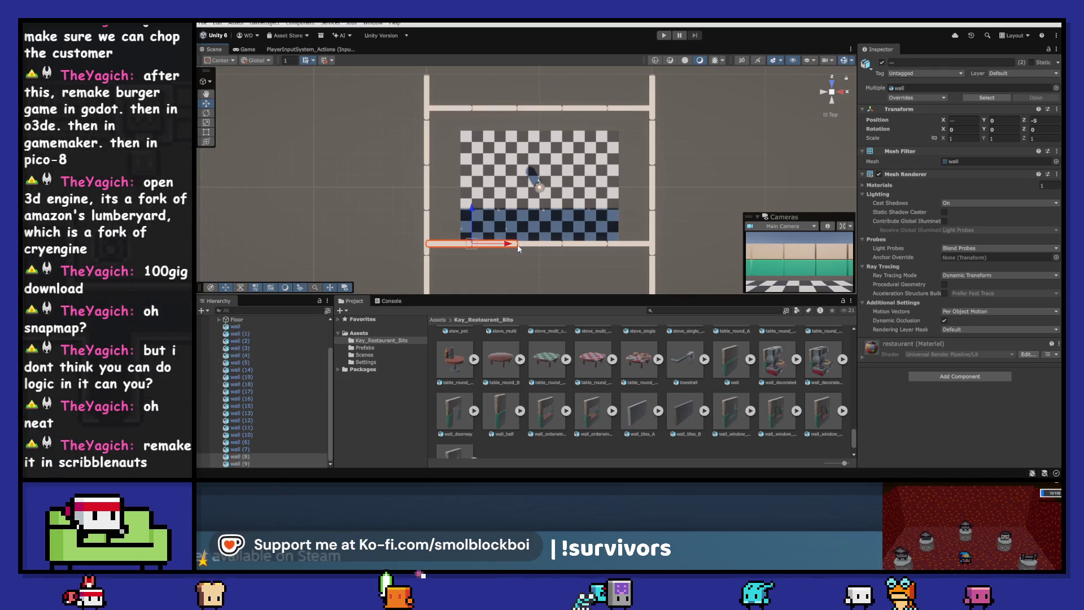
pyautogui.keyDown('shift'); pyautogui.click(634, 244); pyautogui.keyUp('shift')
pyautogui.moveTo(538, 206)
pyautogui.mouseDown()
pyautogui.moveTo(542, 228)
pyautogui.moveTo(465, 195)
pyautogui.mouseUp()
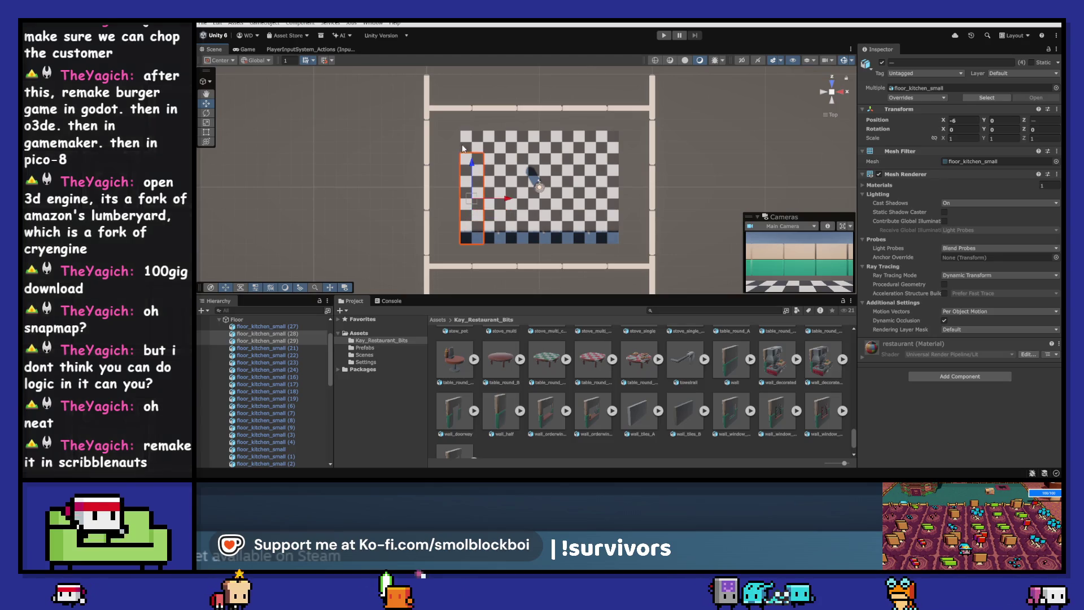
# - Widen the floor by duplicating its left and right tile columns outward
pyautogui.hotkey('ctrl', 'd')
pyautogui.moveTo(517, 191); pyautogui.dragTo(484, 186)
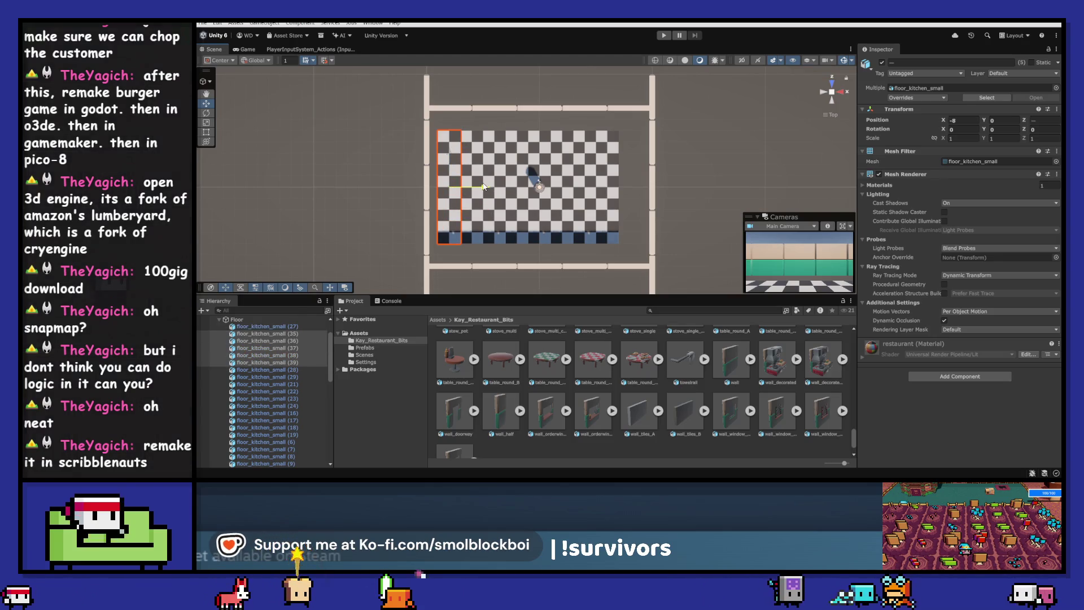
pyautogui.moveTo(607, 133)
pyautogui.mouseDown()
pyautogui.moveTo(642, 219)
pyautogui.moveTo(665, 187)
pyautogui.mouseUp()
pyautogui.hotkey('ctrl', 'd')
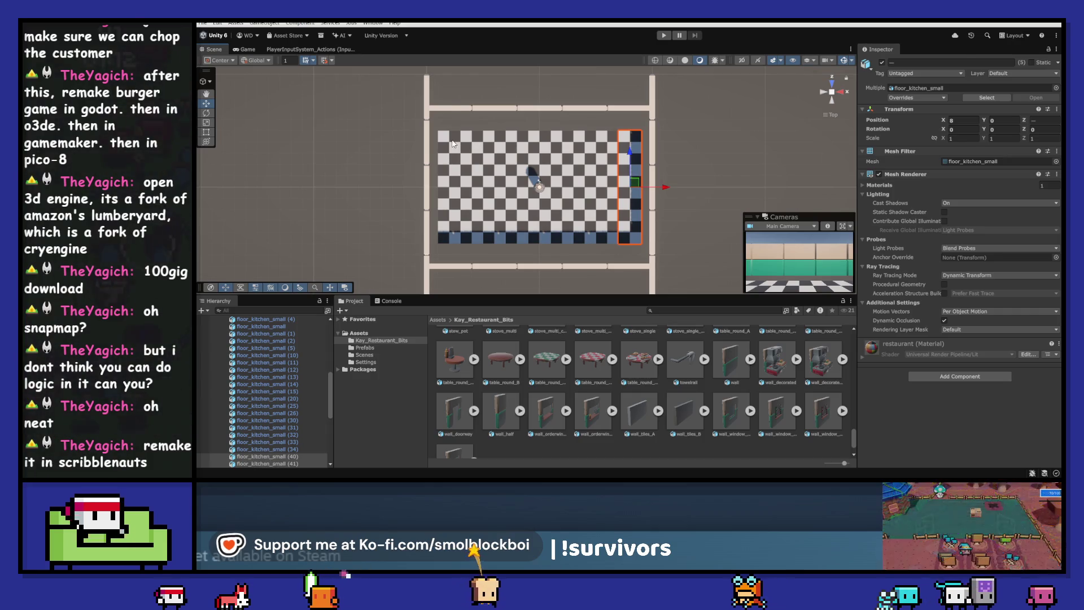
pyautogui.moveTo(452, 143); pyautogui.dragTo(513, 152)
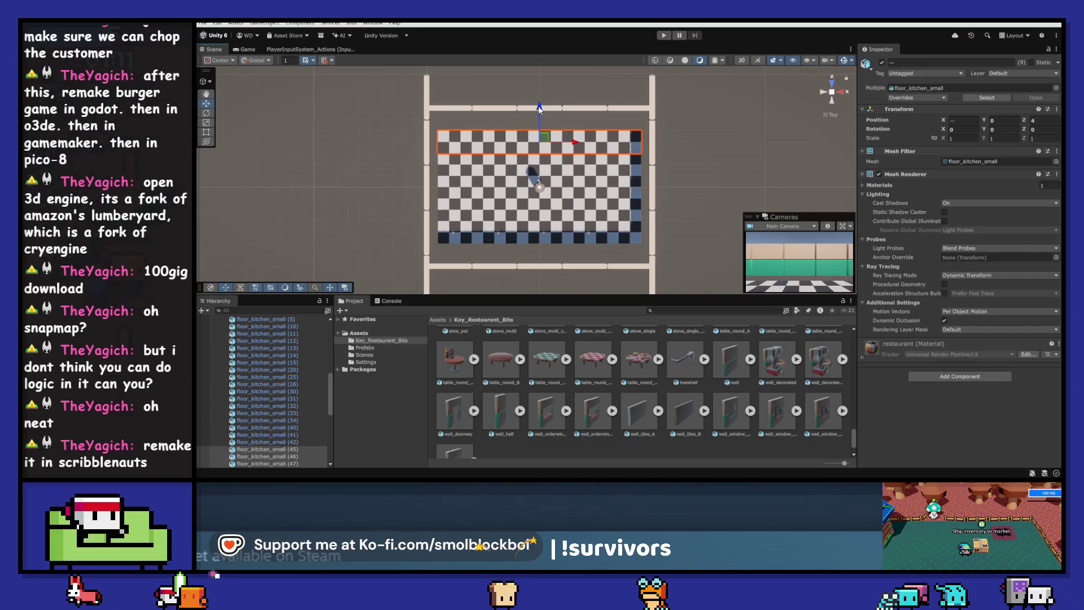
# - Bring the top and bottom wall rows in flush against the widened floor
pyautogui.click(442, 108)
pyautogui.keyDown('shift'); pyautogui.click(539, 108); pyautogui.keyUp('shift')
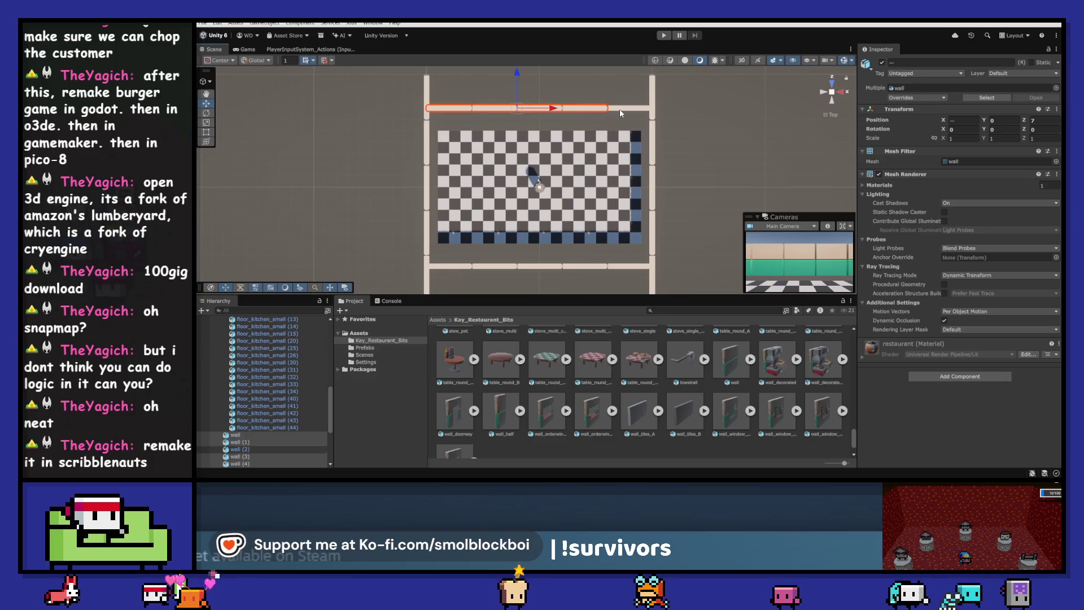
pyautogui.keyDown('shift'); pyautogui.click(619, 109); pyautogui.keyUp('shift')
pyautogui.moveTo(538, 74); pyautogui.dragTo(537, 96)
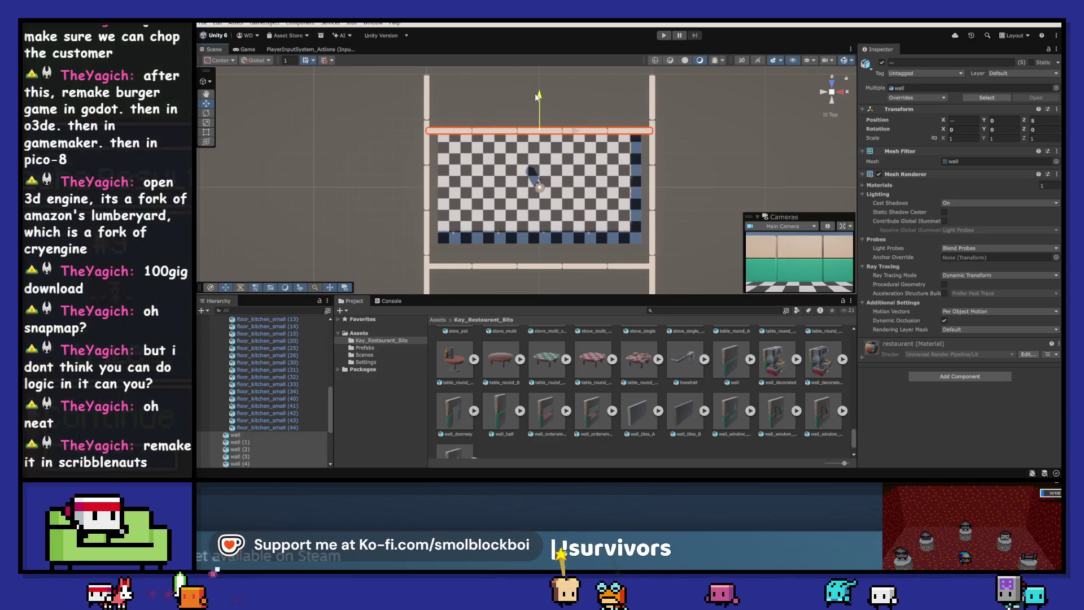
pyautogui.click(449, 266)
pyautogui.keyDown('shift'); pyautogui.click(494, 266); pyautogui.keyUp('shift')
pyautogui.keyDown('shift'); pyautogui.click(556, 270); pyautogui.keyUp('shift')
pyautogui.keyDown('shift'); pyautogui.click(578, 270); pyautogui.keyUp('shift')
pyautogui.moveTo(538, 245); pyautogui.dragTo(544, 214)
# - Nudge the right and left side walls in against the floor edges
pyautogui.click(653, 248)
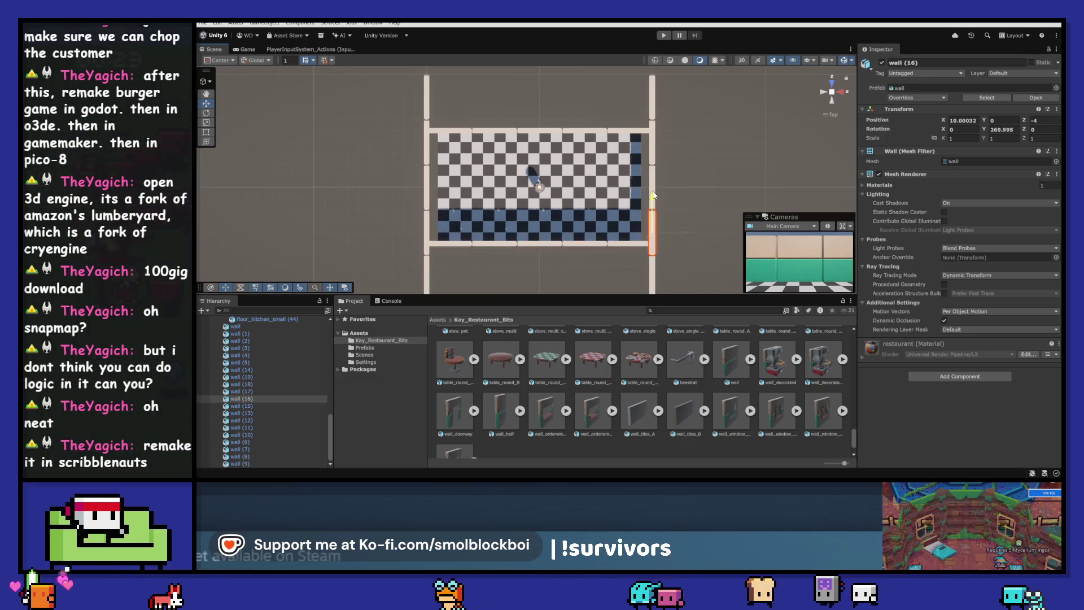
pyautogui.keyDown('shift'); pyautogui.click(652, 158); pyautogui.keyUp('shift')
pyautogui.keyDown('shift'); pyautogui.click(653, 204); pyautogui.keyUp('shift')
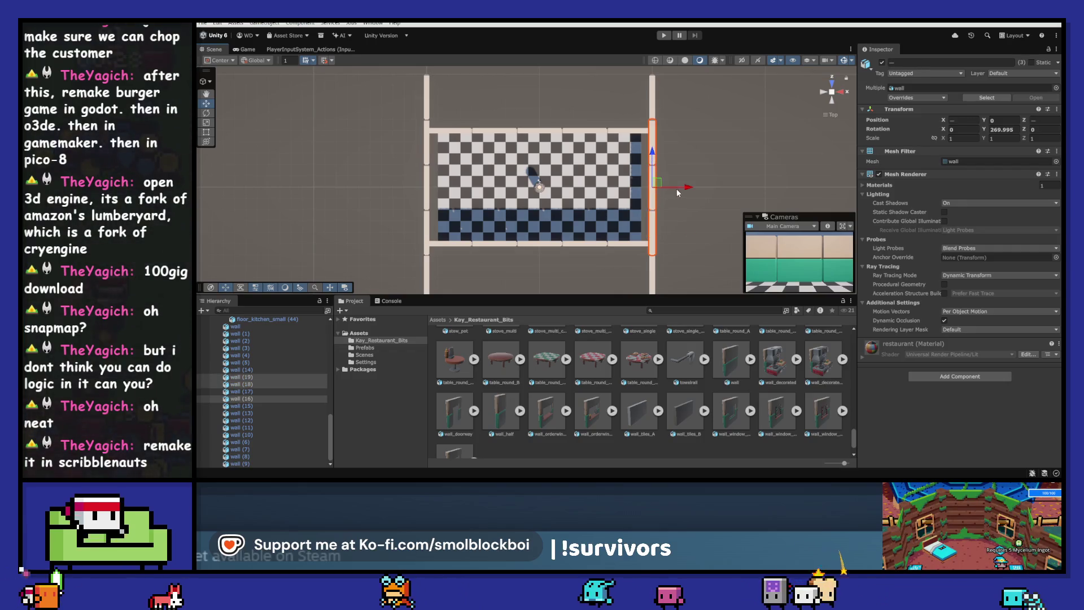
pyautogui.moveTo(682, 190); pyautogui.dragTo(671, 190)
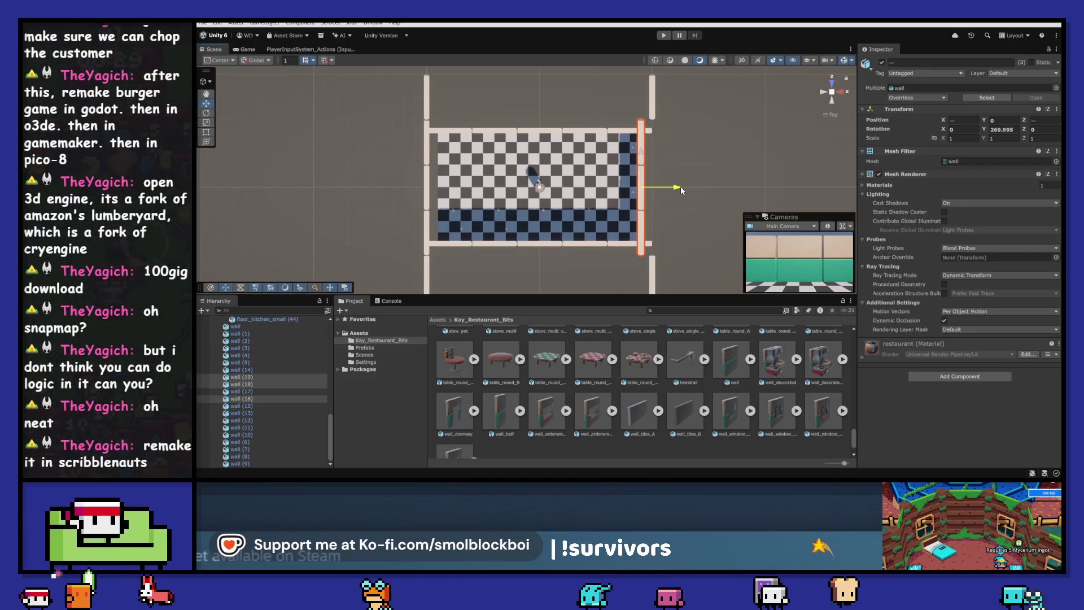
pyautogui.click(426, 152)
pyautogui.keyDown('shift'); pyautogui.click(427, 192); pyautogui.keyUp('shift')
pyautogui.keyDown('shift'); pyautogui.click(427, 231); pyautogui.keyUp('shift')
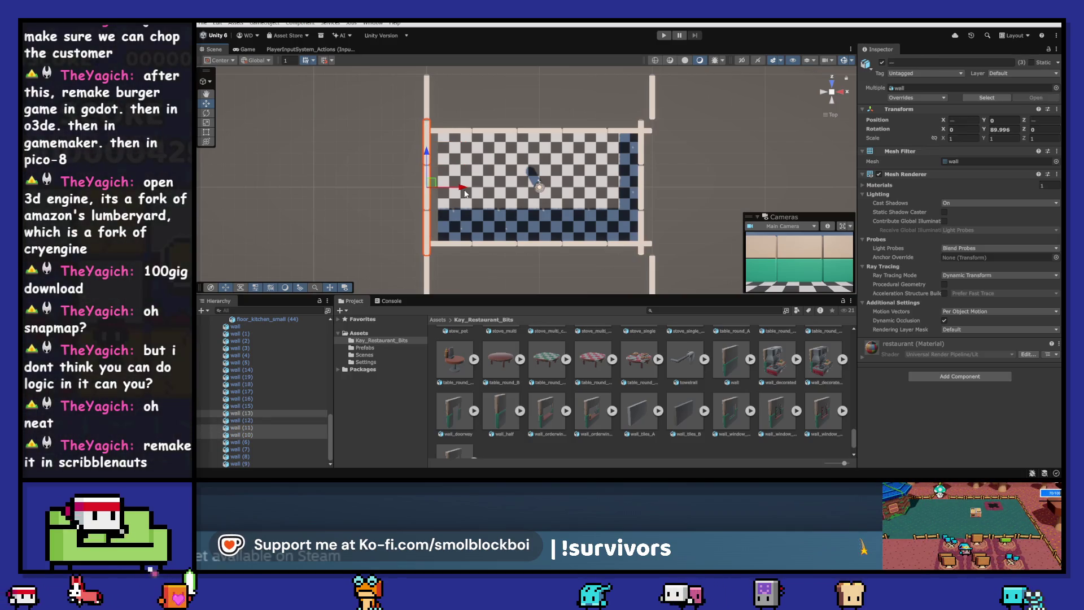
pyautogui.moveTo(466, 194); pyautogui.dragTo(471, 194)
# - Delete the four leftover corner walls, then select all the wall pieces
pyautogui.click(427, 96)
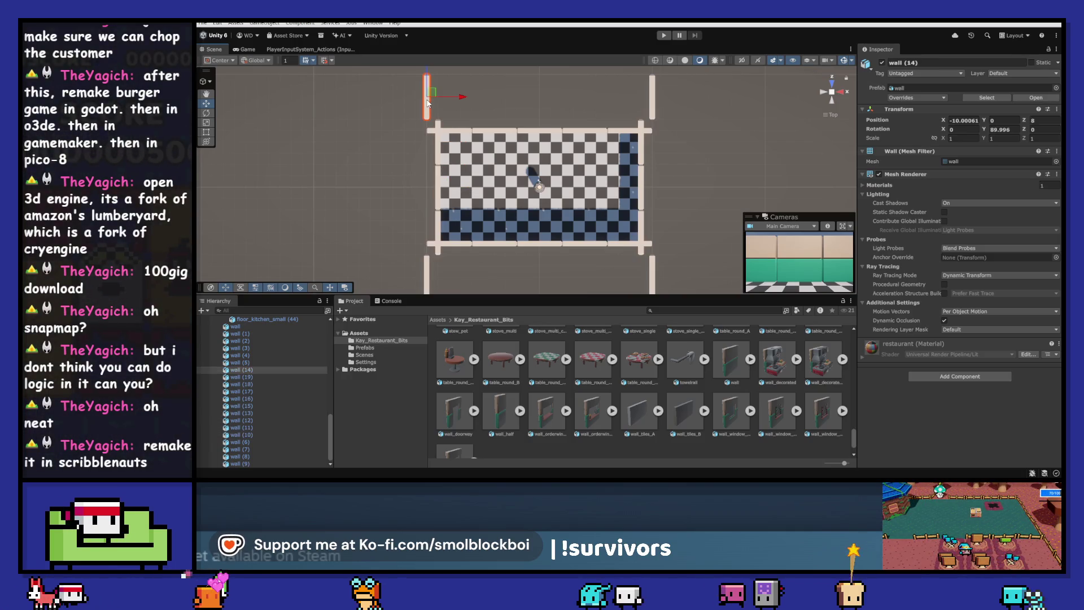
pyautogui.keyDown('shift'); pyautogui.click(654, 105); pyautogui.keyUp('shift')
pyautogui.keyDown('shift'); pyautogui.click(656, 266); pyautogui.keyUp('shift')
pyautogui.keyDown('shift'); pyautogui.click(435, 267); pyautogui.keyUp('shift')
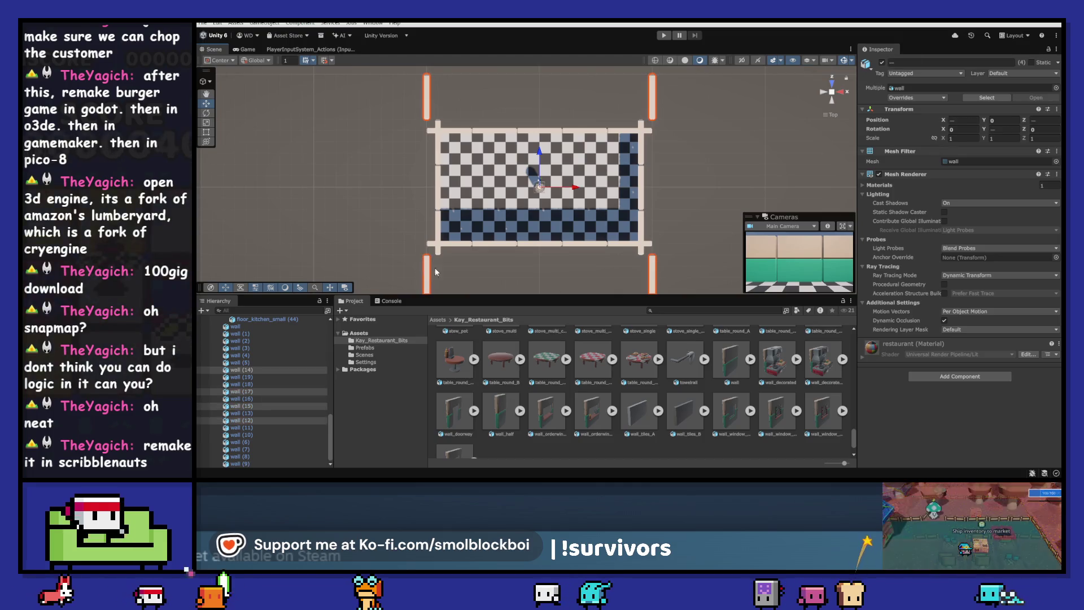
pyautogui.scroll(-1, 498, 252)
pyautogui.press('Delete')
pyautogui.scroll(2, 498, 252)
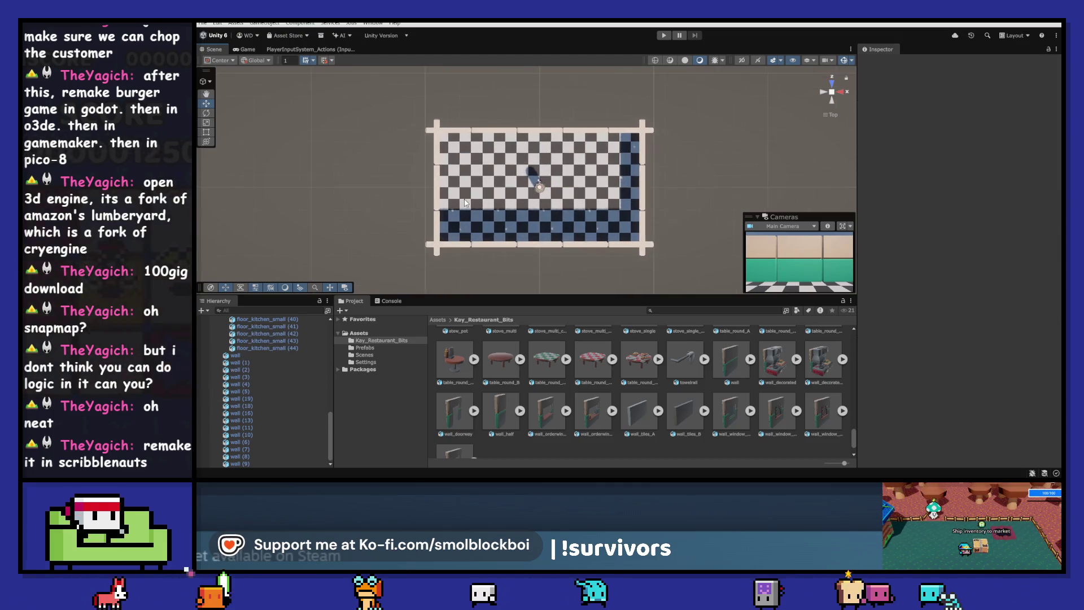
pyautogui.click(287, 355)
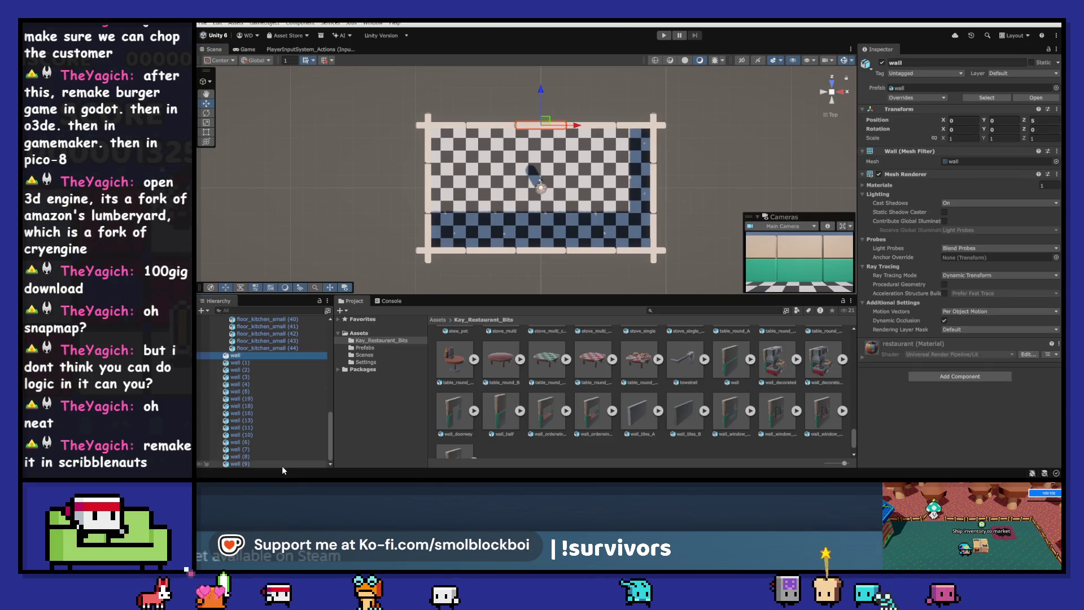
# - Group all the wall pieces under a new parent object named 'Walls'
pyautogui.keyDown('shift'); pyautogui.click(279, 464); pyautogui.keyUp('shift')
pyautogui.rightClick(245, 359)
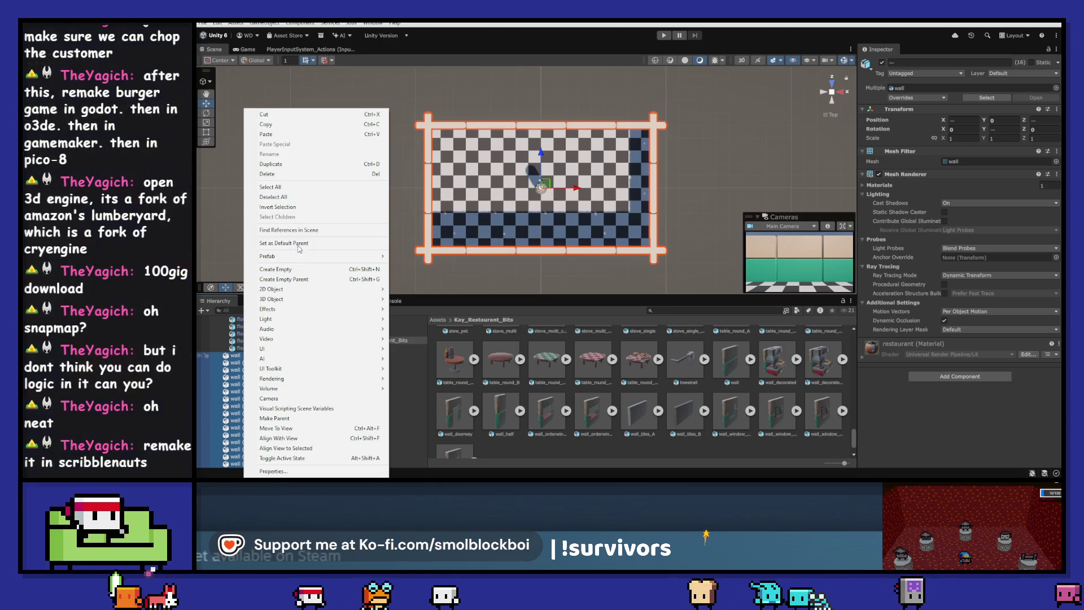
pyautogui.click(300, 279)
pyautogui.write('W')
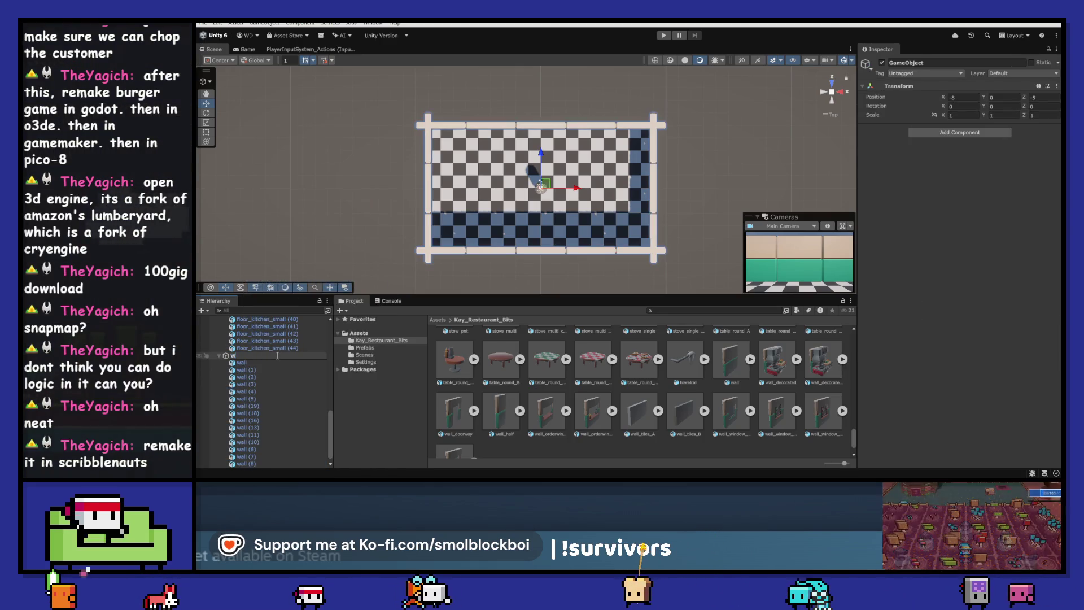
pyautogui.write('alls')
pyautogui.press('Return')
# - Collapse the Floor and Walls groups in the Hierarchy and enter Play mode
pyautogui.scroll(10, 276, 354)
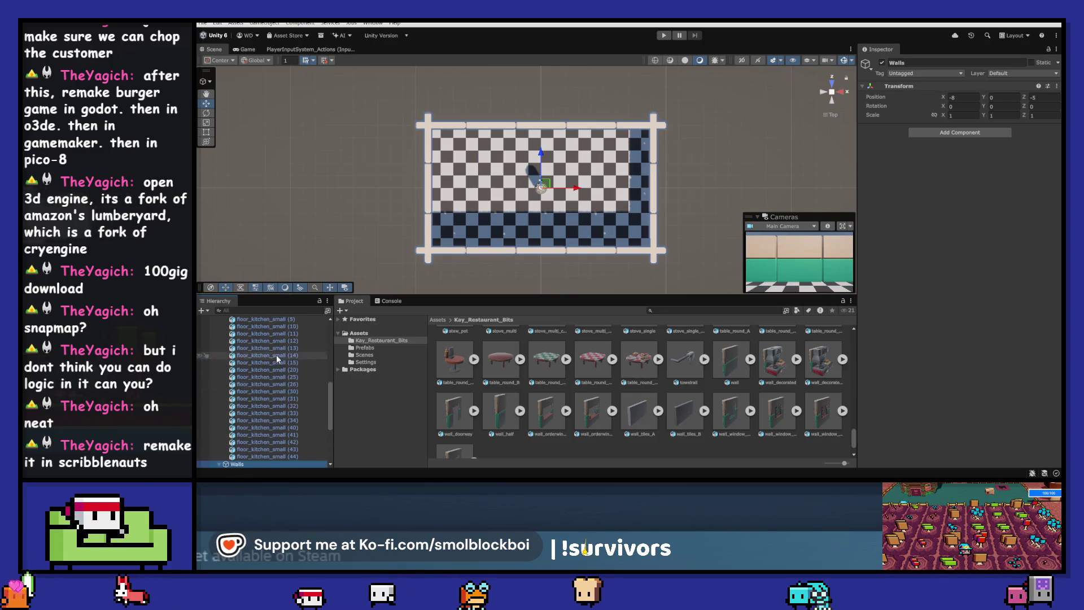
pyautogui.scroll(5, 276, 354)
pyautogui.click(219, 354)
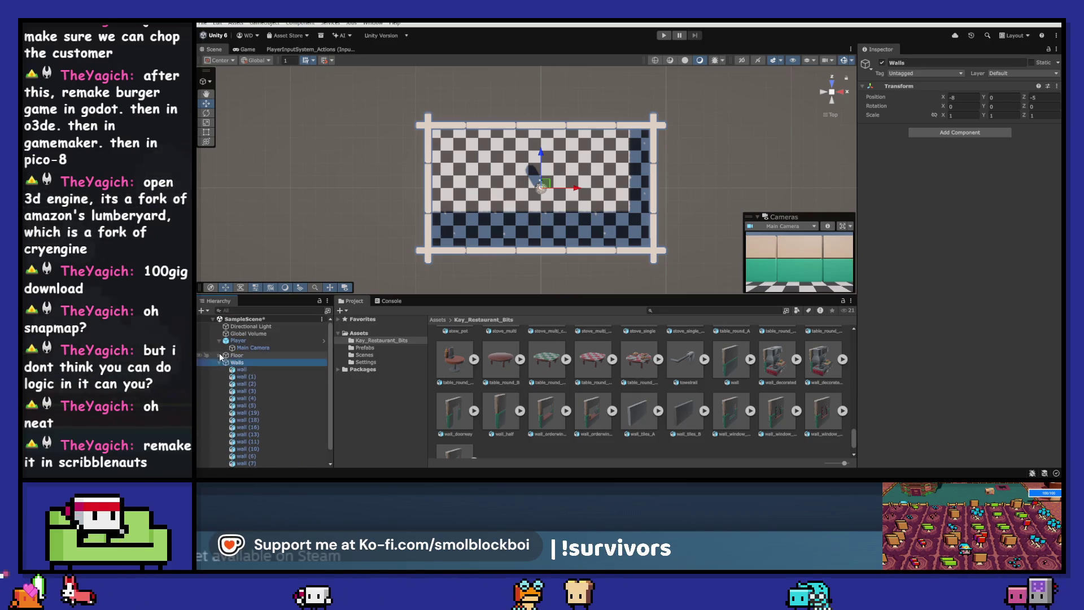
pyautogui.click(219, 362)
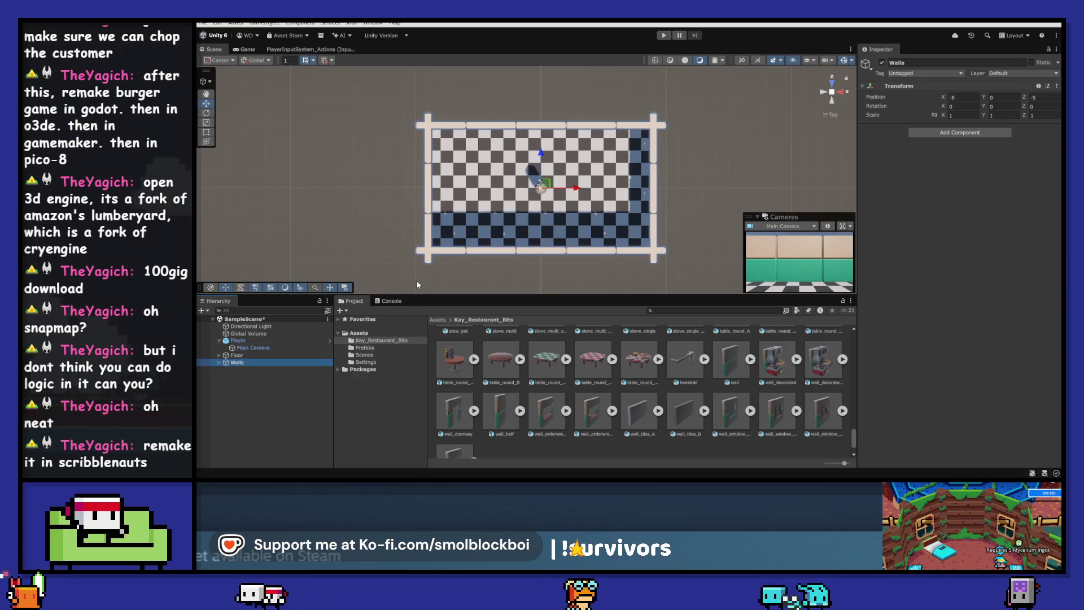
pyautogui.click(663, 36)
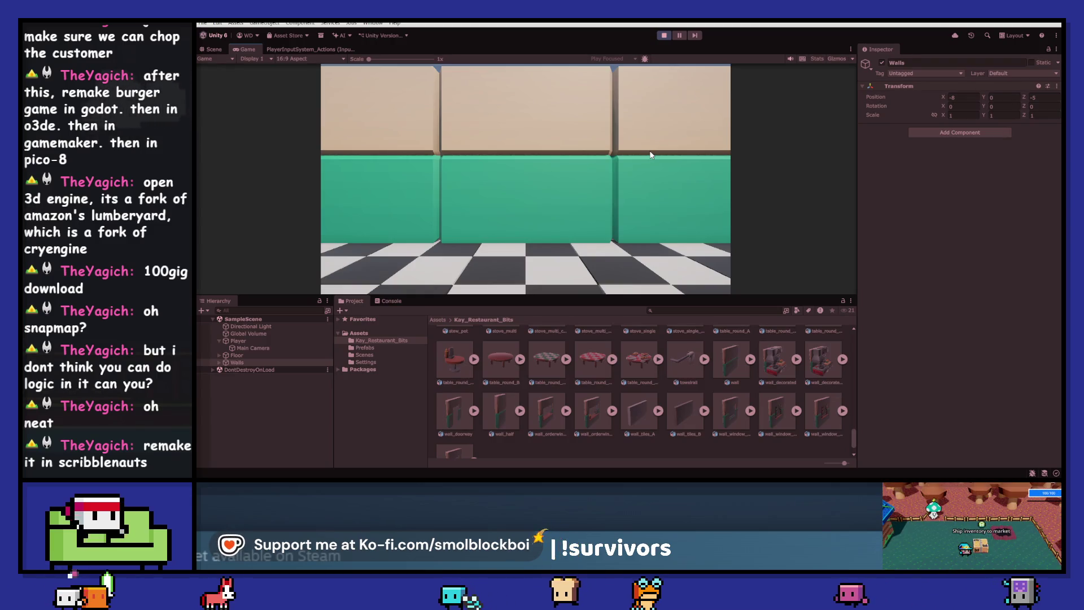
# - Exit Play mode and orbit the Scene view to face the back wall
pyautogui.click(665, 36)
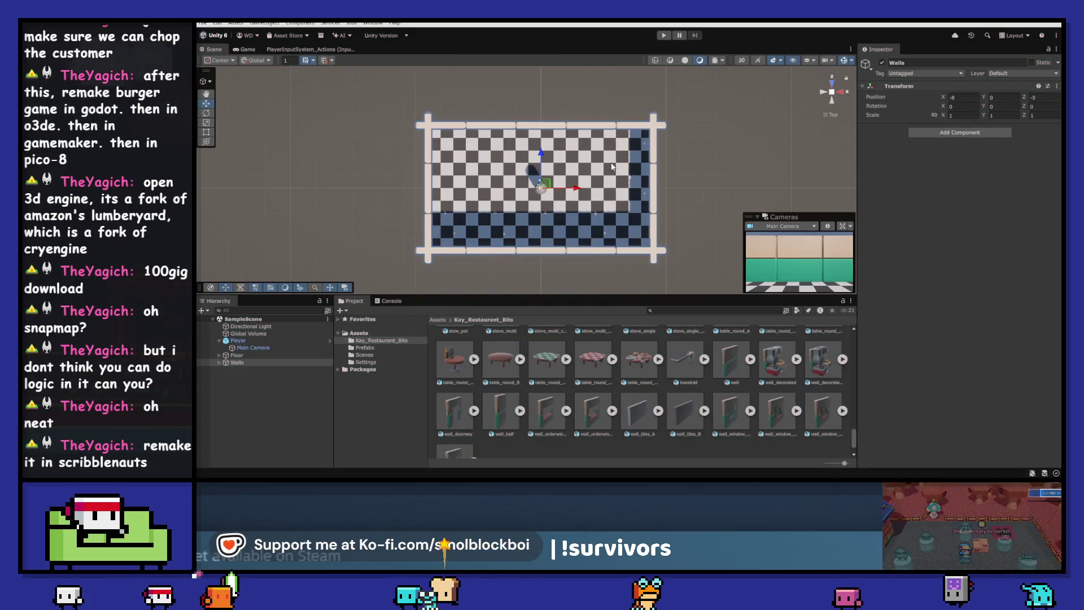
pyautogui.moveTo(706, 169)
pyautogui.keyDown('alt'); pyautogui.mouseDown()
pyautogui.moveTo(701, 229)
pyautogui.moveTo(490, 118)
pyautogui.moveTo(457, 84)
pyautogui.mouseUp(); pyautogui.keyUp('alt')
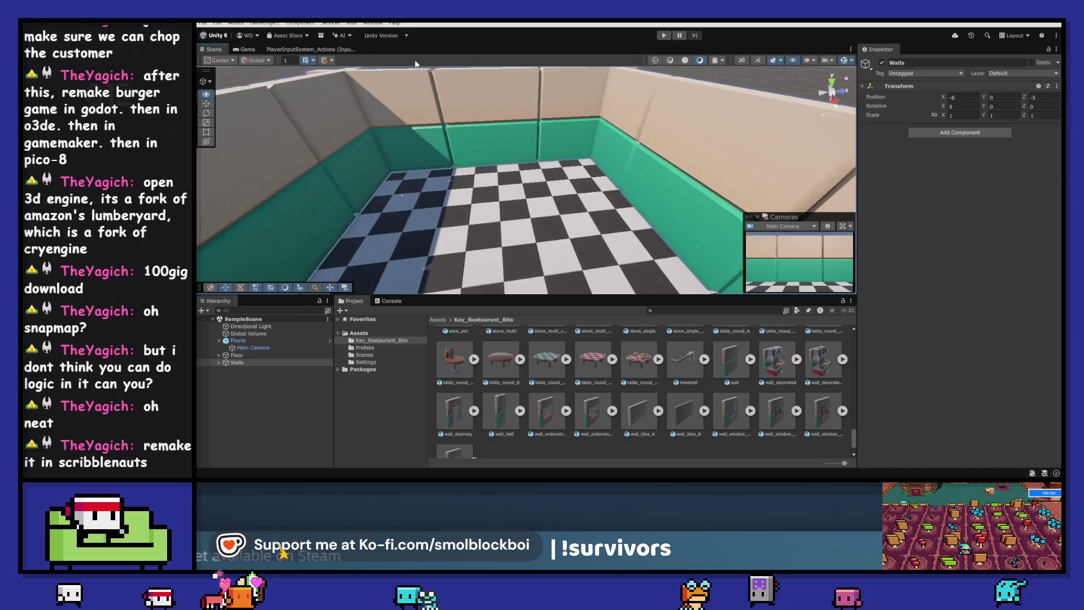
pyautogui.keyDown('alt'); pyautogui.moveTo(427, 48); pyautogui.dragTo(632, 68); pyautogui.keyUp('alt')
# - Shift wall (1) along X to 12 to close the corner gap
pyautogui.click(678, 154)
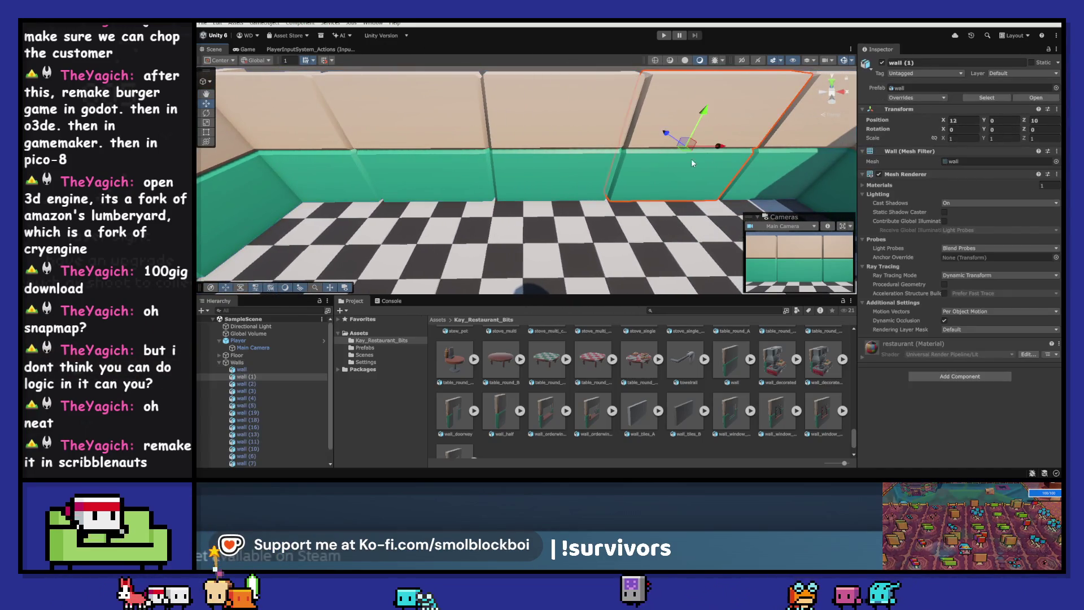
pyautogui.moveTo(716, 149)
pyautogui.mouseDown()
pyautogui.moveTo(726, 151)
pyautogui.moveTo(697, 144)
pyautogui.moveTo(714, 143)
pyautogui.mouseUp()
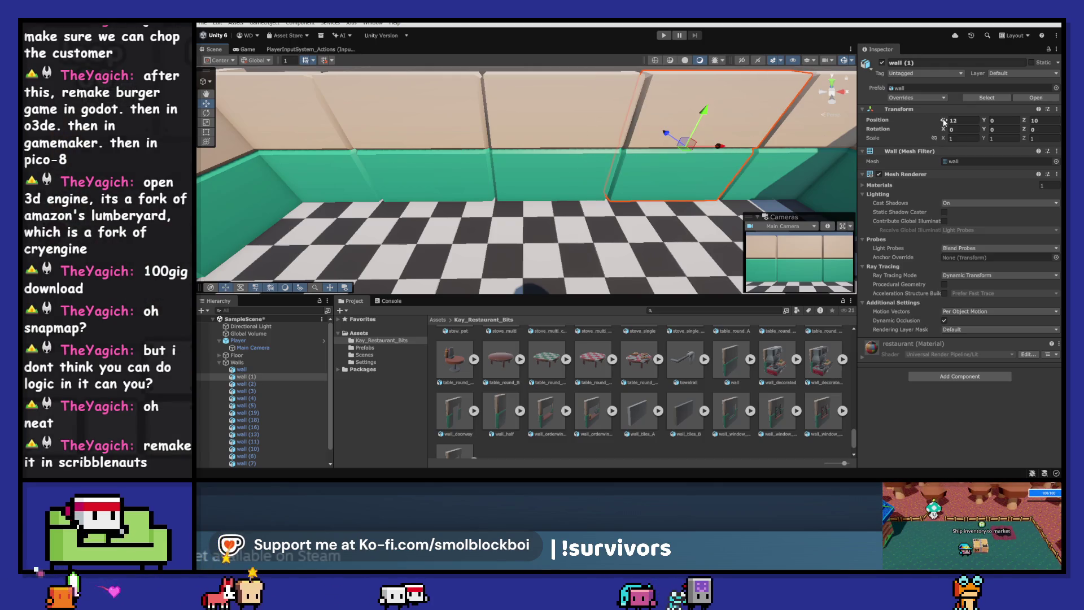
pyautogui.moveTo(942, 122); pyautogui.dragTo(906, 117)
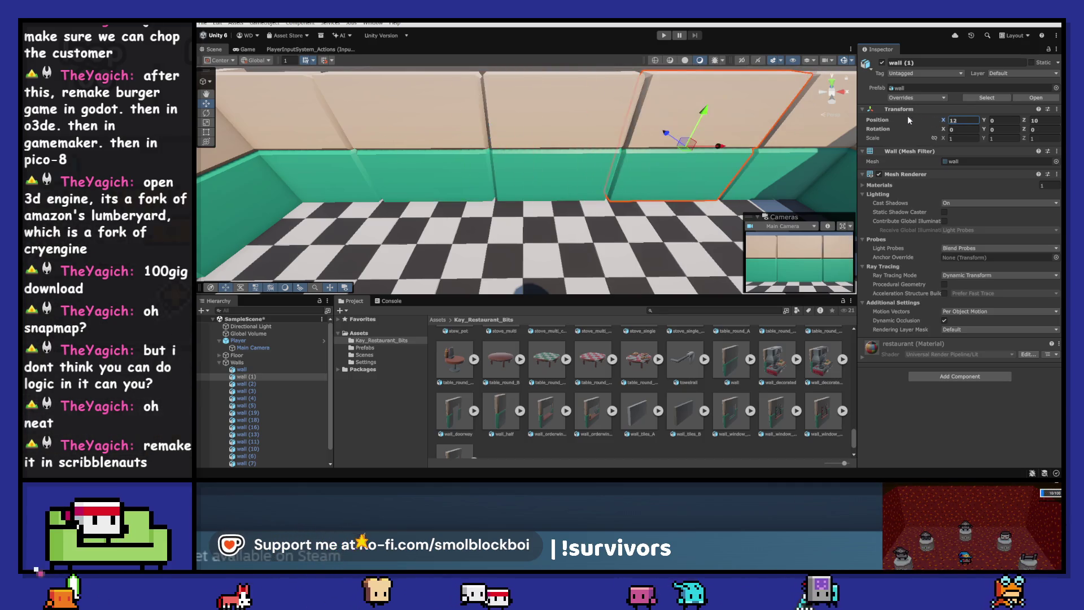
pyautogui.scroll(-8, 729, 150)
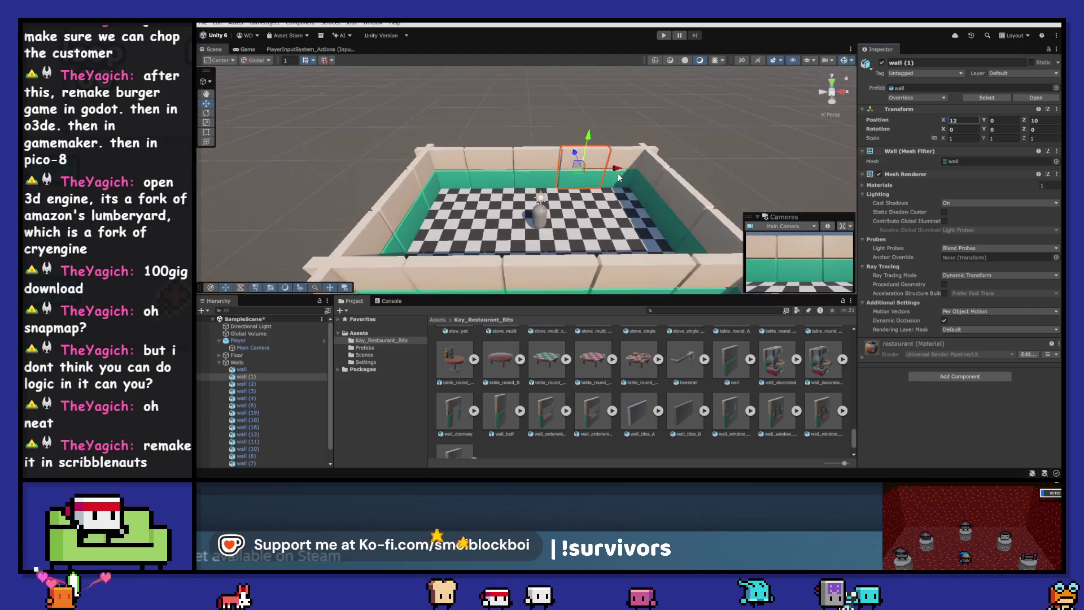
pyautogui.moveTo(703, 85); pyautogui.dragTo(663, 221)
# - Move the Player capsule to Z -3.246 and drop a stove_single into the room
pyautogui.click(464, 220)
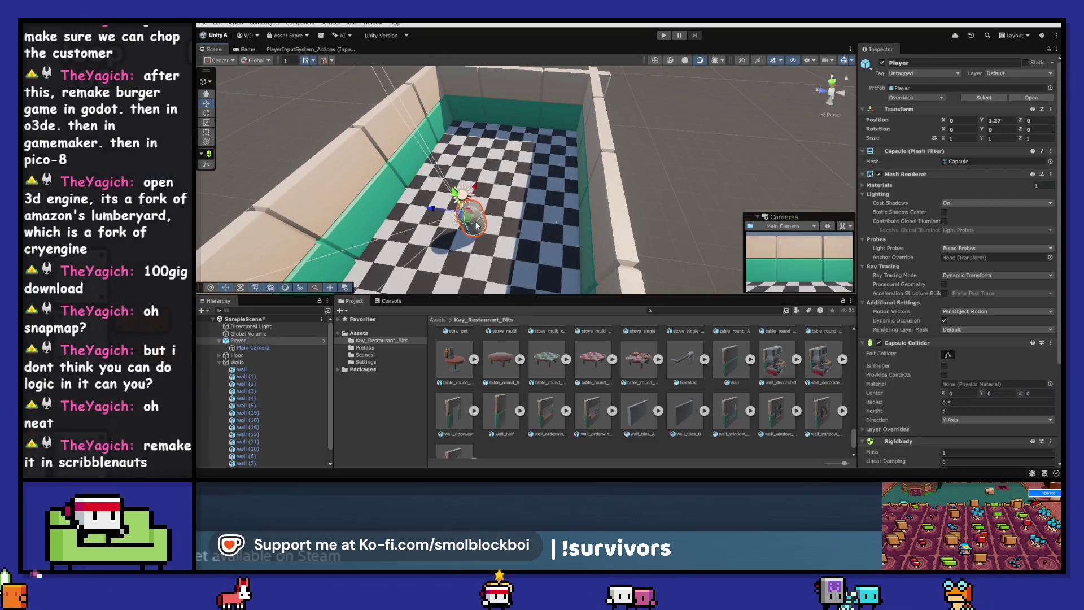
pyautogui.moveTo(435, 210); pyautogui.dragTo(507, 225)
pyautogui.moveTo(652, 164); pyautogui.dragTo(439, 192)
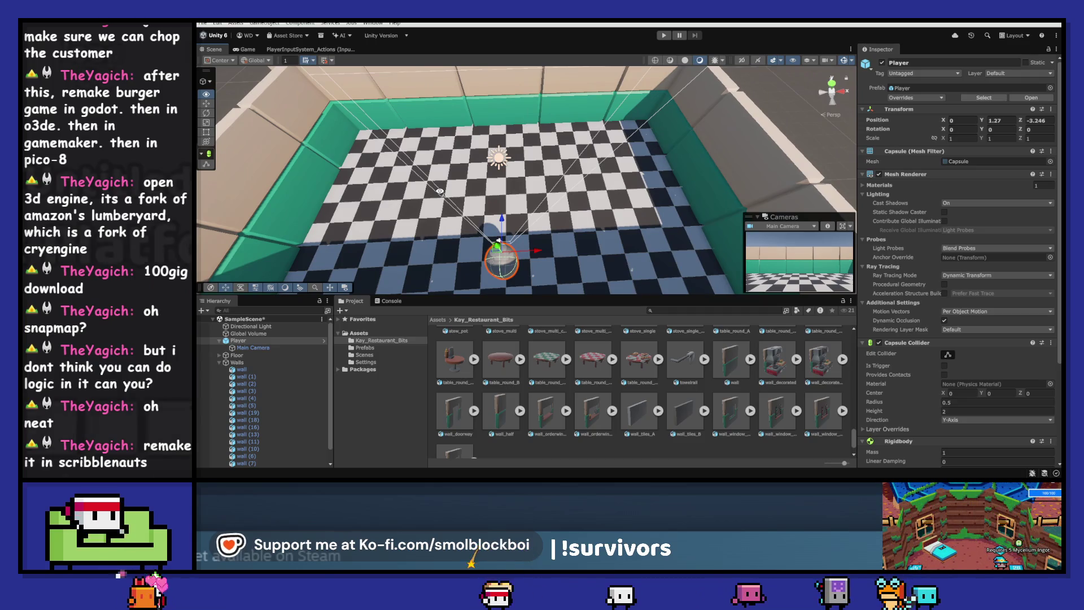
pyautogui.scroll(2, 526, 386)
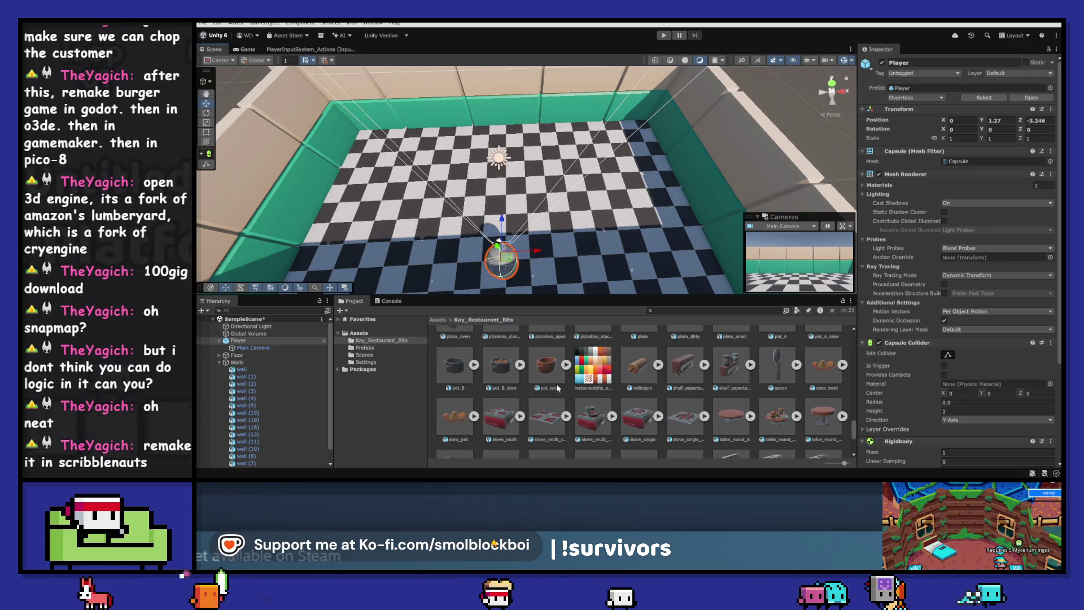
pyautogui.moveTo(638, 418)
pyautogui.mouseDown()
pyautogui.moveTo(468, 262)
pyautogui.moveTo(421, 166)
pyautogui.moveTo(460, 140)
pyautogui.mouseUp()
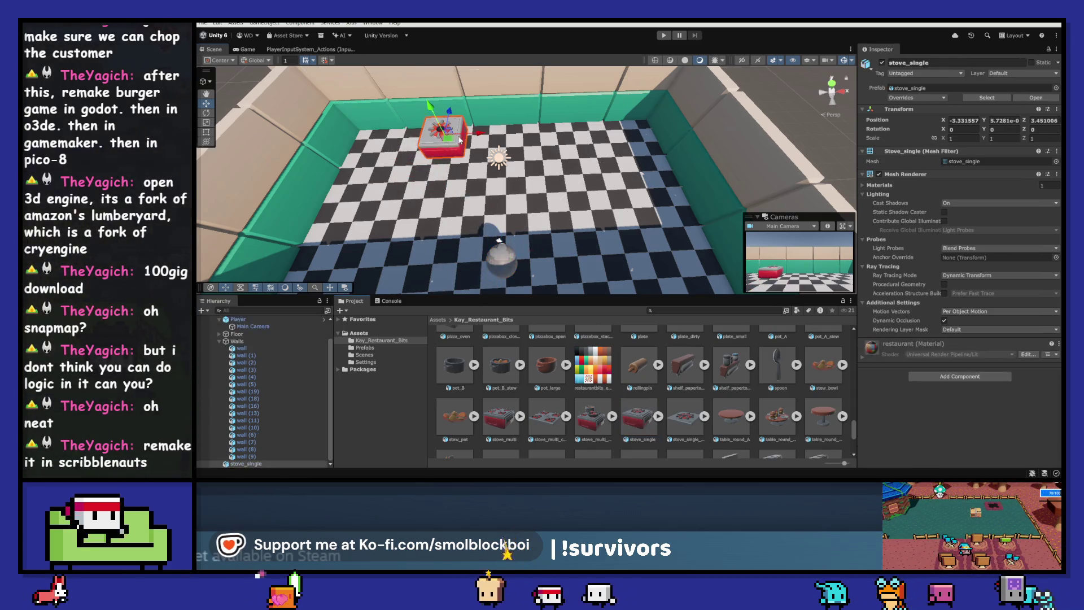
# - Reset the stove's transform, then set it at X -3, Z 3.77, rotated 180° on Y
pyautogui.rightClick(904, 114)
pyautogui.click(931, 130)
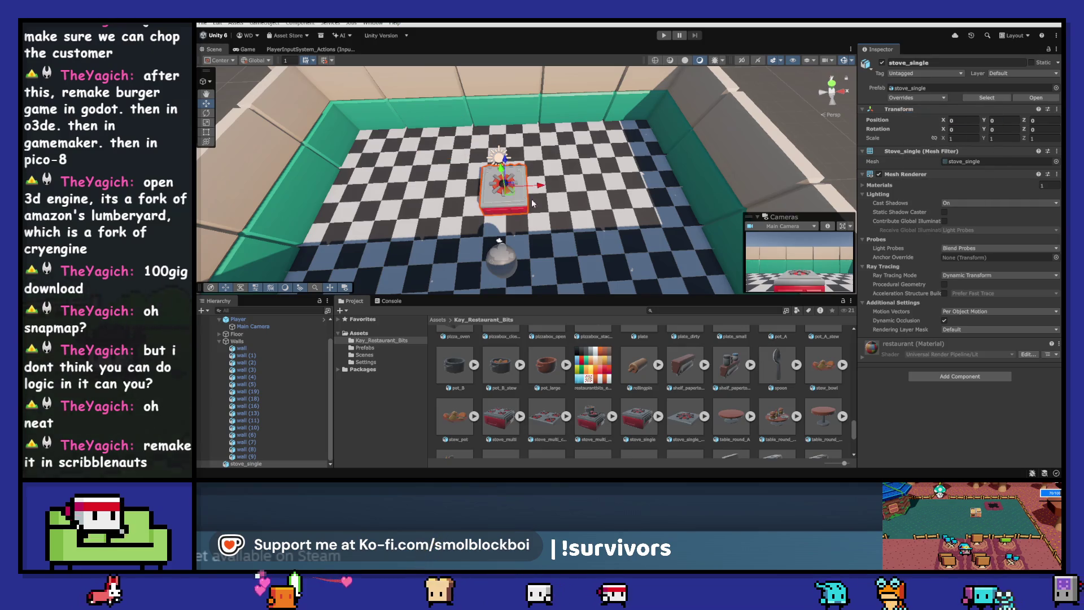
pyautogui.moveTo(469, 161); pyautogui.dragTo(456, 140)
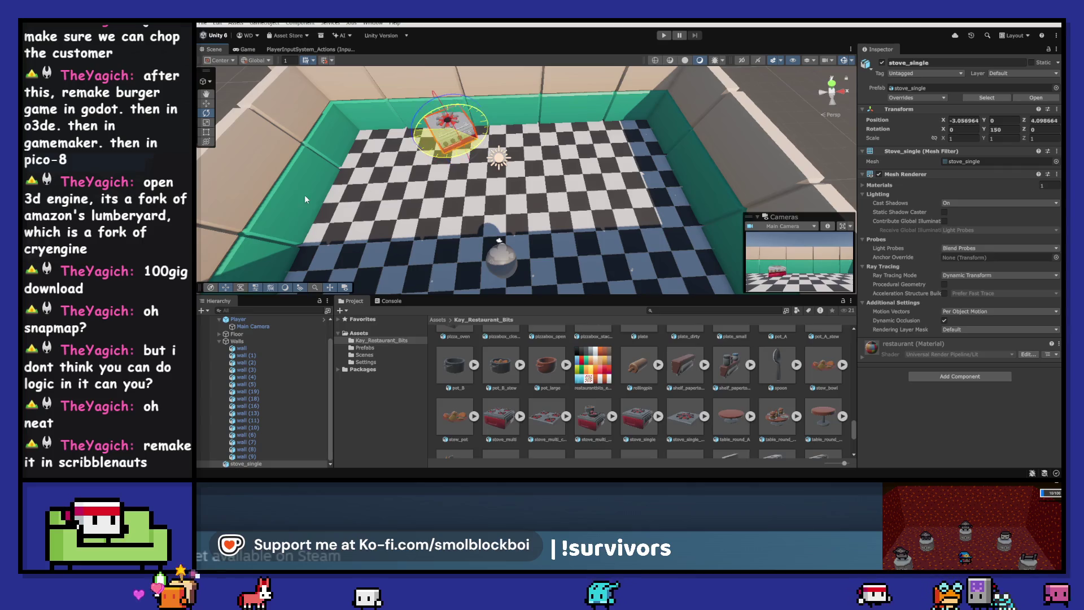
pyautogui.moveTo(278, 229); pyautogui.dragTo(278, 229)
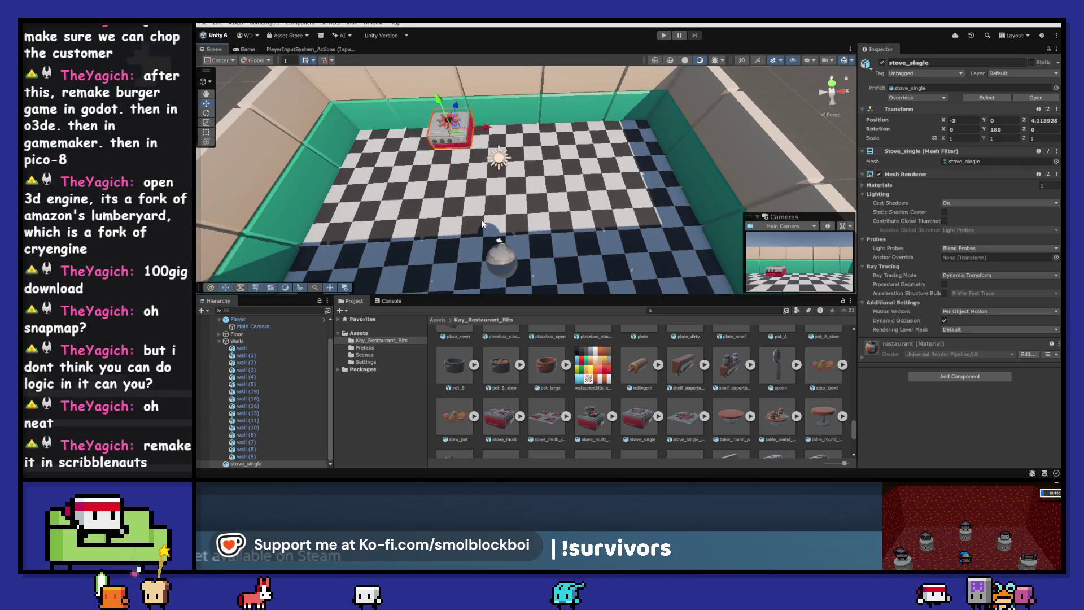
pyautogui.press('f')
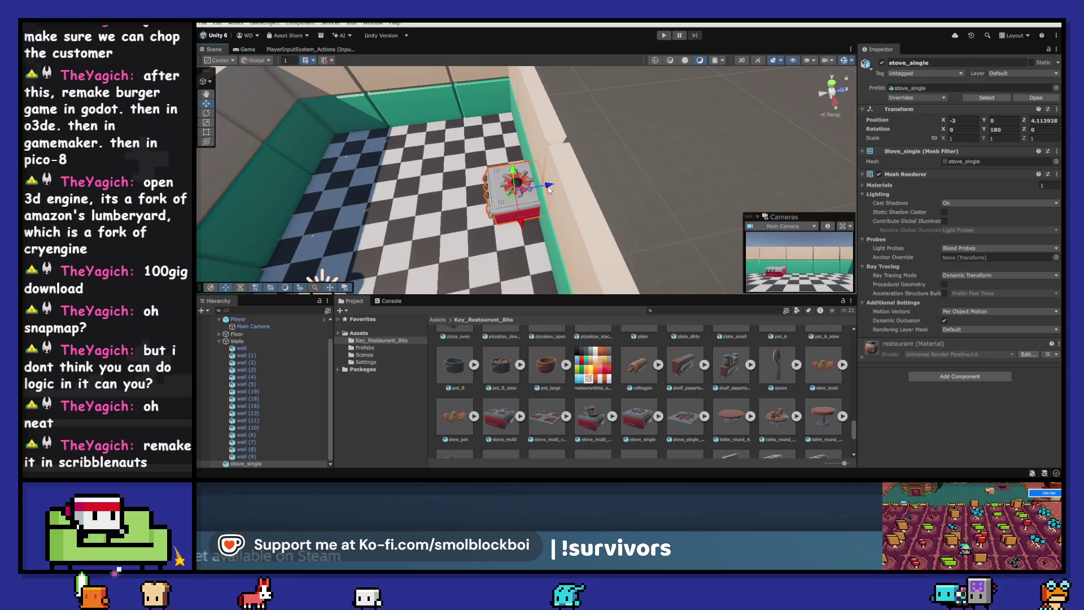
pyautogui.moveTo(551, 185)
pyautogui.mouseDown()
pyautogui.moveTo(542, 185)
pyautogui.moveTo(728, 294)
pyautogui.mouseUp()
pyautogui.scroll(-3, 733, 431)
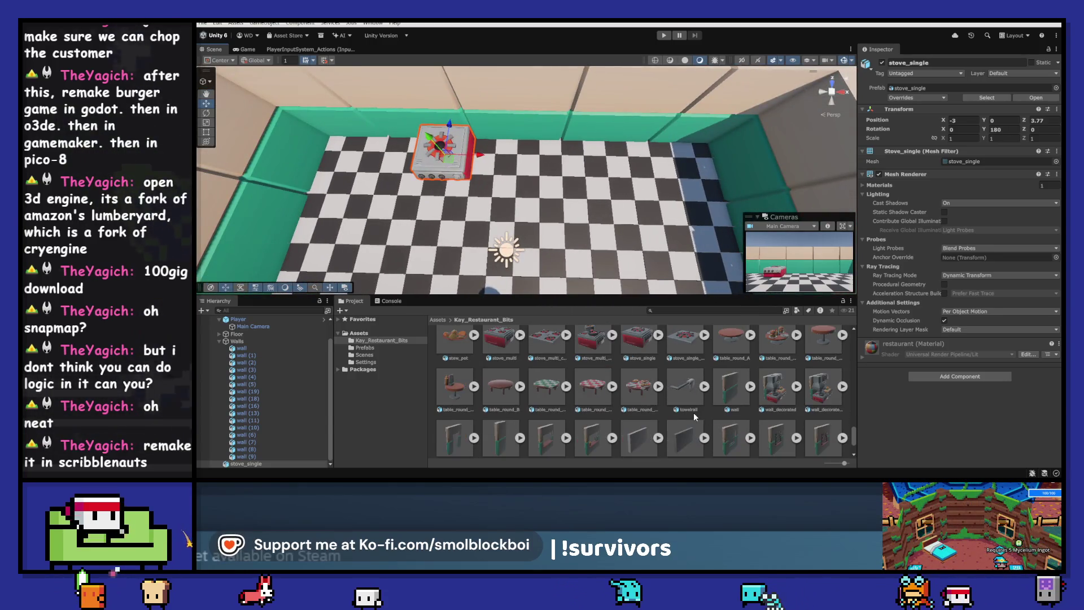
pyautogui.scroll(4, 677, 406)
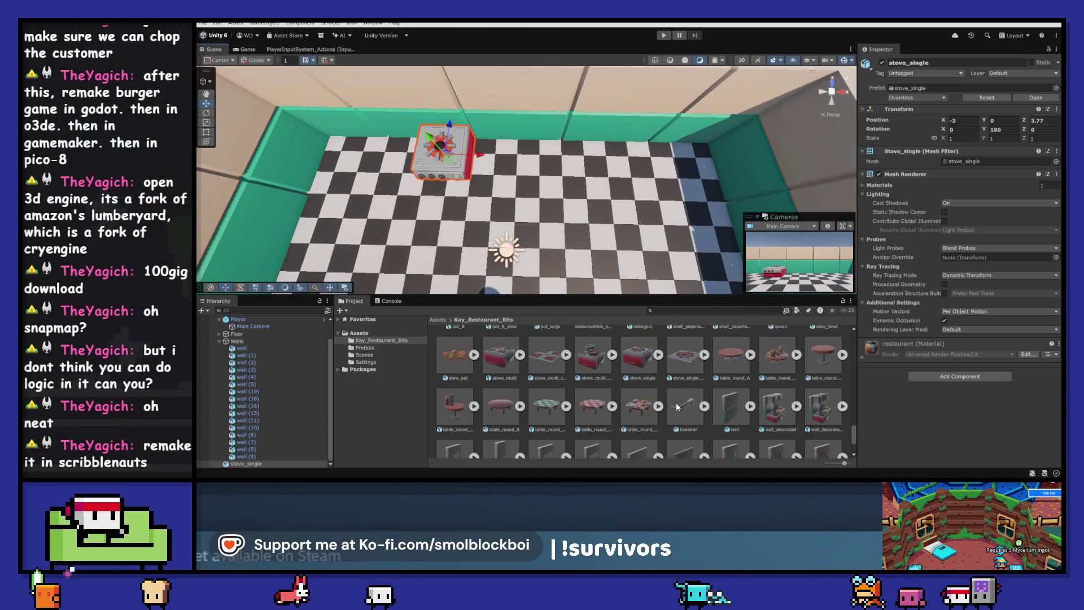
pyautogui.scroll(-2, 677, 406)
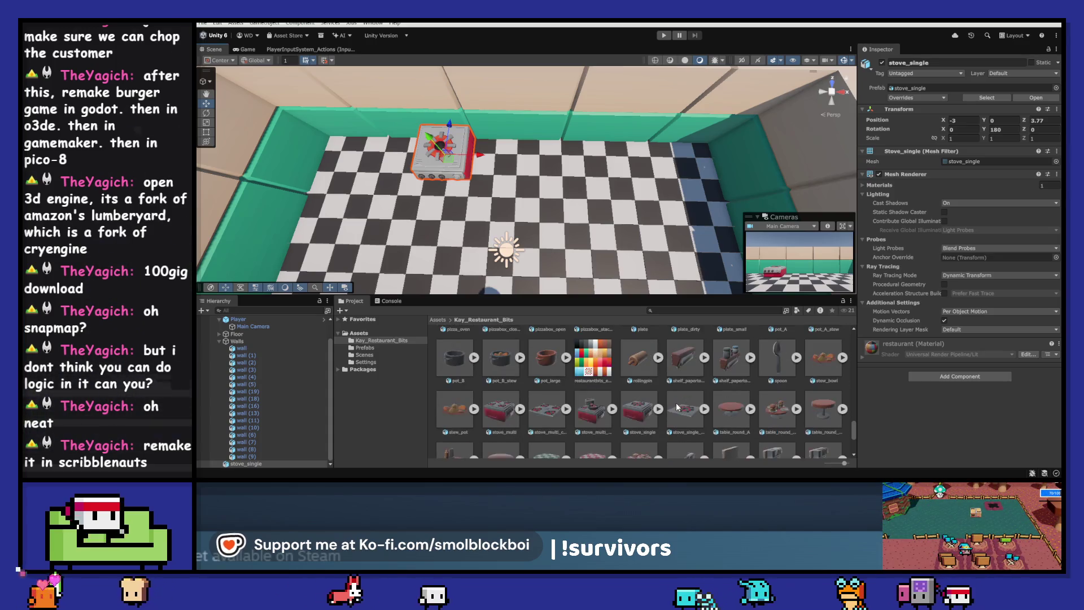
pyautogui.scroll(-5, 677, 405)
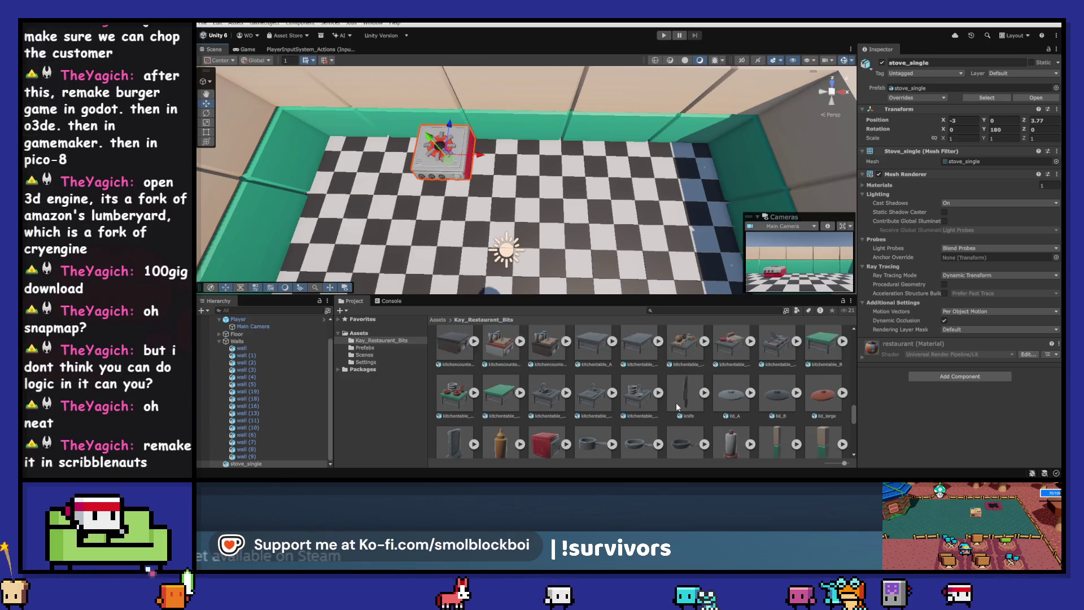
pyautogui.scroll(2, 675, 402)
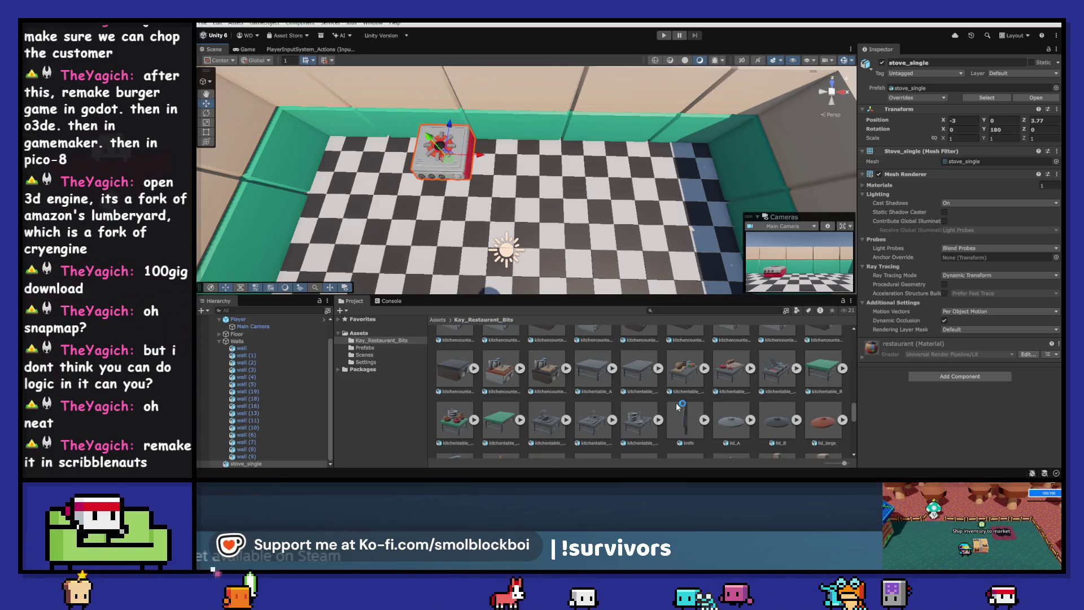
# - Place kitchentable_B_large beside the stove near X -0.06, Z 3.70, then select fridge_A_decorated
pyautogui.moveTo(499, 425)
pyautogui.mouseDown()
pyautogui.moveTo(503, 249)
pyautogui.moveTo(574, 201)
pyautogui.moveTo(515, 163)
pyautogui.moveTo(524, 156)
pyautogui.moveTo(516, 163)
pyautogui.mouseUp()
pyautogui.moveTo(503, 249)
pyautogui.mouseDown()
pyautogui.moveTo(472, 235)
pyautogui.moveTo(428, 179)
pyautogui.moveTo(700, 147)
pyautogui.moveTo(670, 116)
pyautogui.mouseUp()
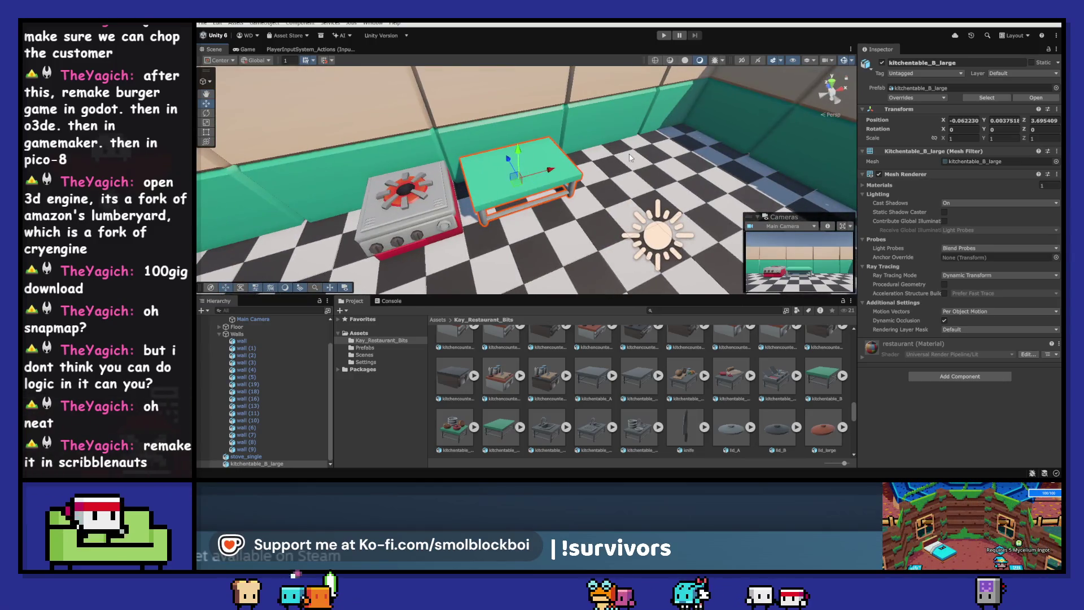
pyautogui.scroll(3, 595, 380)
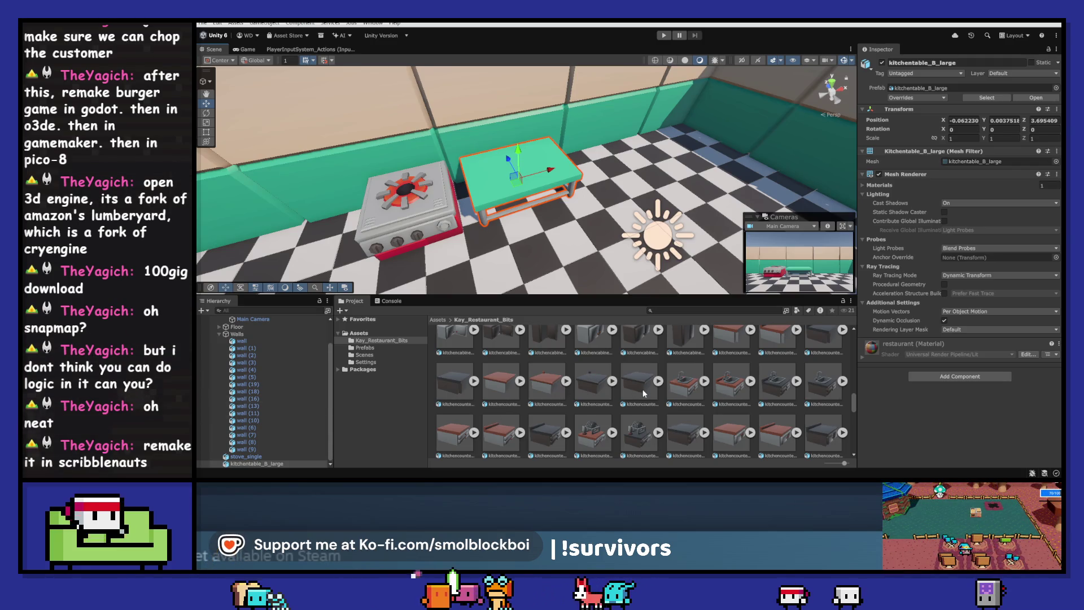
pyautogui.scroll(10, 644, 393)
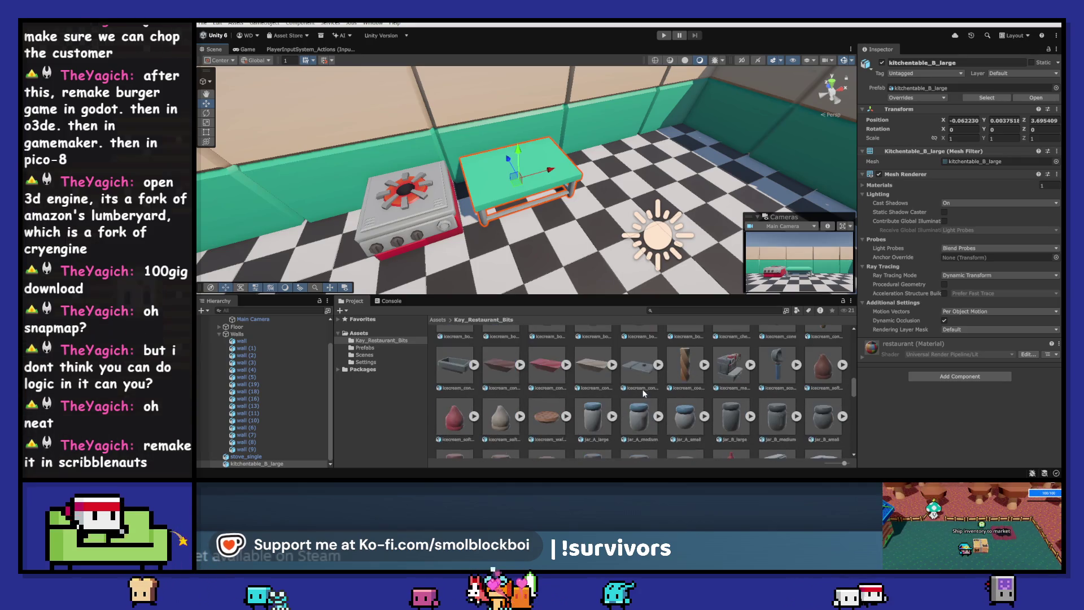
pyautogui.scroll(2, 644, 394)
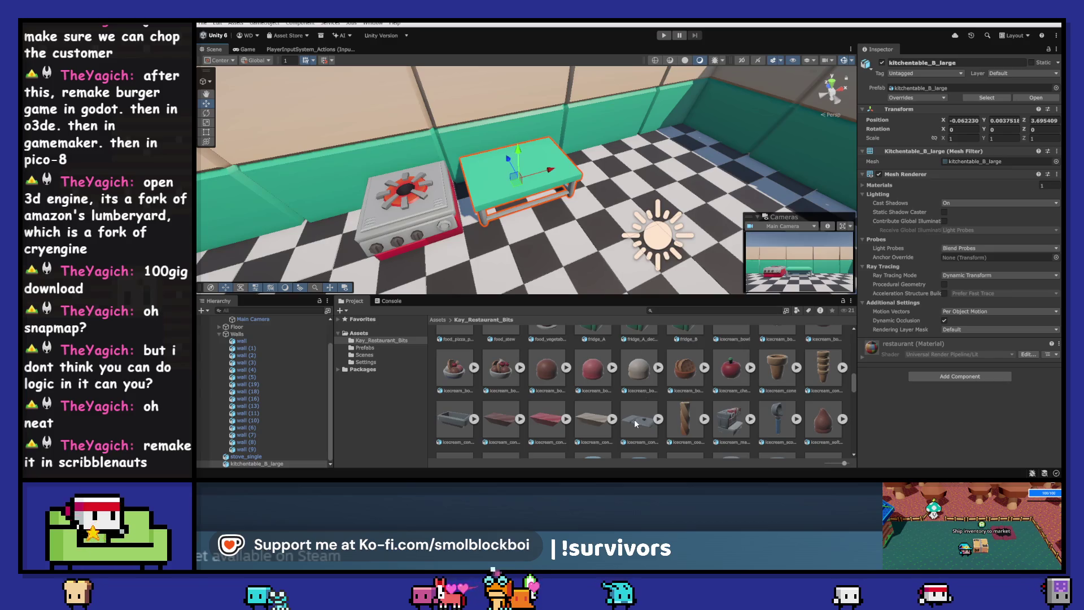
pyautogui.scroll(3, 634, 419)
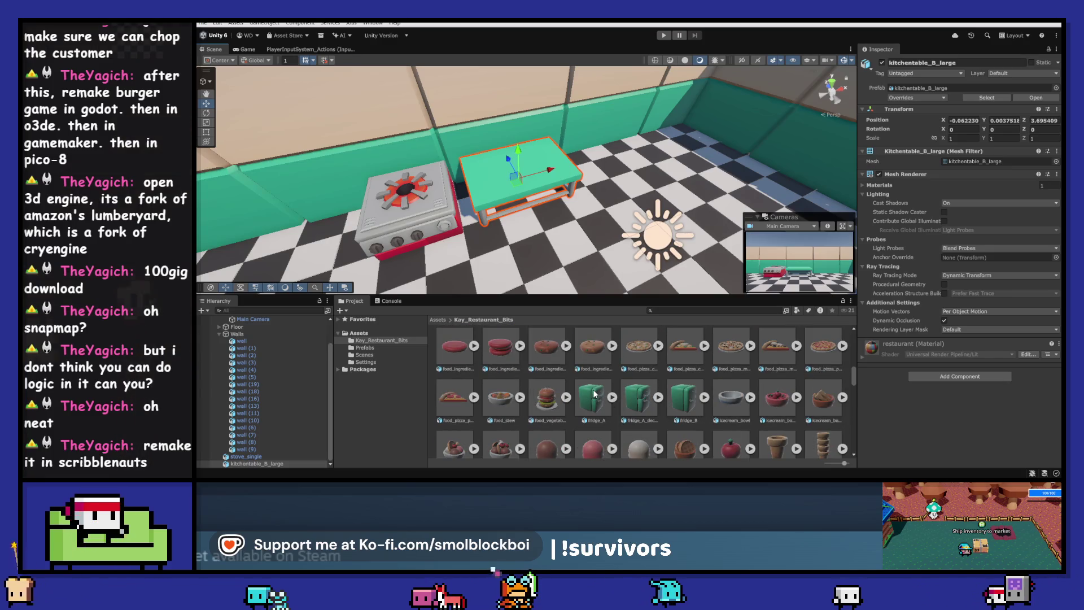
pyautogui.click(646, 404)
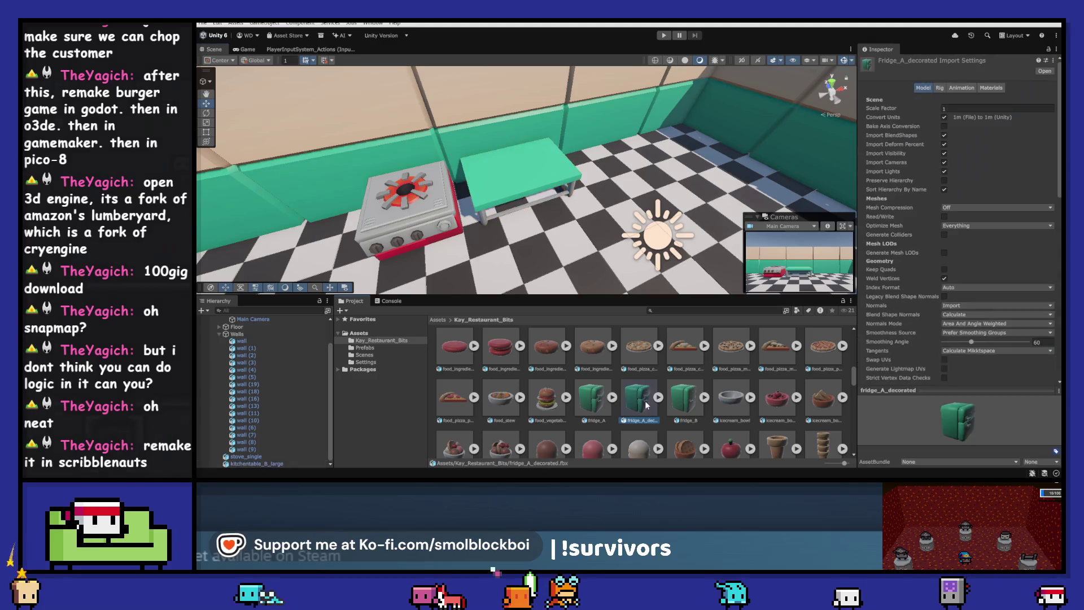